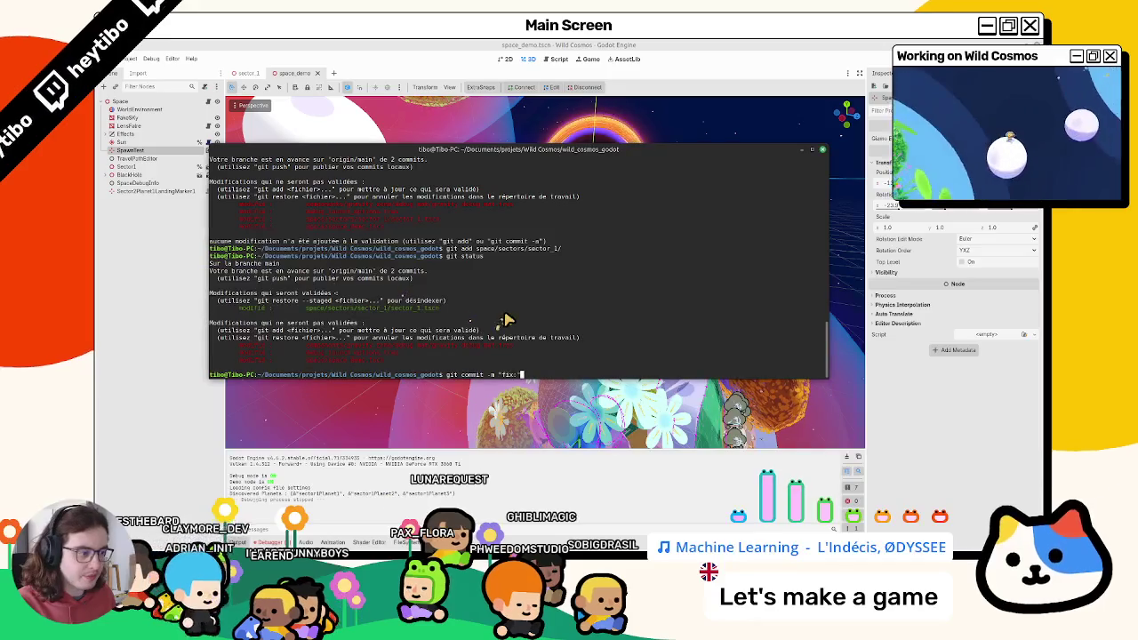
Commit with the lowercase message 'fix: player gravity glitch on sector 1 moons'.
key(ctrl+Left)
key(ctrl+Left)
key(ctrl+Left)
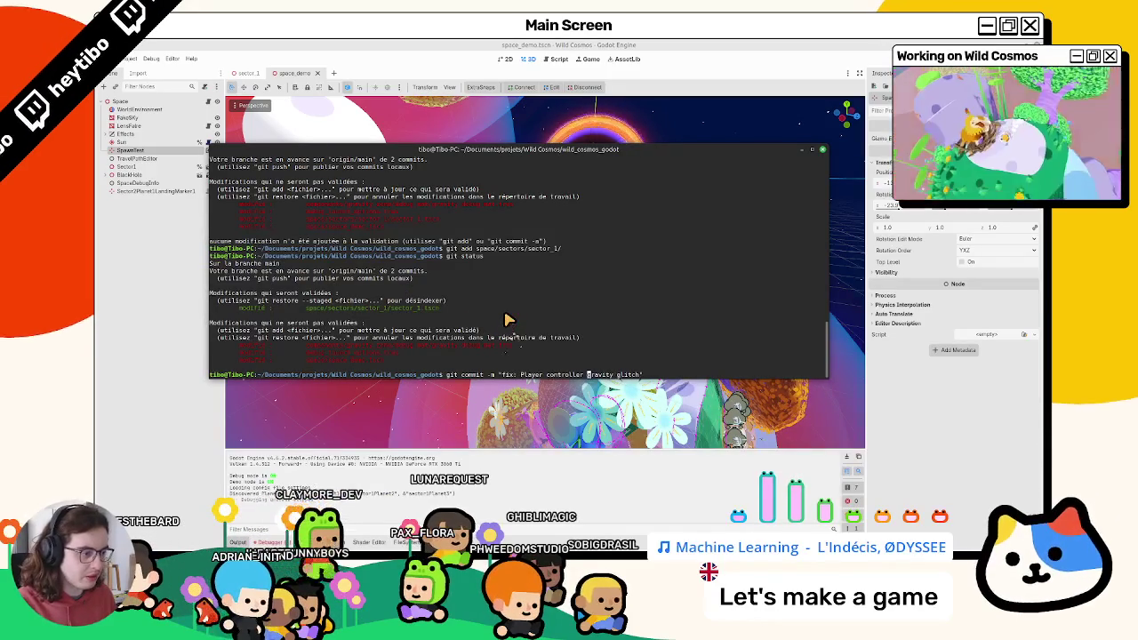
key(alt+l)
key(alt+l)
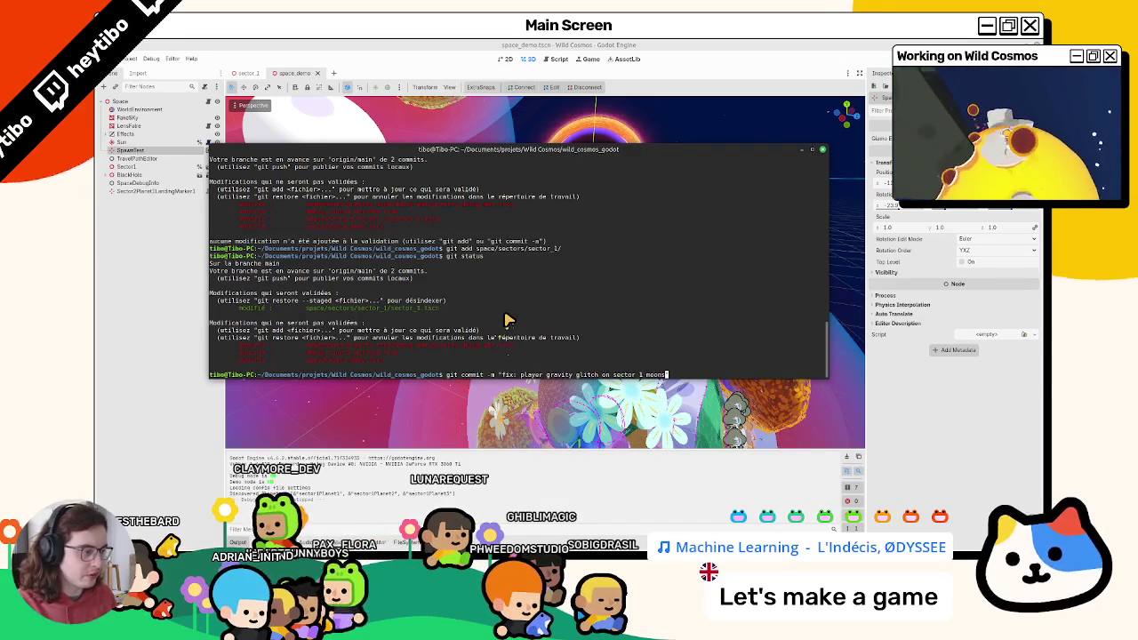
text(moons)
triple_click(483, 301)
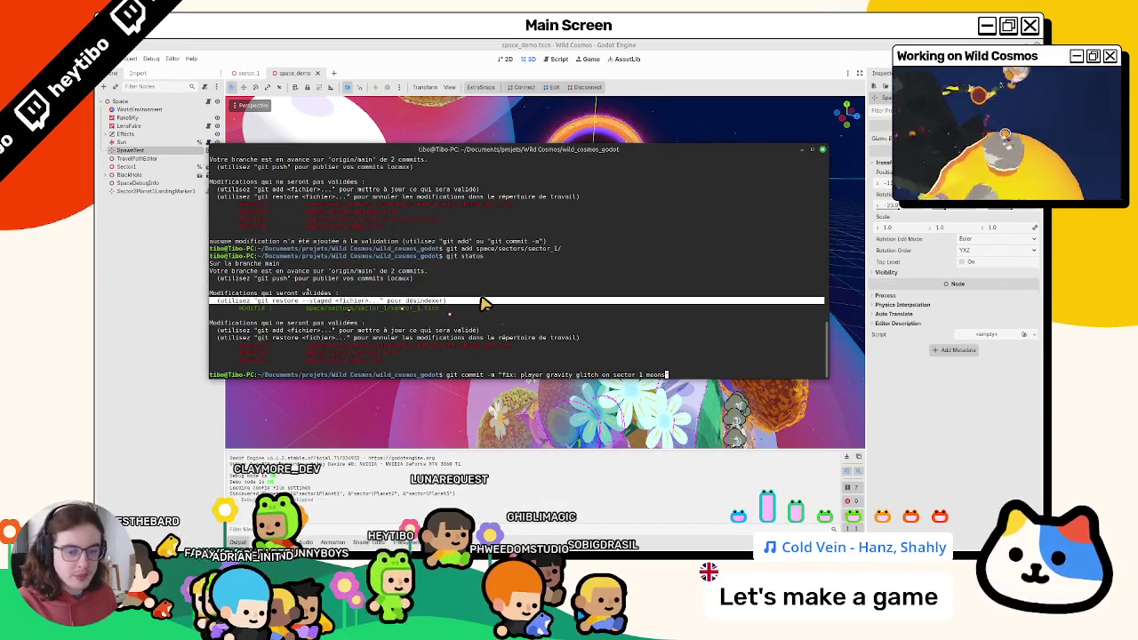
key(Return)
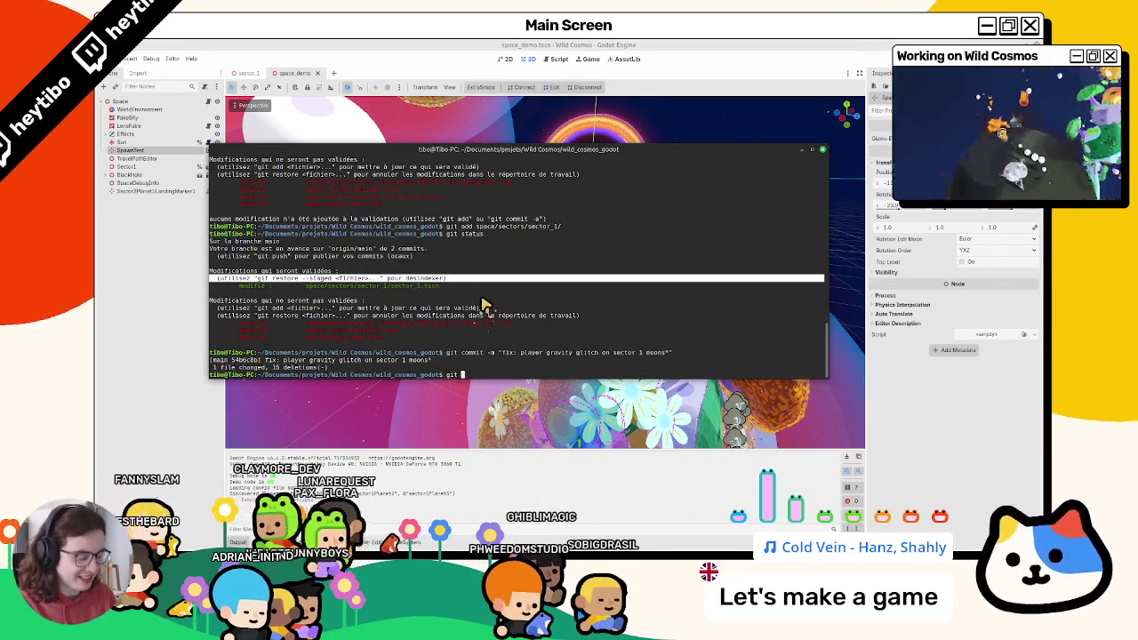
Amend the last commit with git commit --amend, keeping its message.
text(git commit )
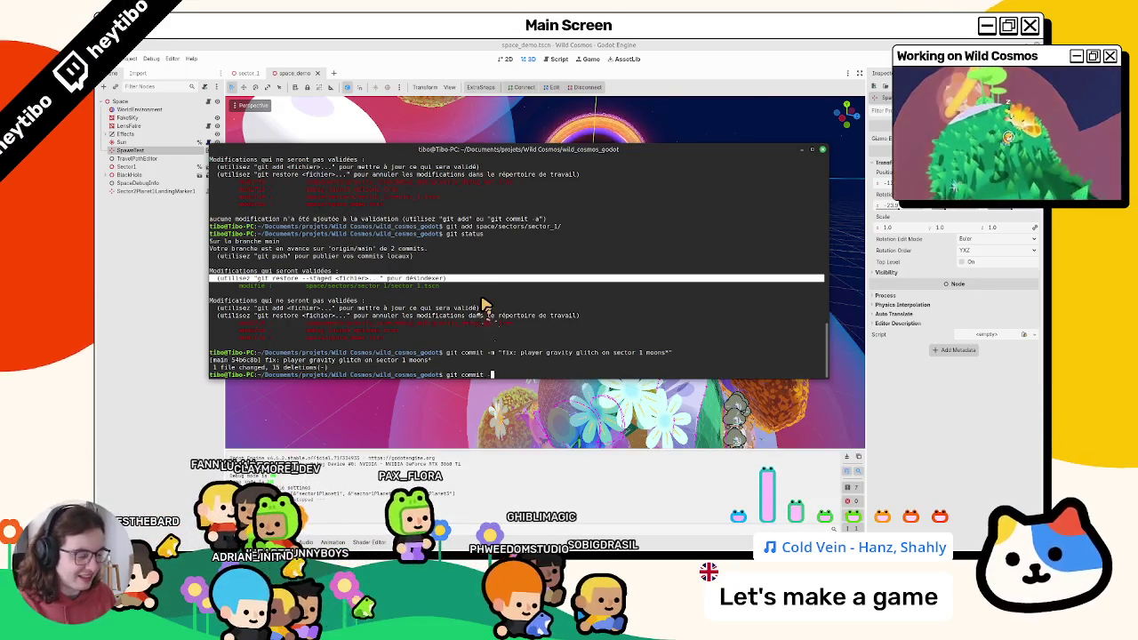
text(--amend)
key(Return)
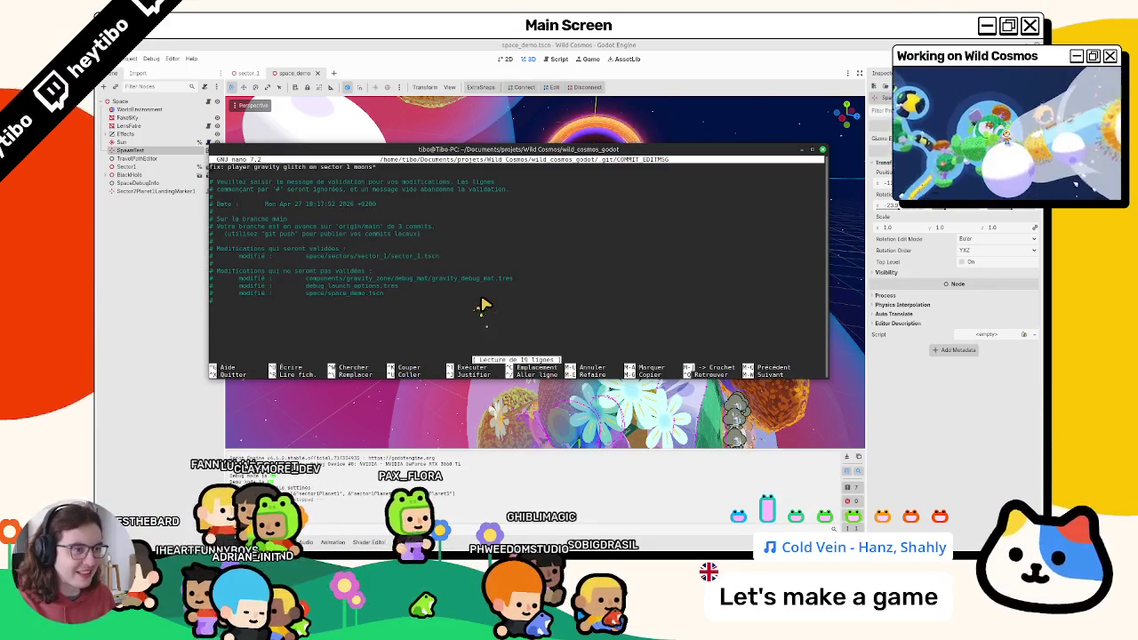
key(ctrl+x)
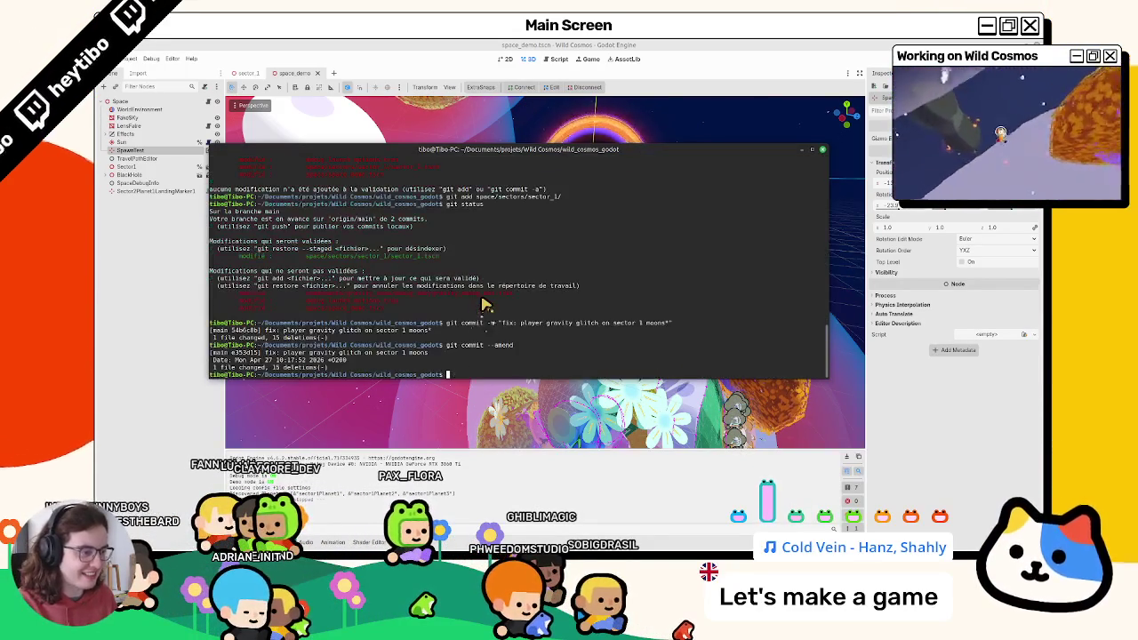
key(ctrl+c)
Review the commit history with git log, then clear the terminal and hide it.
text(git )
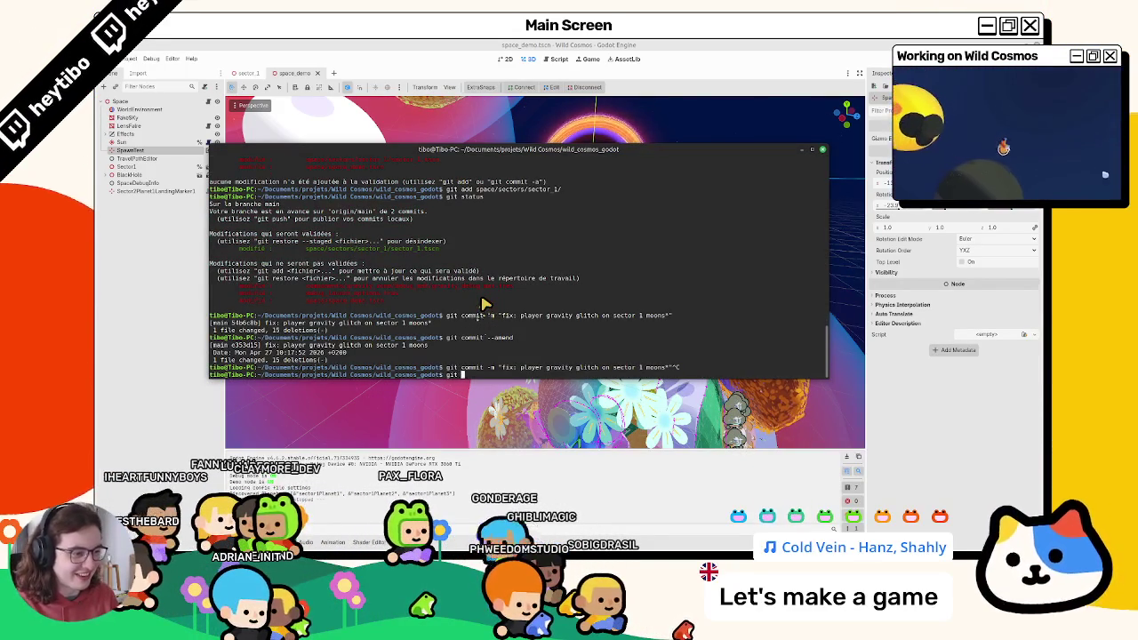
text(log)
key(Return)
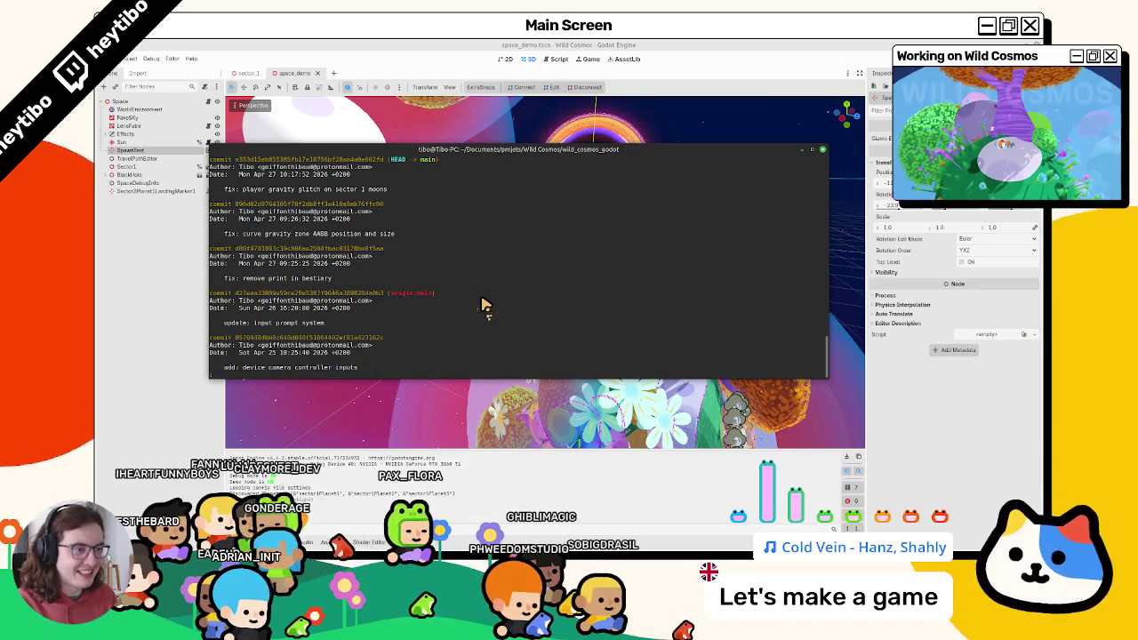
key(q)
key(Return)
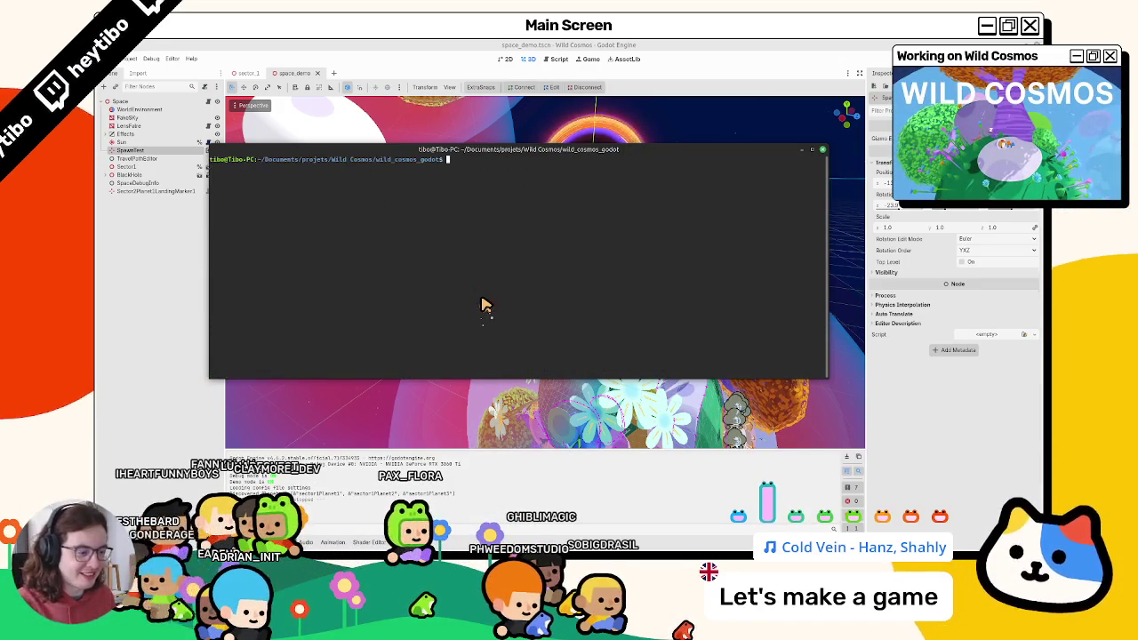
key(F12)
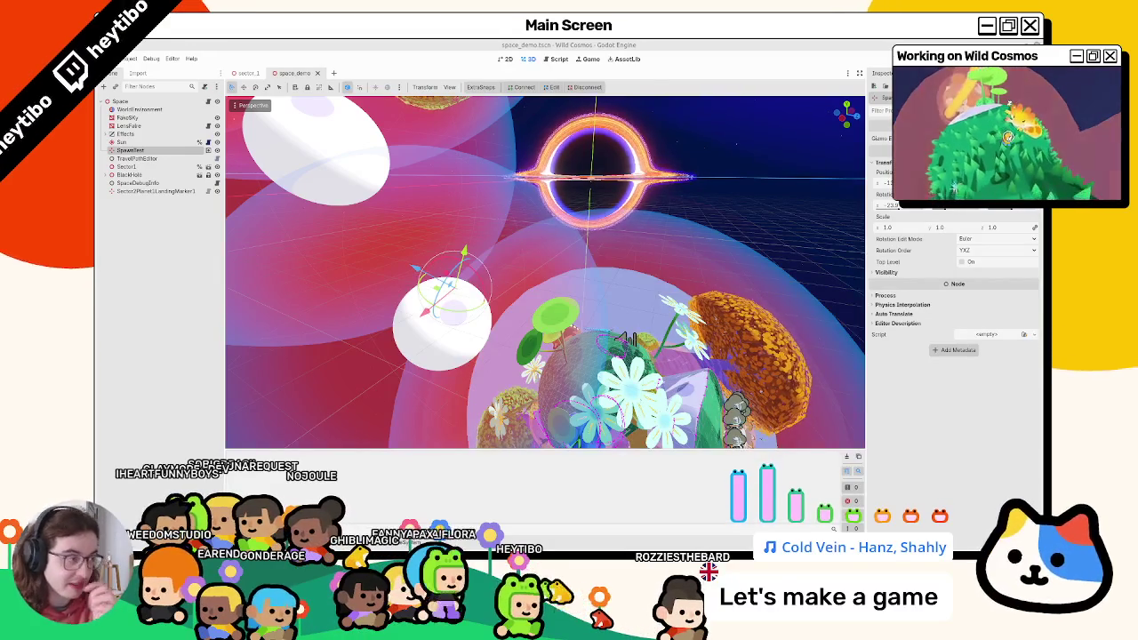
Orbit and zoom the 3D view around the planets, blue pot, red planet and spiky cactus.
middle_drag(396, 338, 386, 299)
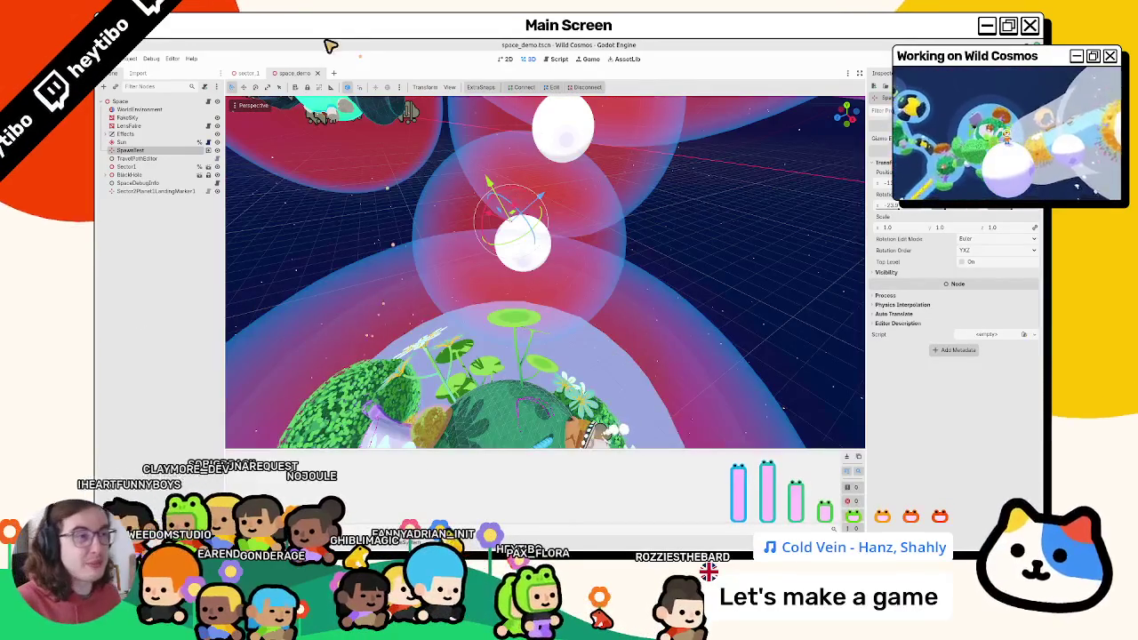
scroll(418, 225, down, 3)
scroll(418, 225, down, 3)
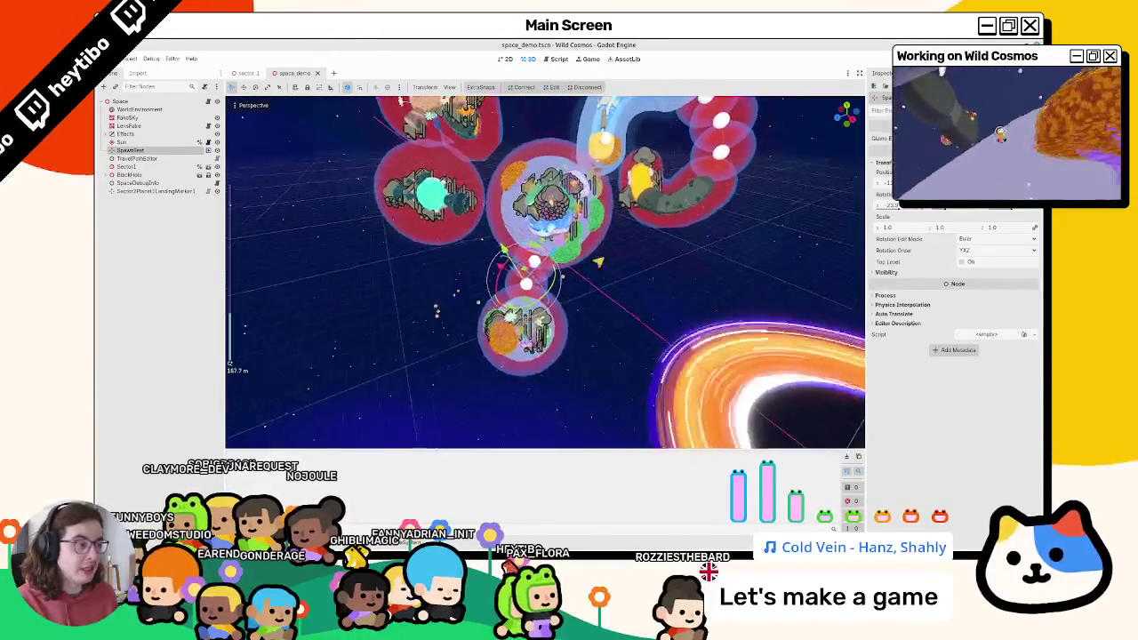
scroll(592, 254, up, 4)
mouse_move(560, 313)
middle_down()
mouse_move(552, 293)
mouse_move(515, 356)
mouse_move(465, 297)
mouse_move(494, 291)
mouse_move(490, 315)
mouse_move(508, 258)
mouse_move(553, 269)
mouse_move(556, 294)
mouse_move(617, 280)
mouse_move(668, 247)
mouse_move(551, 356)
mouse_move(603, 294)
mouse_move(593, 298)
middle_up()
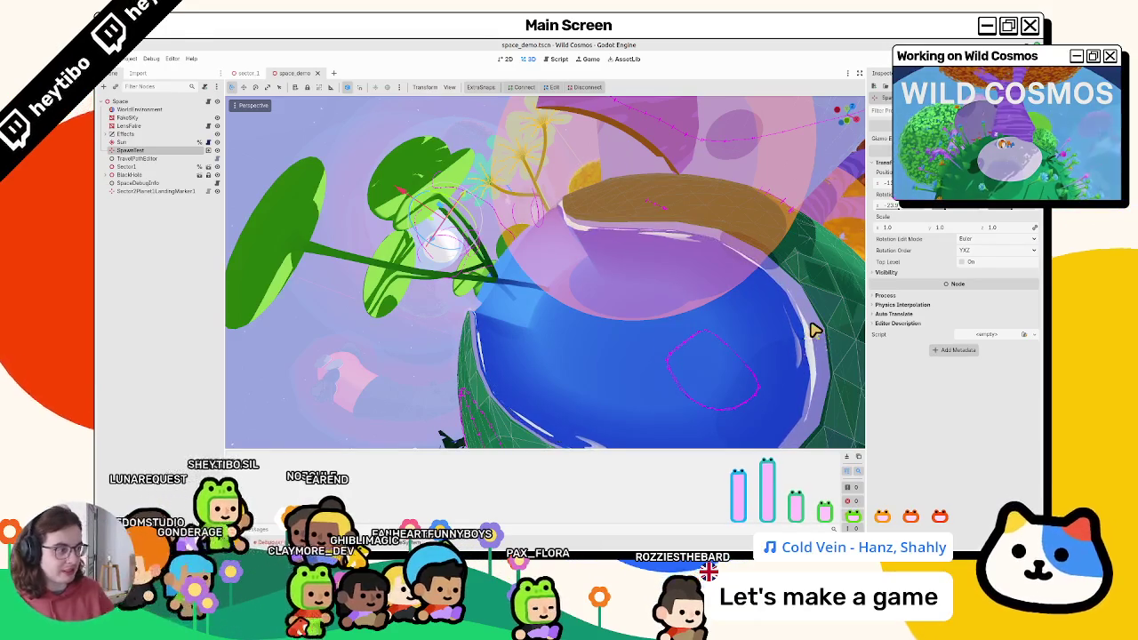
mouse_move(690, 211)
middle_down()
mouse_move(620, 284)
mouse_move(544, 444)
mouse_move(525, 399)
mouse_move(521, 279)
mouse_move(508, 299)
mouse_move(519, 309)
mouse_move(457, 308)
mouse_move(472, 270)
mouse_move(412, 232)
middle_up()
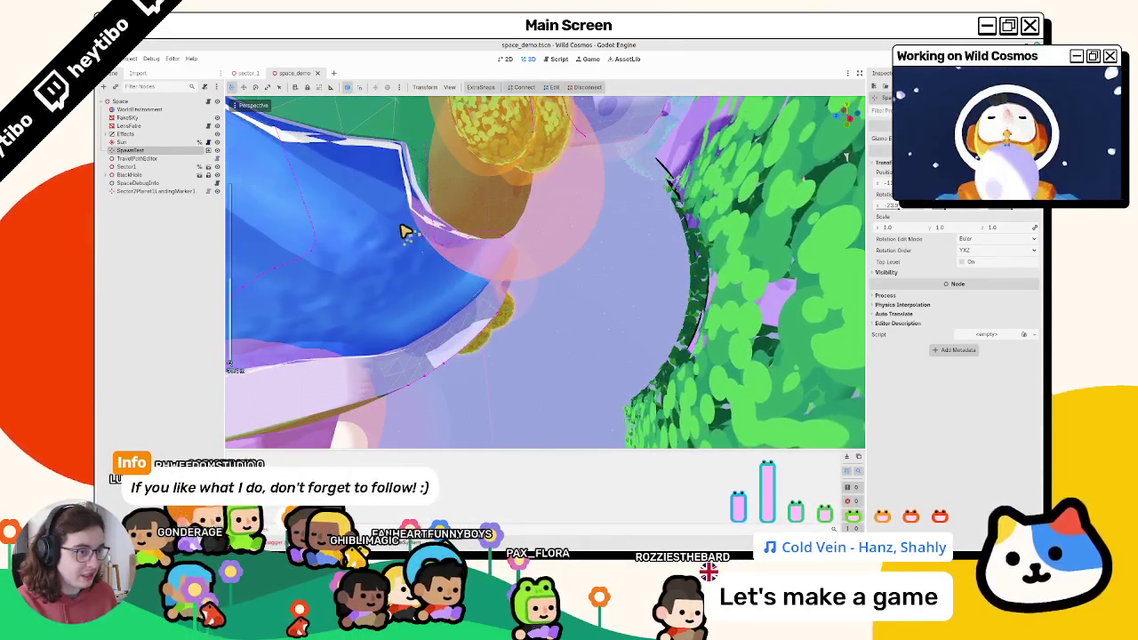
mouse_move(325, 157)
middle_down()
mouse_move(385, 198)
mouse_move(589, 255)
mouse_move(487, 347)
mouse_move(588, 296)
mouse_move(723, 254)
mouse_move(617, 279)
mouse_move(628, 348)
mouse_move(643, 338)
mouse_move(525, 381)
mouse_move(566, 361)
mouse_move(617, 361)
mouse_move(521, 347)
mouse_move(551, 365)
mouse_move(541, 328)
mouse_move(540, 355)
mouse_move(569, 350)
mouse_move(533, 381)
mouse_move(564, 330)
mouse_move(558, 297)
mouse_move(531, 330)
mouse_move(518, 323)
mouse_move(561, 333)
mouse_move(551, 323)
mouse_move(534, 335)
mouse_move(590, 333)
mouse_move(626, 285)
mouse_move(508, 371)
mouse_move(534, 320)
mouse_move(604, 338)
mouse_move(569, 299)
mouse_move(579, 311)
middle_up()
key(KP_3)
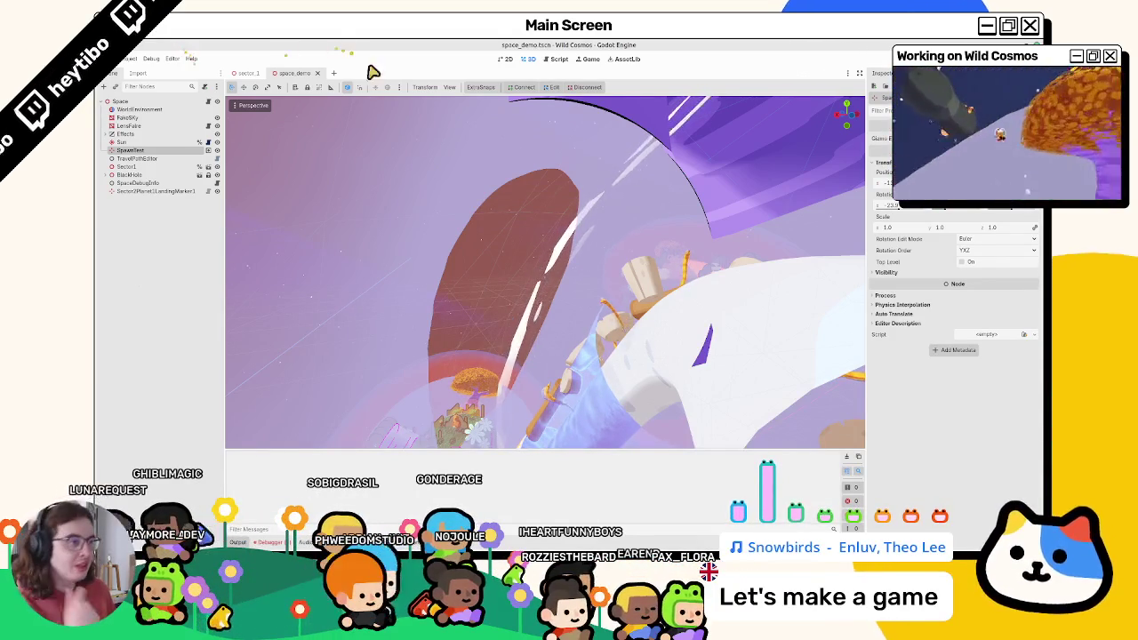
scroll(404, 257, down, 10)
scroll(405, 257, down, 3)
scroll(427, 231, up, 5)
scroll(439, 211, up, 5)
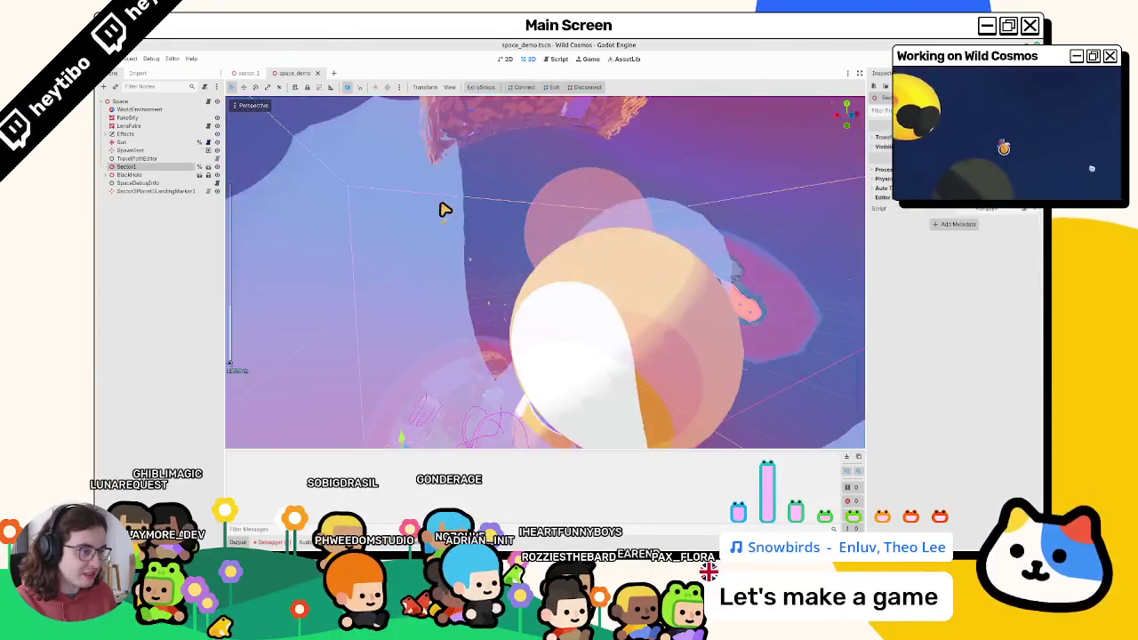
scroll(440, 211, down, 10)
click(442, 219)
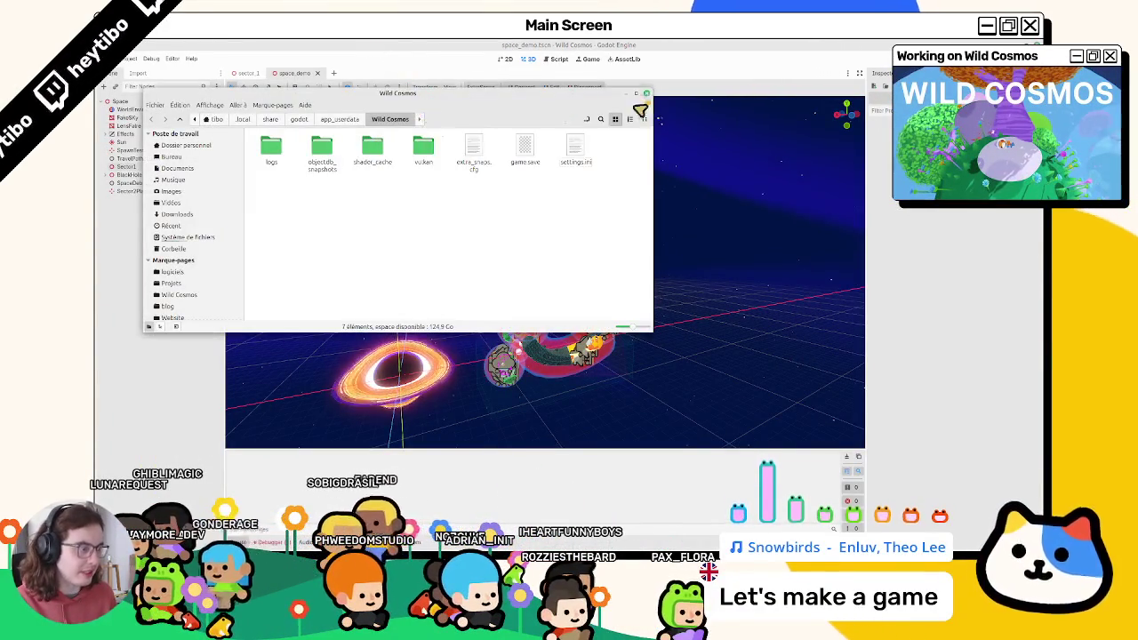
click(647, 92)
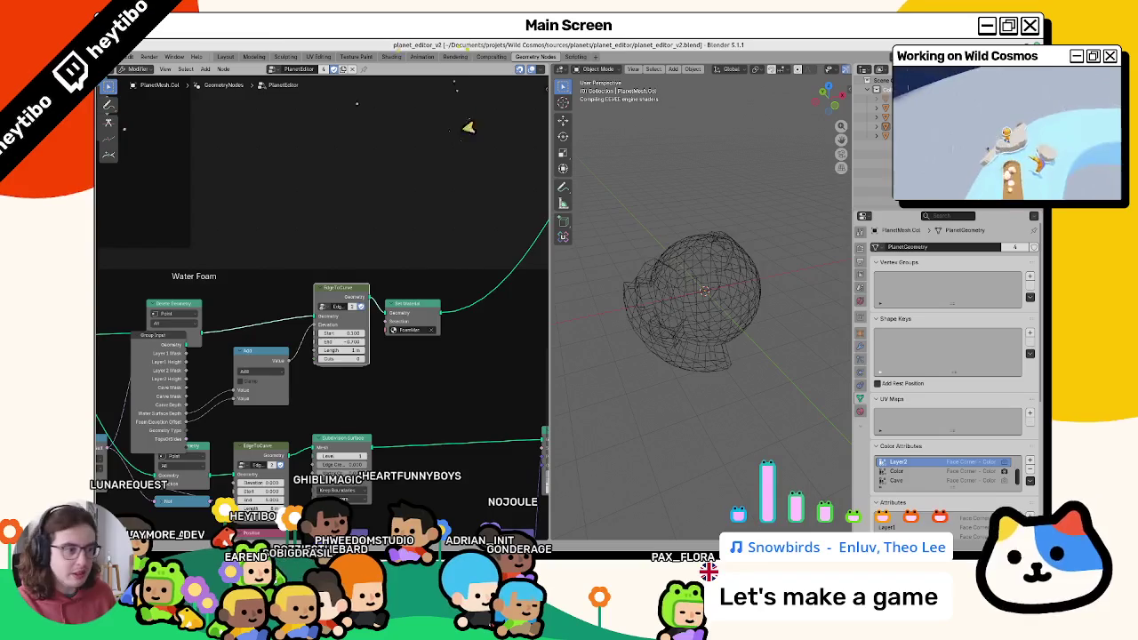
Select the NavMeshTops planet mesh and put it in Vertex Paint on the River colour layer.
scroll(742, 300, up, 5)
middle_drag(741, 300, 625, 365)
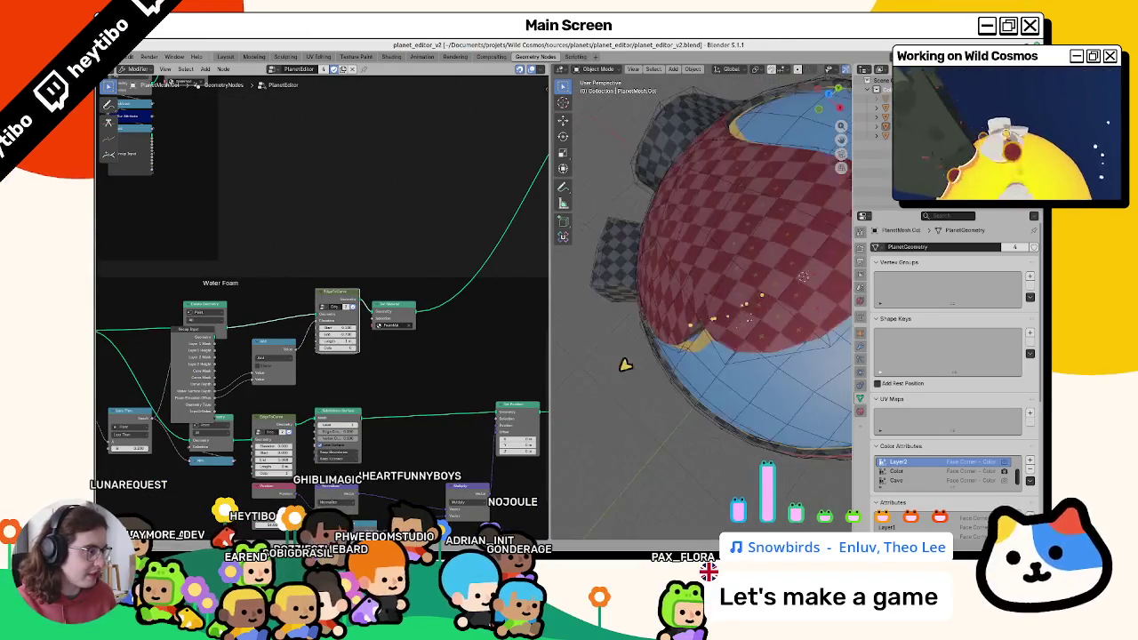
scroll(625, 364, down, 5)
mouse_move(681, 326)
middle_down()
mouse_move(648, 382)
mouse_move(690, 264)
mouse_move(698, 280)
middle_up()
scroll(673, 361, up, 2)
click(656, 277)
key(Tab)
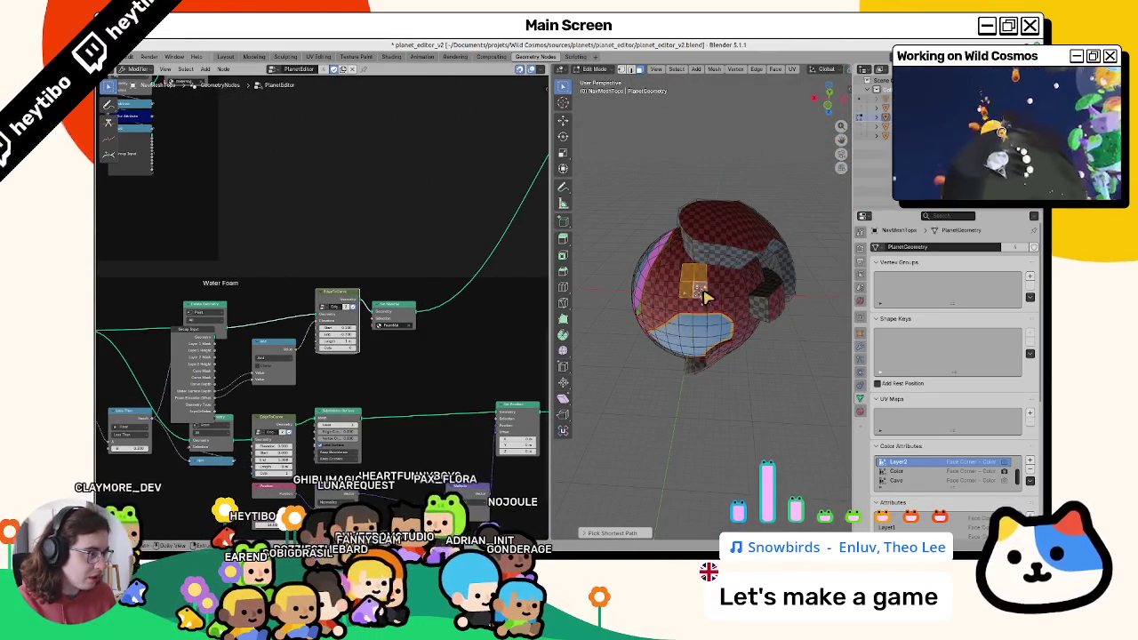
key(ctrl+Tab)
click(707, 223)
click(729, 69)
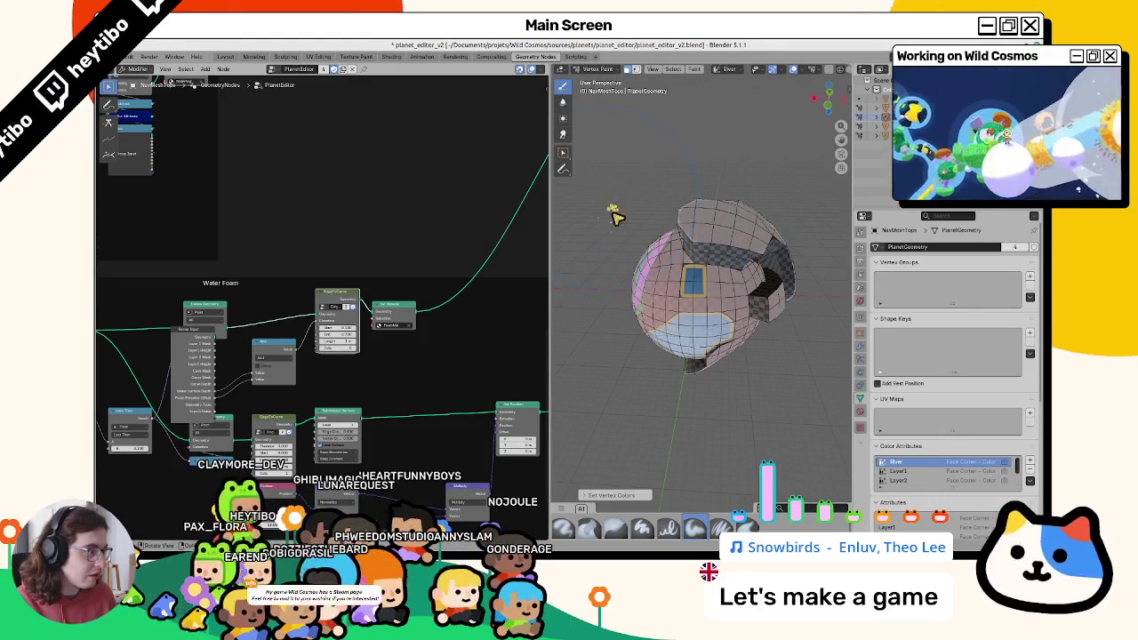
Toggle between Edit Mode and Vertex Paint while orbiting to inspect the planet's colours.
key(Tab)
mouse_move(618, 218)
middle_down()
mouse_move(724, 297)
mouse_move(827, 274)
mouse_move(721, 250)
middle_up()
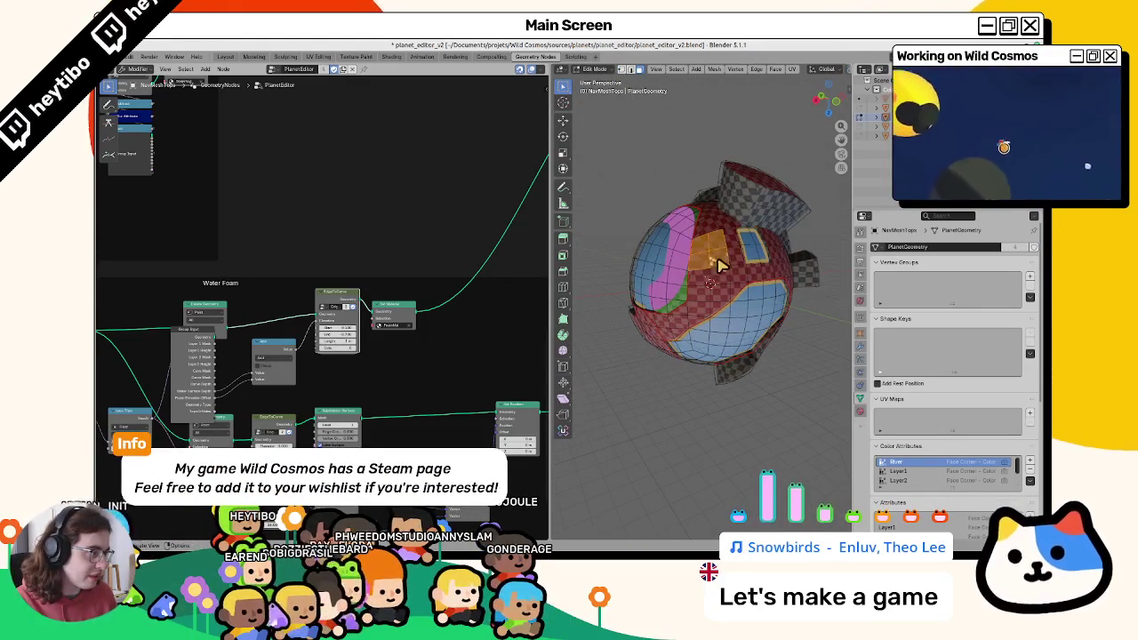
key(Tab)
key(Tab)
middle_drag(627, 240, 712, 263)
key(Tab)
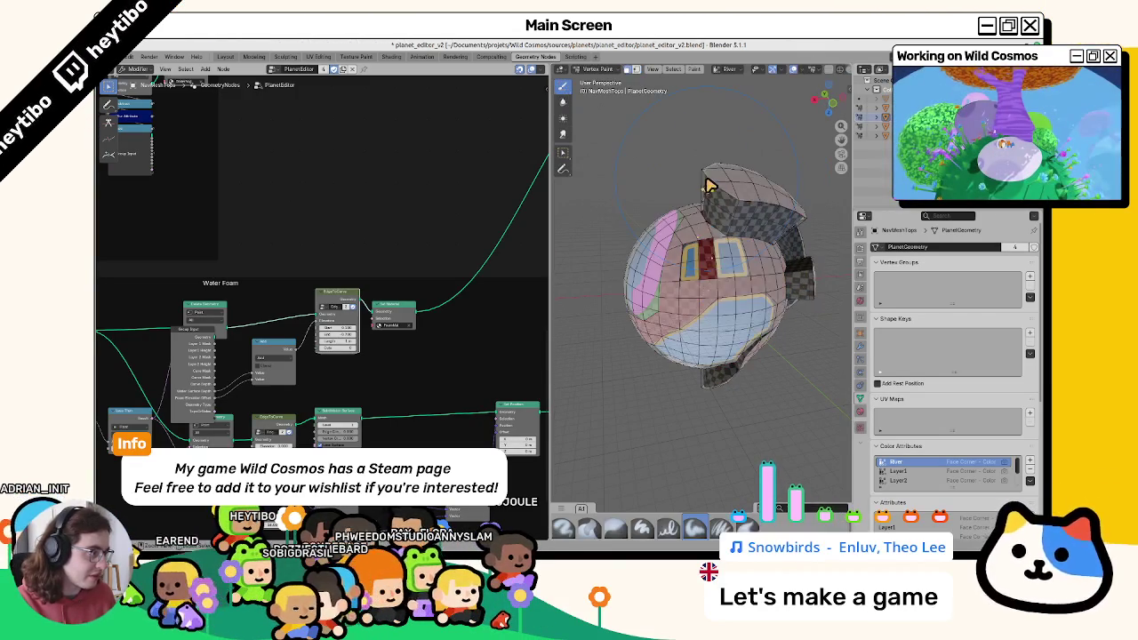
key(Tab)
middle_drag(619, 247, 696, 302)
key(Tab)
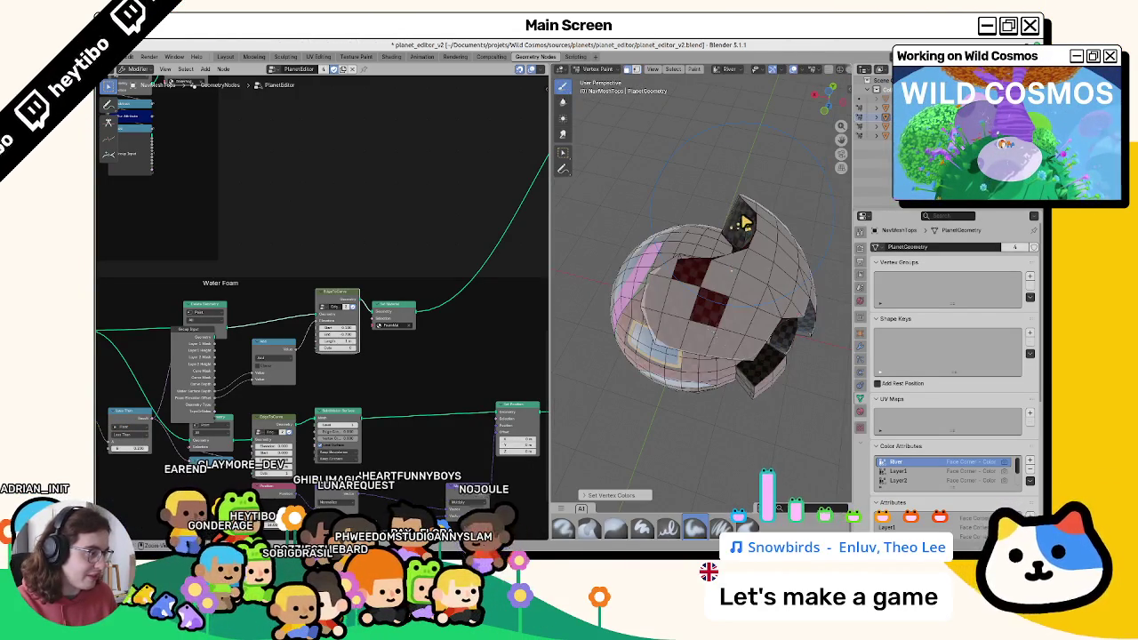
Select a shortest-path strip of faces and return to Vertex Paint with it selected.
key(Tab)
mouse_move(736, 228)
middle_down()
mouse_move(691, 355)
mouse_move(708, 337)
middle_up()
key(Tab)
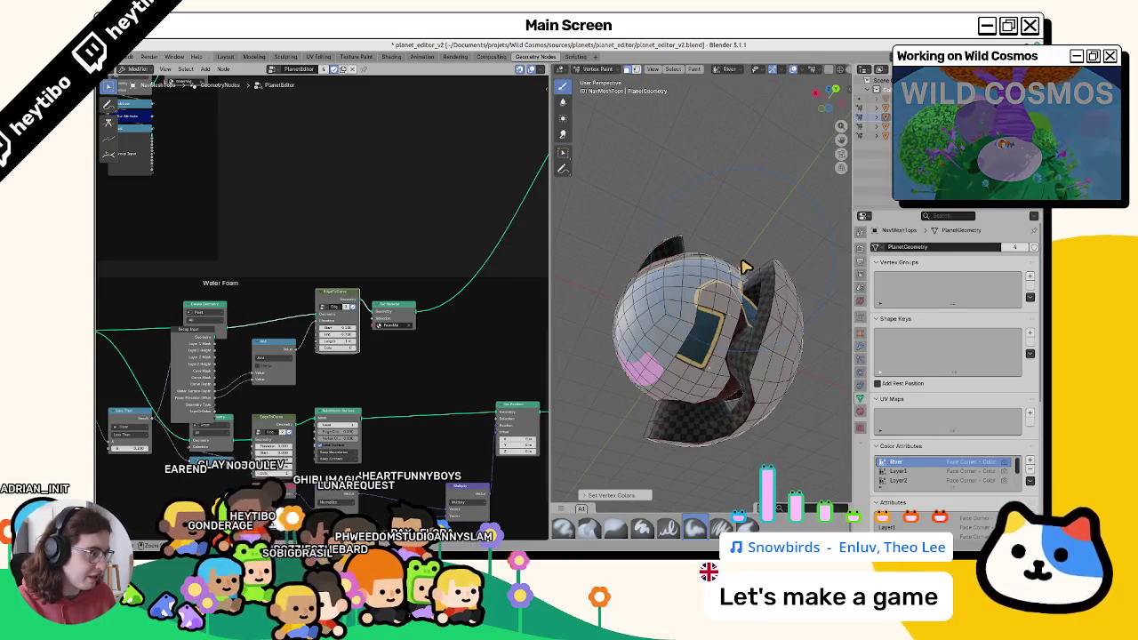
key(Tab)
mouse_move(715, 281)
middle_down()
mouse_move(694, 320)
mouse_move(676, 313)
middle_up()
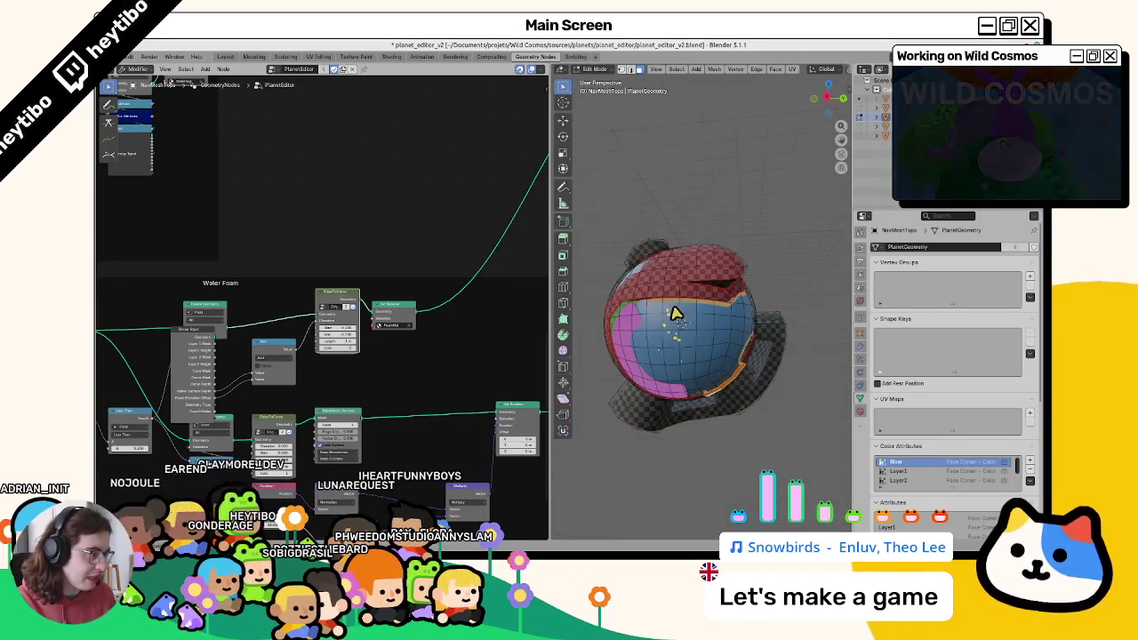
ctrl+click(731, 347)
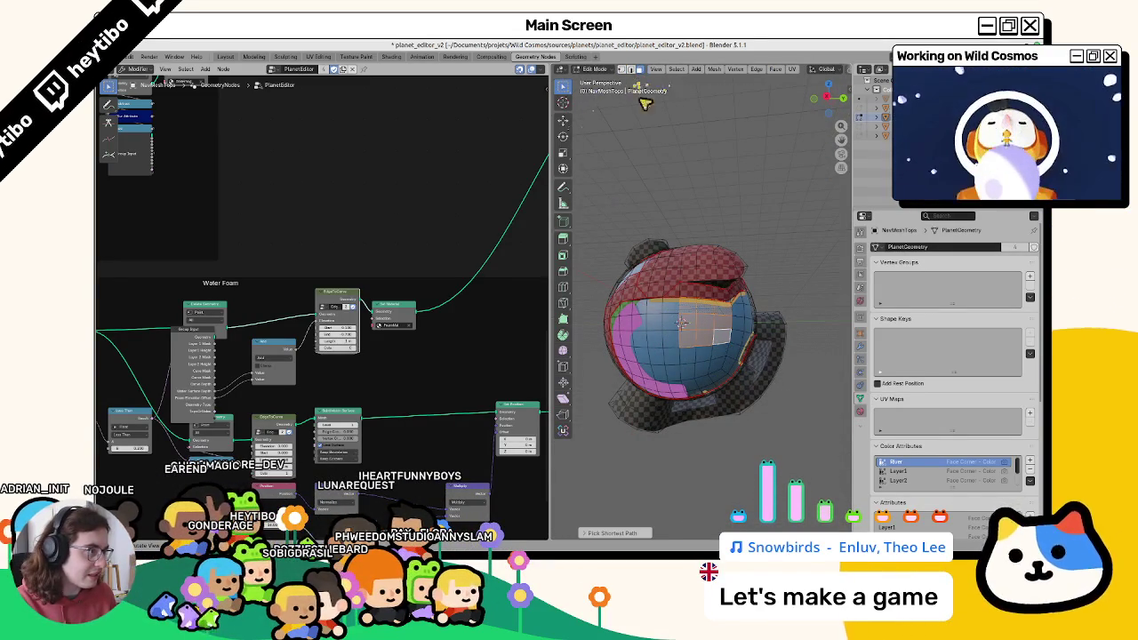
key(Tab)
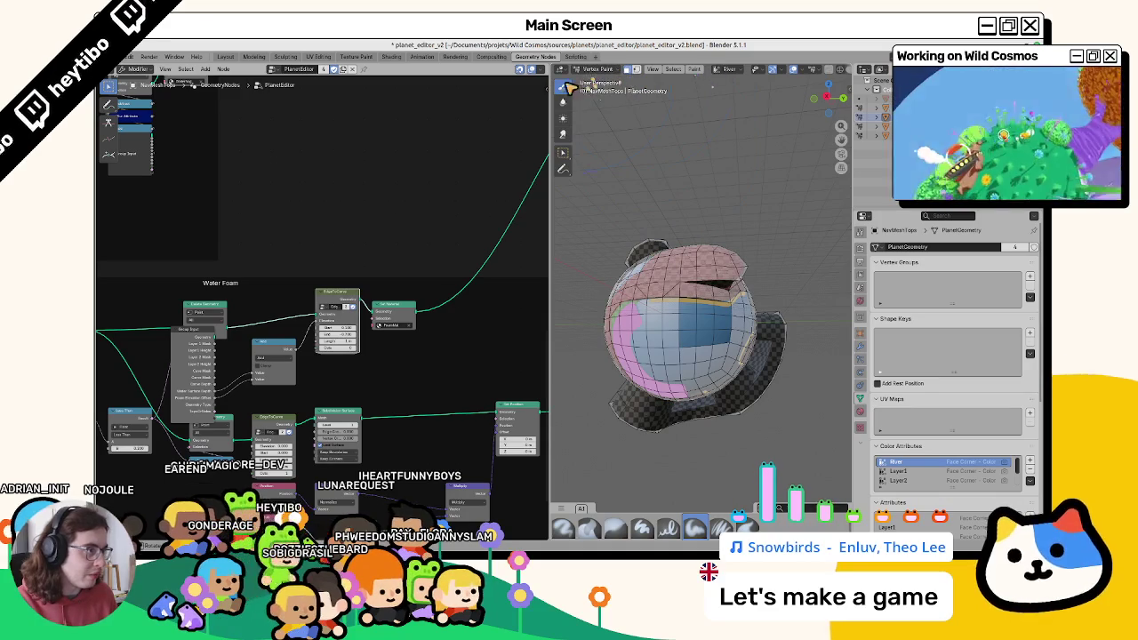
click(391, 56)
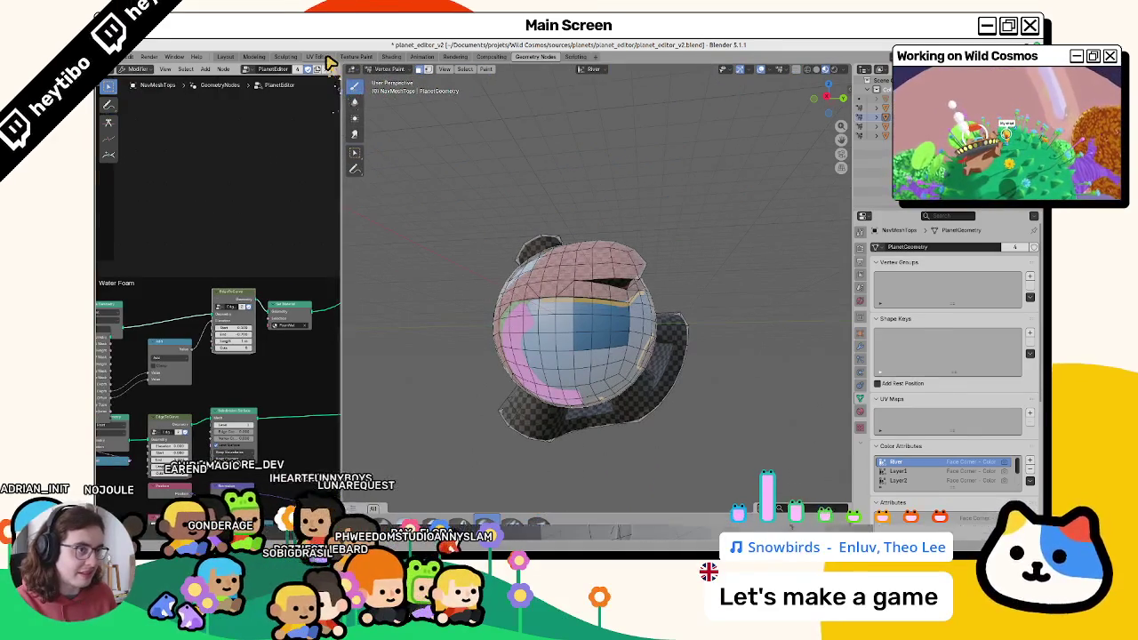
Return to the Layout workspace, leave local view and put the planet mesh in Vertex Paint.
click(356, 56)
click(392, 56)
click(490, 56)
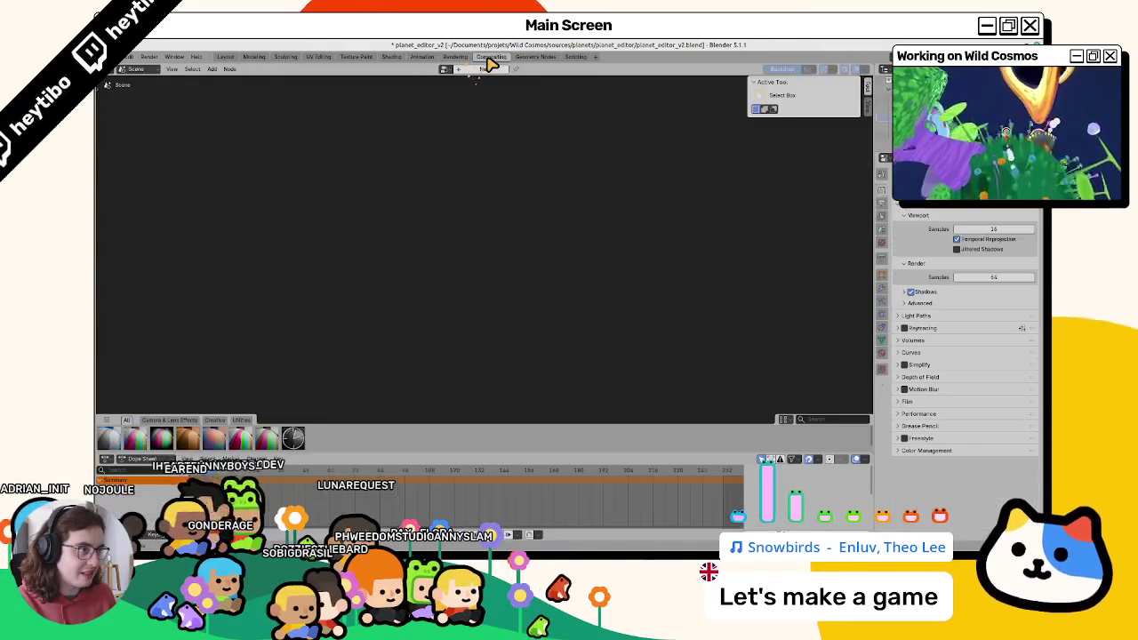
click(226, 56)
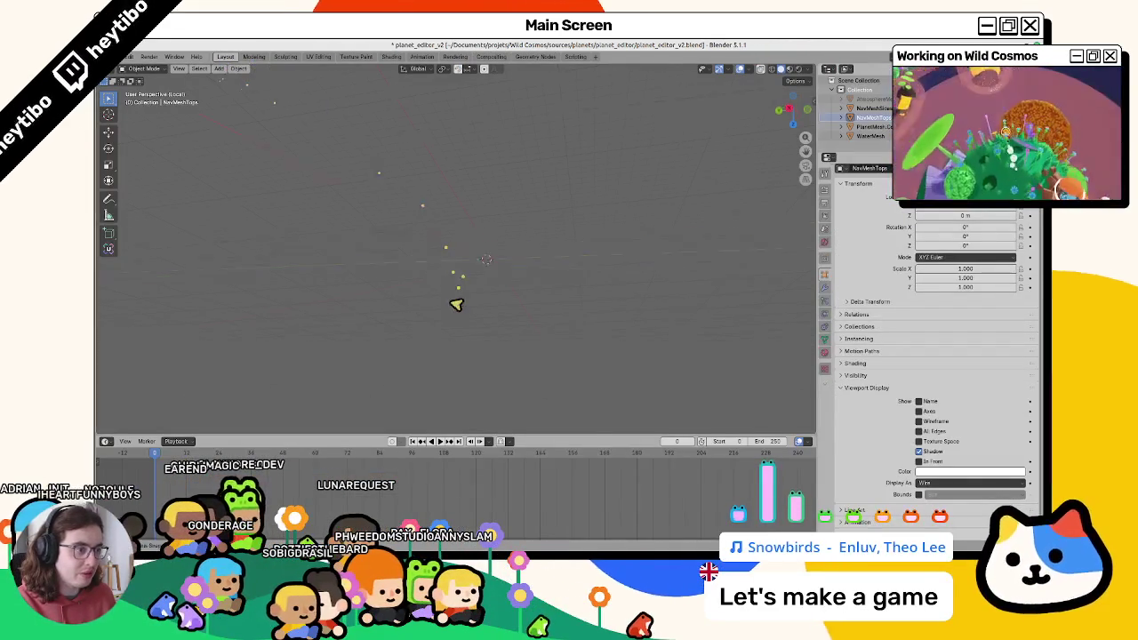
key(KP_Divide)
key(ctrl+Tab)
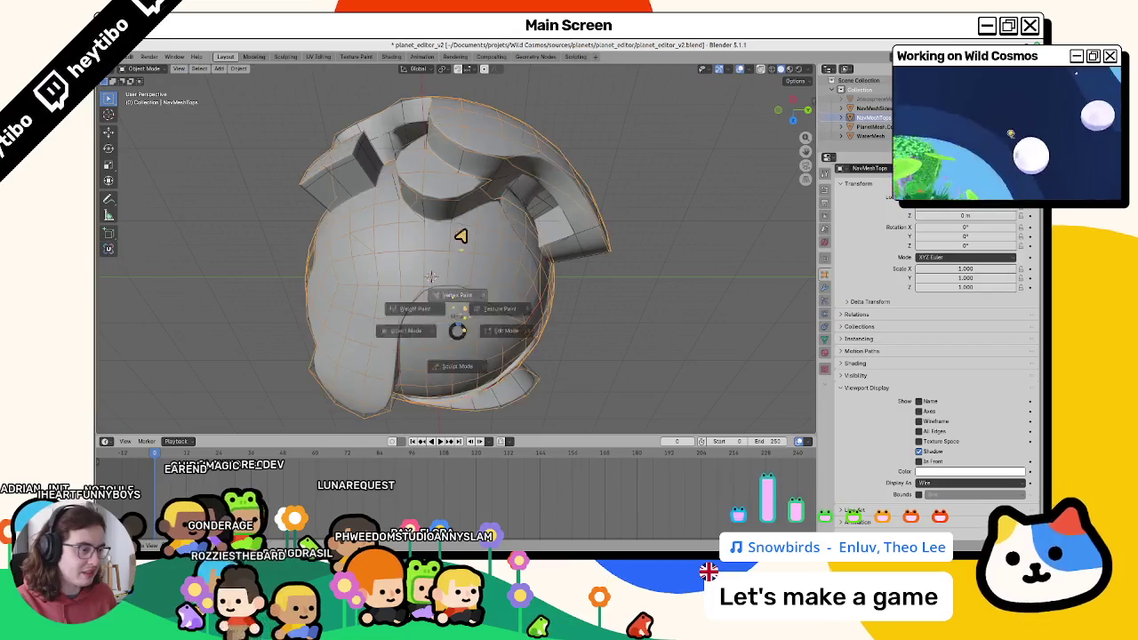
click(402, 300)
Set the brush colour to black and apply Set Vertex Colors to the selected face patch.
mouse_move(402, 300)
middle_down()
mouse_move(602, 382)
mouse_move(533, 300)
mouse_move(470, 312)
mouse_move(492, 307)
mouse_move(281, 67)
middle_up()
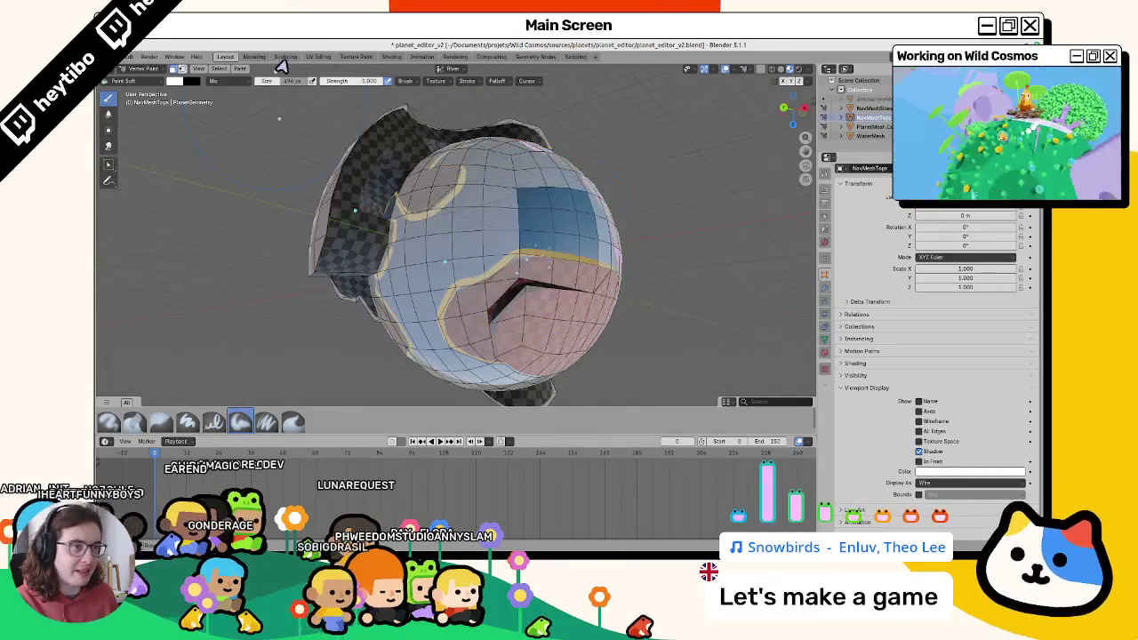
click(182, 81)
drag(253, 106, 253, 164)
mouse_move(406, 160)
middle_down()
mouse_move(368, 216)
mouse_move(447, 293)
mouse_move(417, 264)
middle_up()
key(shift+k)
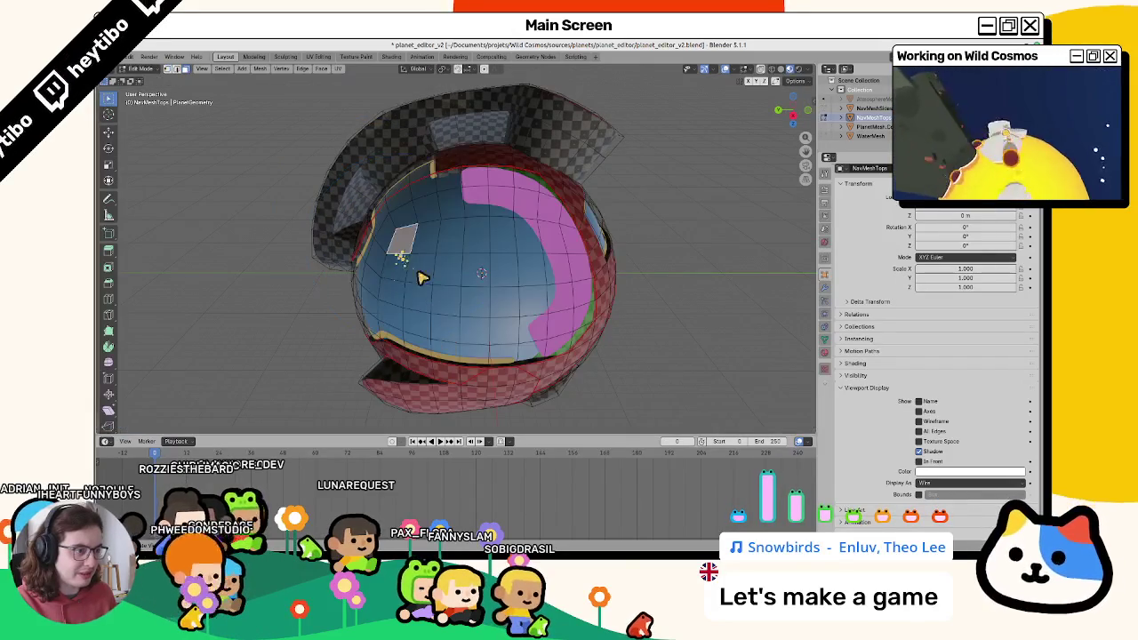
key(shift+k)
mouse_move(438, 199)
middle_down()
mouse_move(508, 234)
mouse_move(432, 190)
mouse_move(418, 219)
middle_up()
Switch the planet mesh back to Object Mode and orbit around the sphere.
key(ctrl+Tab)
click(324, 226)
scroll(322, 234, up, 3)
mouse_move(323, 234)
middle_down()
mouse_move(376, 264)
mouse_move(435, 251)
mouse_move(480, 259)
middle_up()
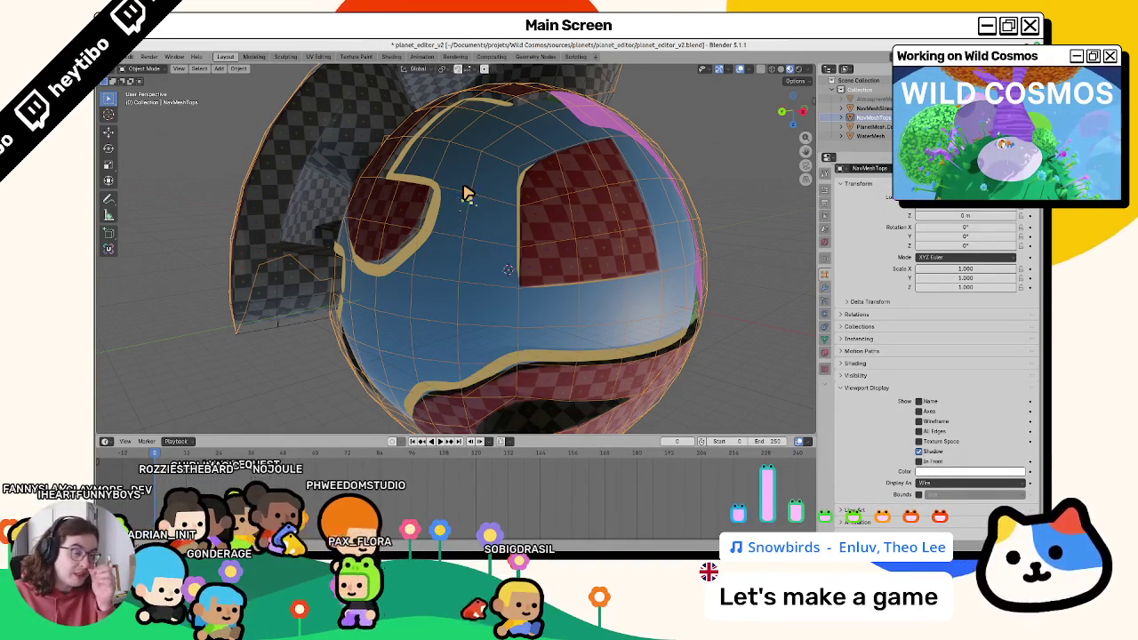
click(124, 57)
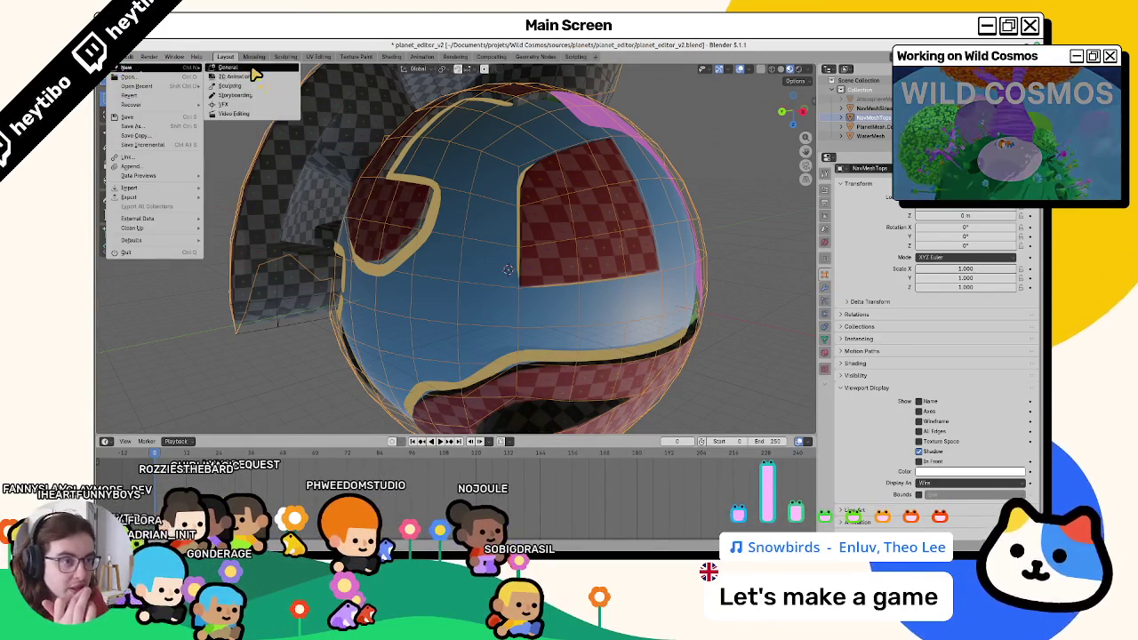
Start a new General file without saving, delete the default objects and add a torus.
click(252, 70)
click(513, 316)
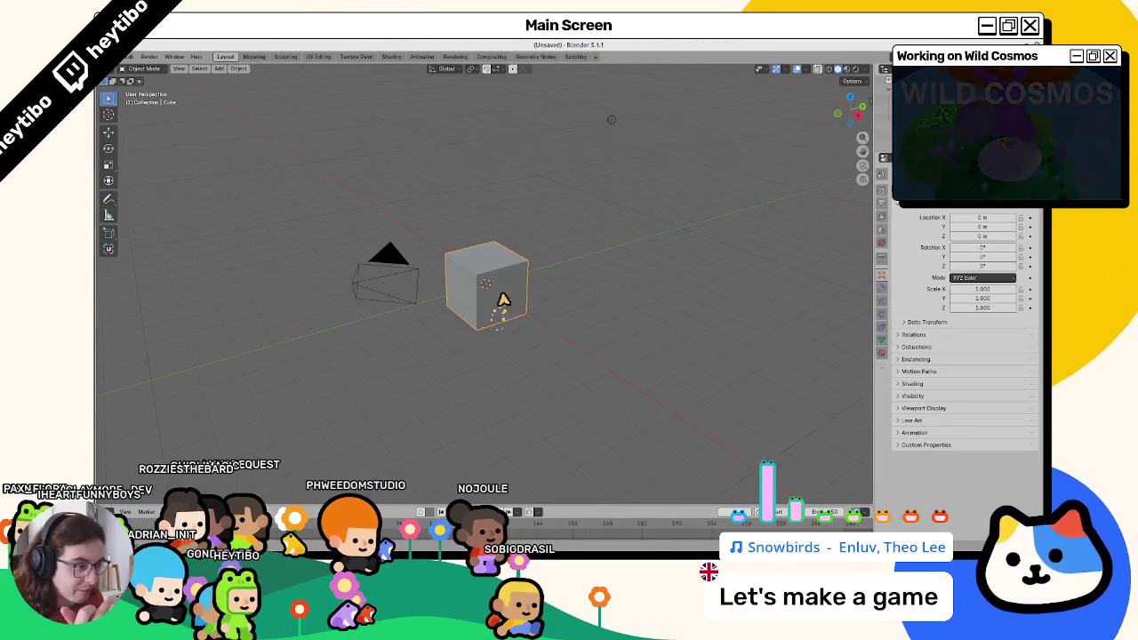
key(a)
key(Delete)
key(KP_7)
key(shift+a)
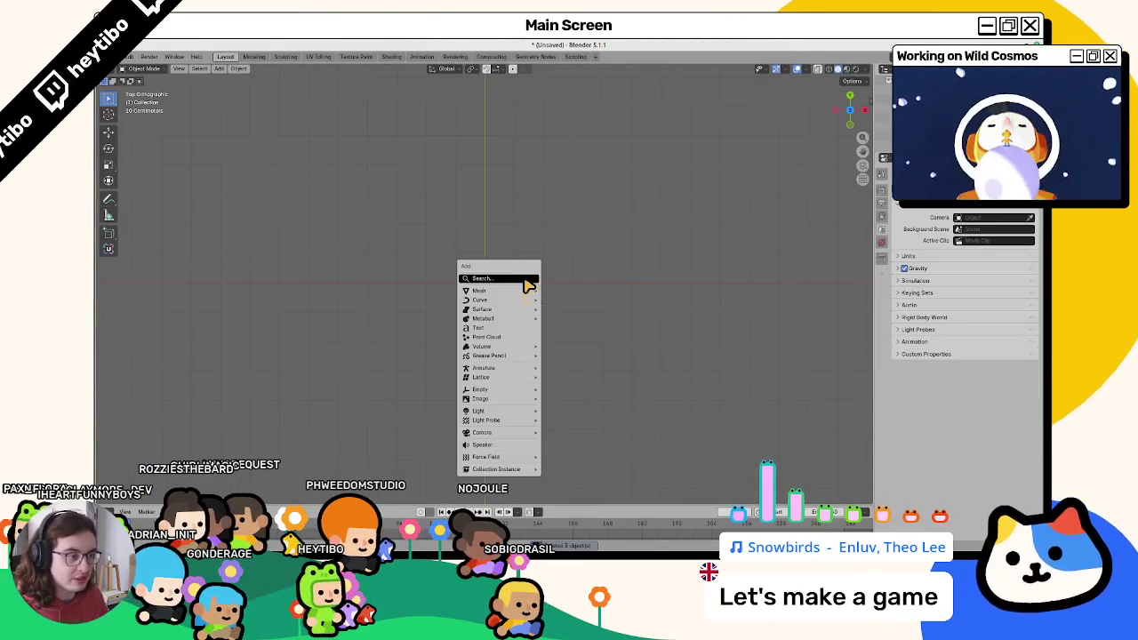
click(602, 359)
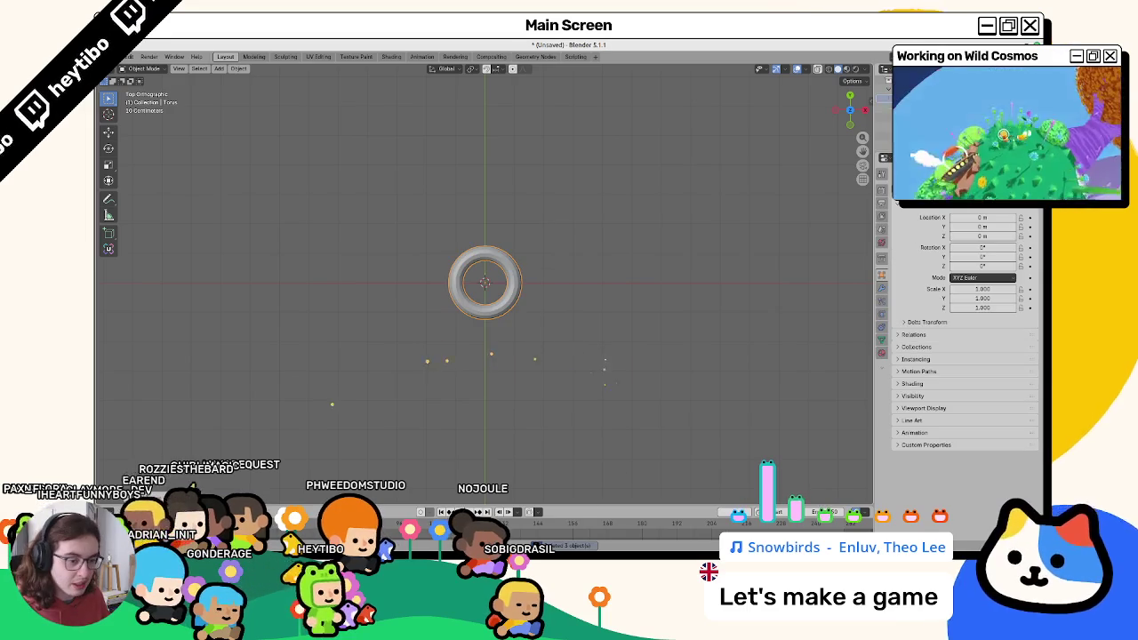
Show the torus as wireframe and set 44/16 segments with a 1 m minor radius.
key(grave)
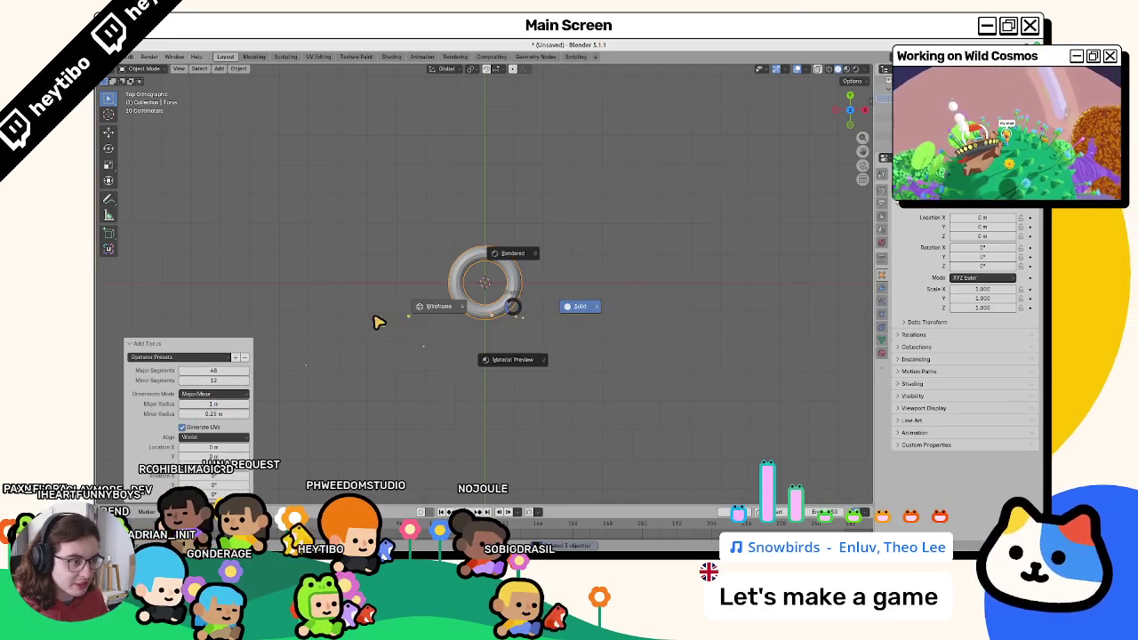
key(KP_Decimal)
click(225, 373)
text(64)
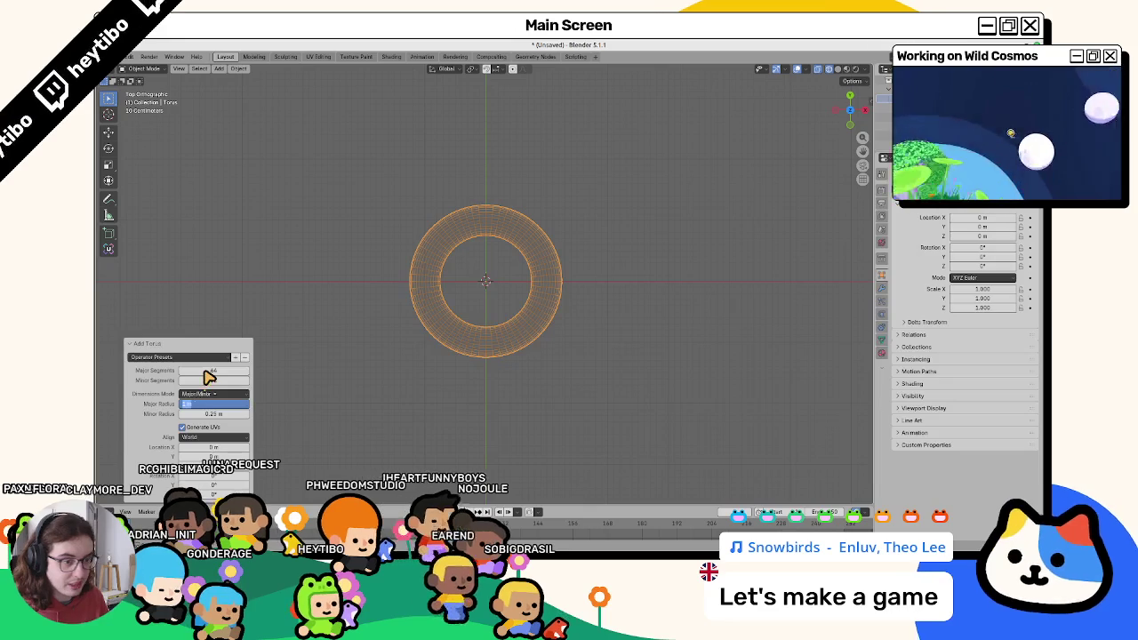
text(16)
key(Tab)
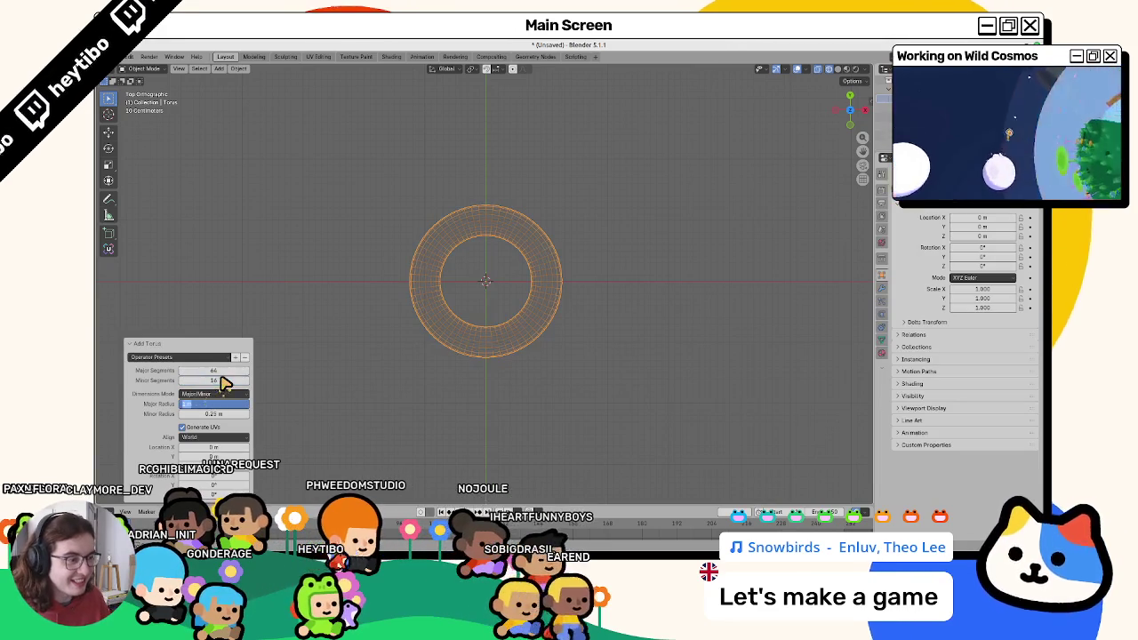
click(217, 405)
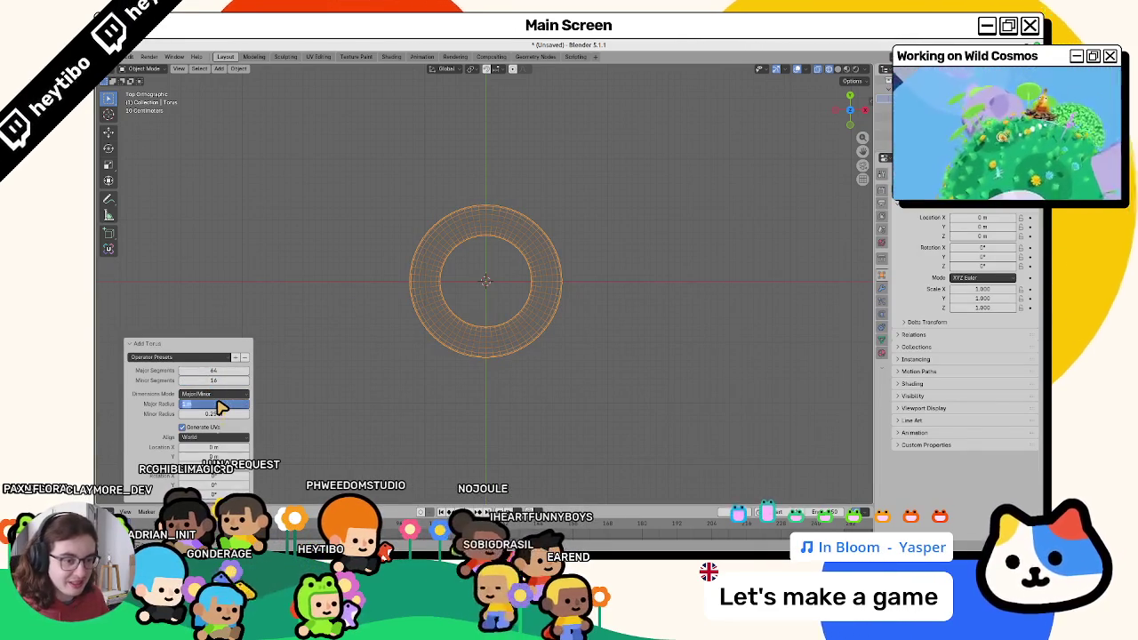
text(2)
key(Return)
click(222, 415)
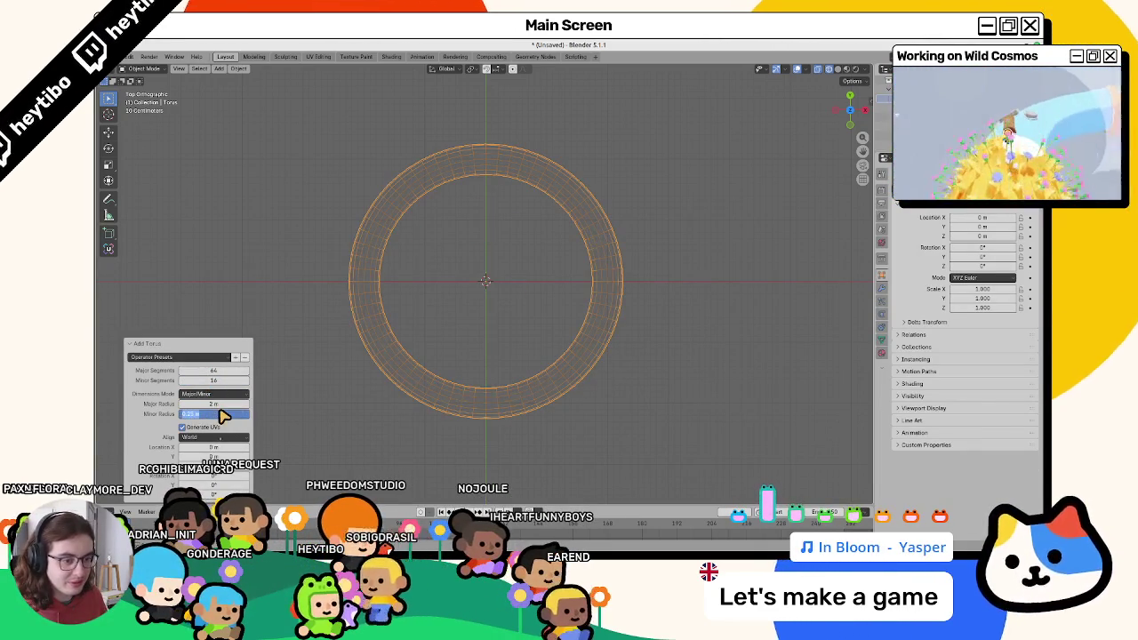
text(1)
key(Tab)
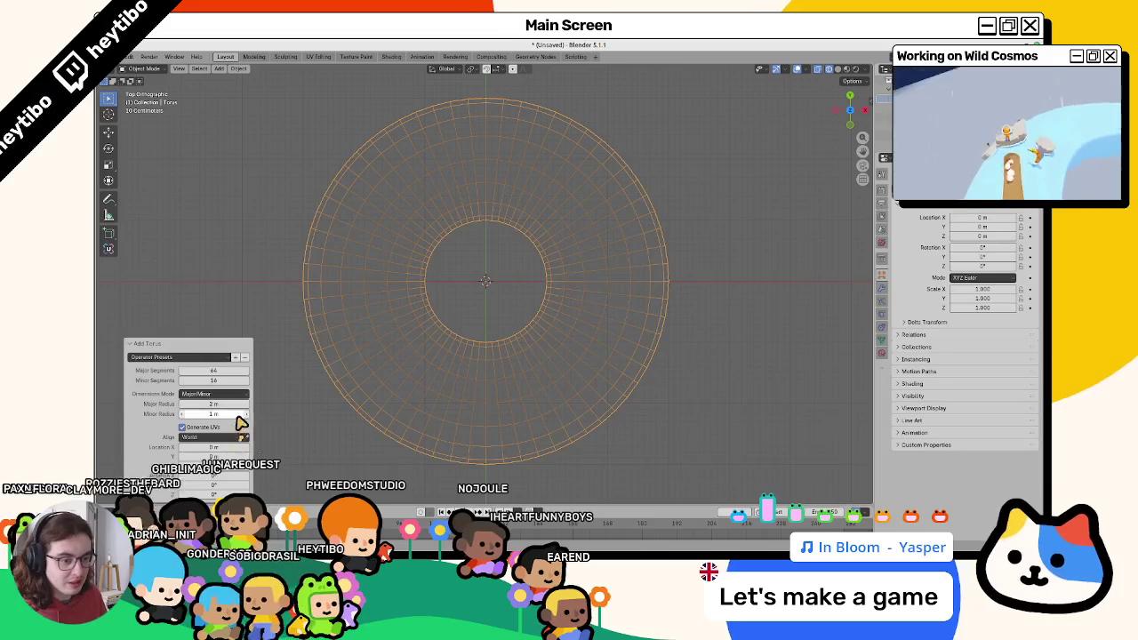
Set the torus major radius to 4 m, keep minor radius 1 m, and view it solid-shaded.
click(235, 405)
key(Tab)
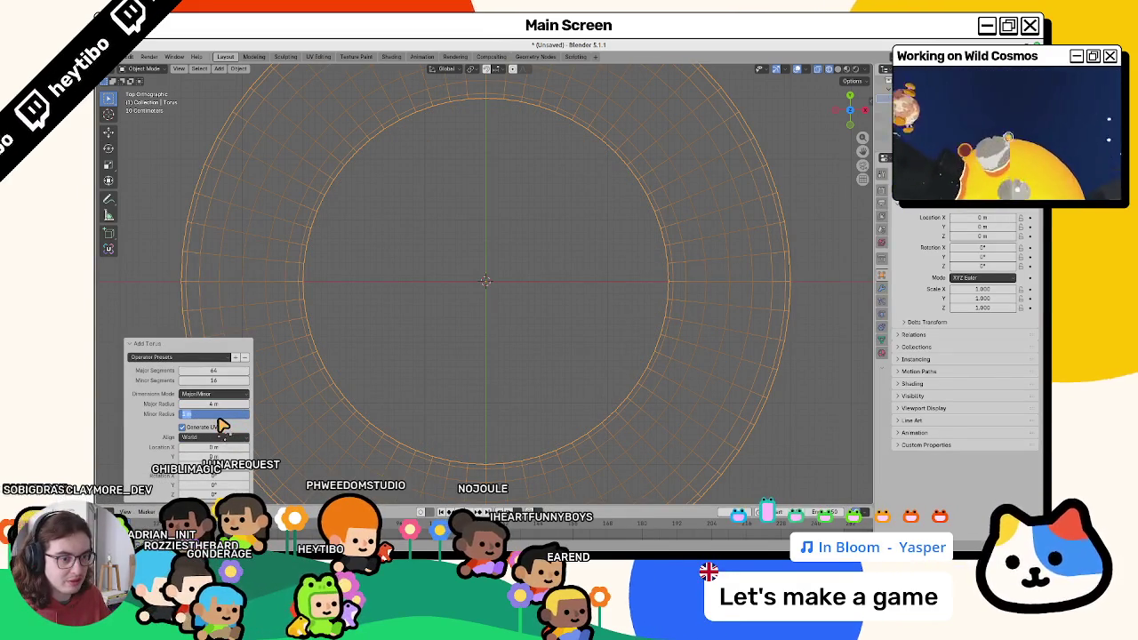
text(1.5)
key(Tab)
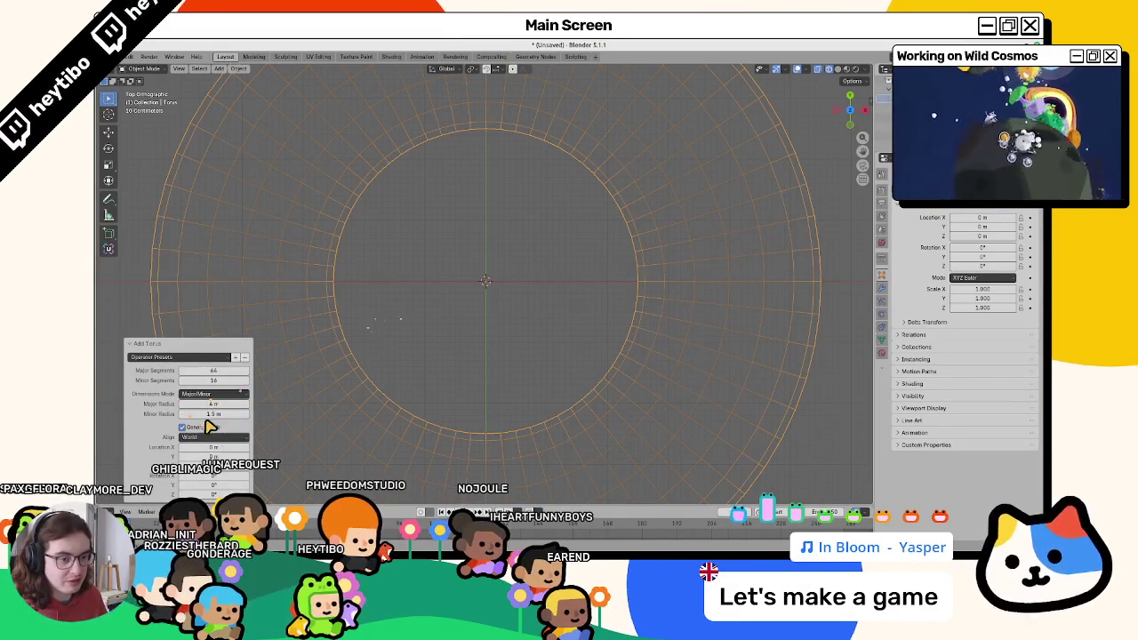
text(1)
key(Tab)
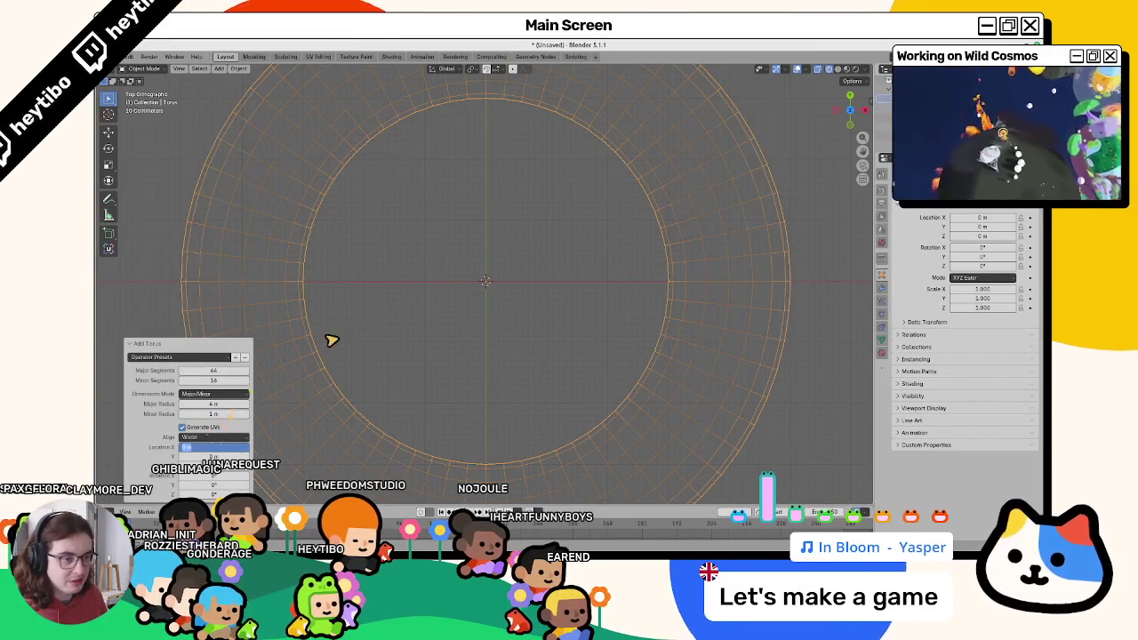
key(Return)
middle_drag(381, 325, 432, 304)
key(shift+z)
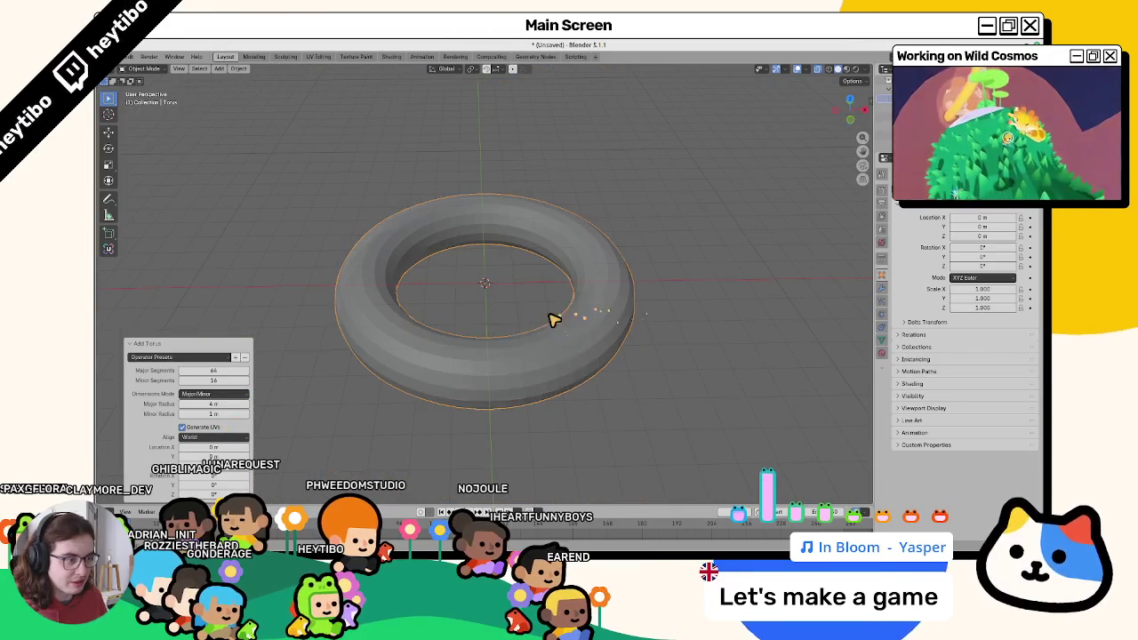
In Edit Mode, select a shortest-path face patch on the torus and show Object Data properties.
scroll(498, 322, up, 2)
scroll(462, 302, up, 1)
key(Tab)
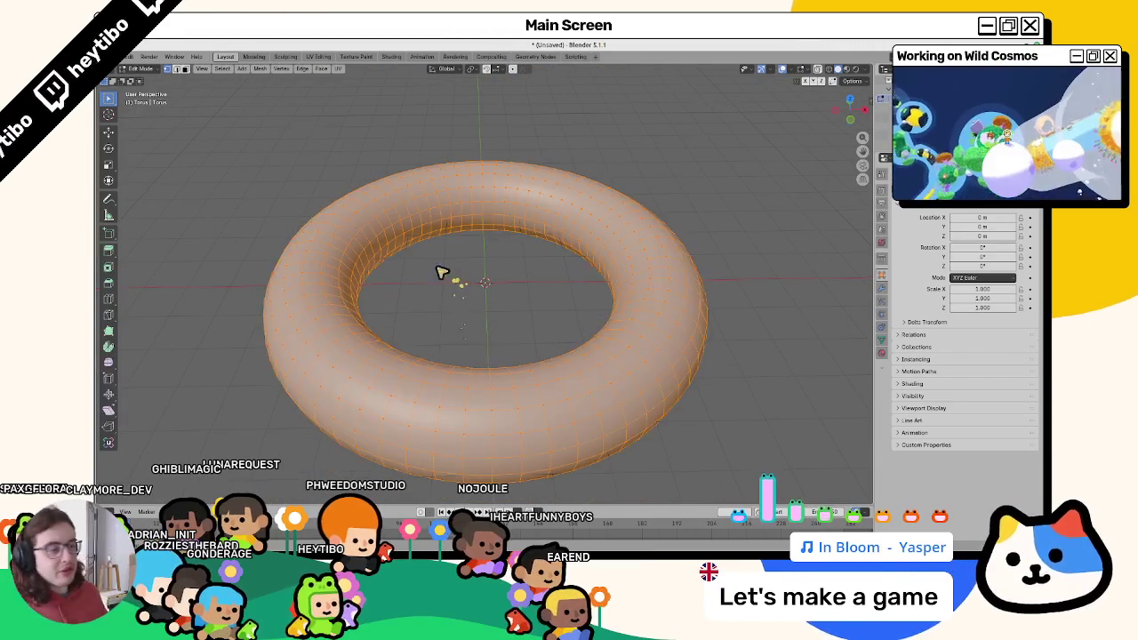
click(381, 192)
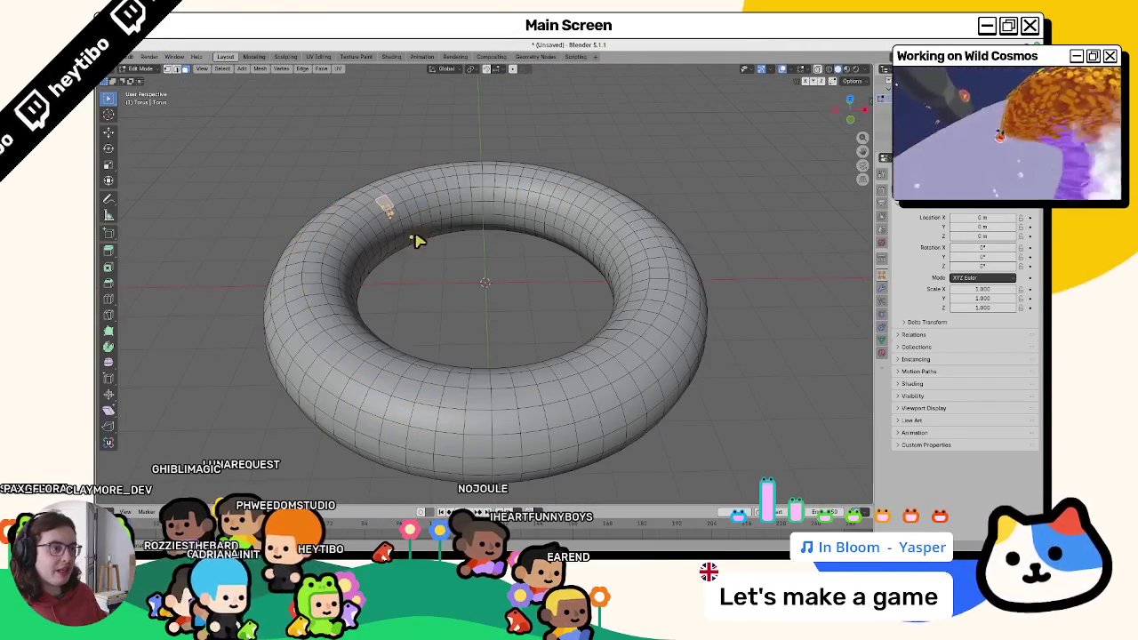
ctrl+click(425, 222)
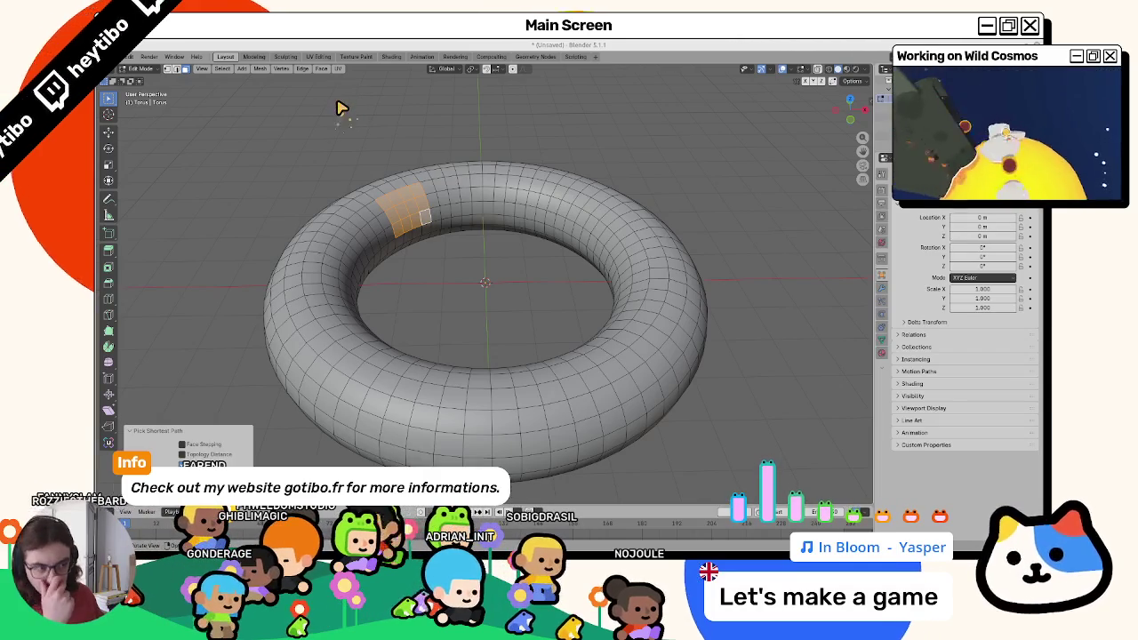
click(881, 341)
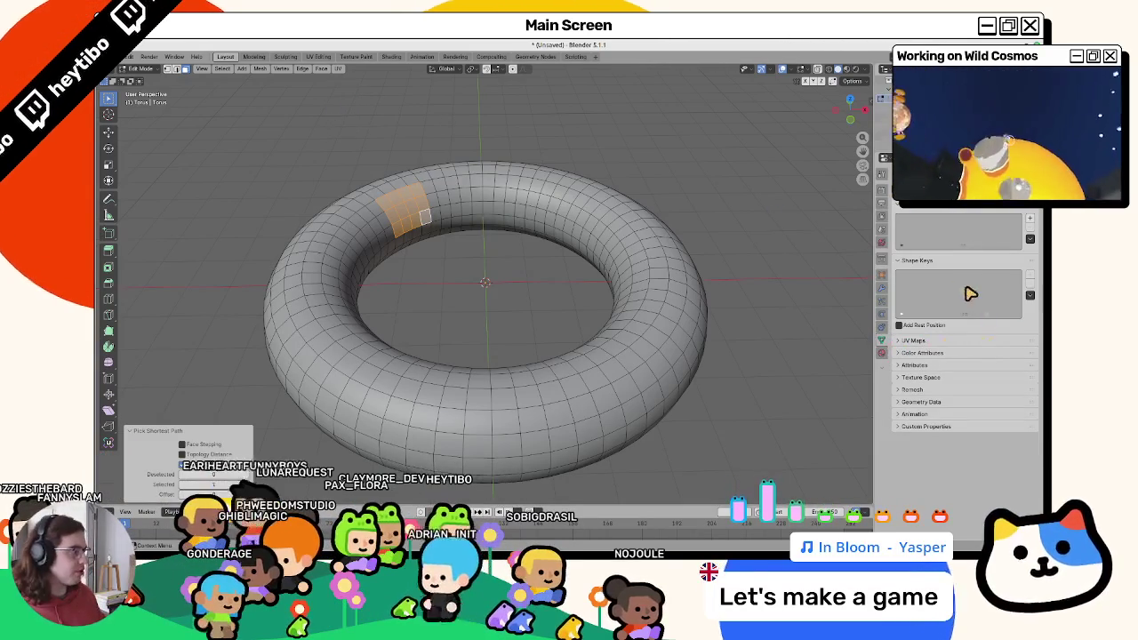
Add a Face Corner colour attribute named River to the torus.
click(941, 352)
click(1028, 365)
text(River)
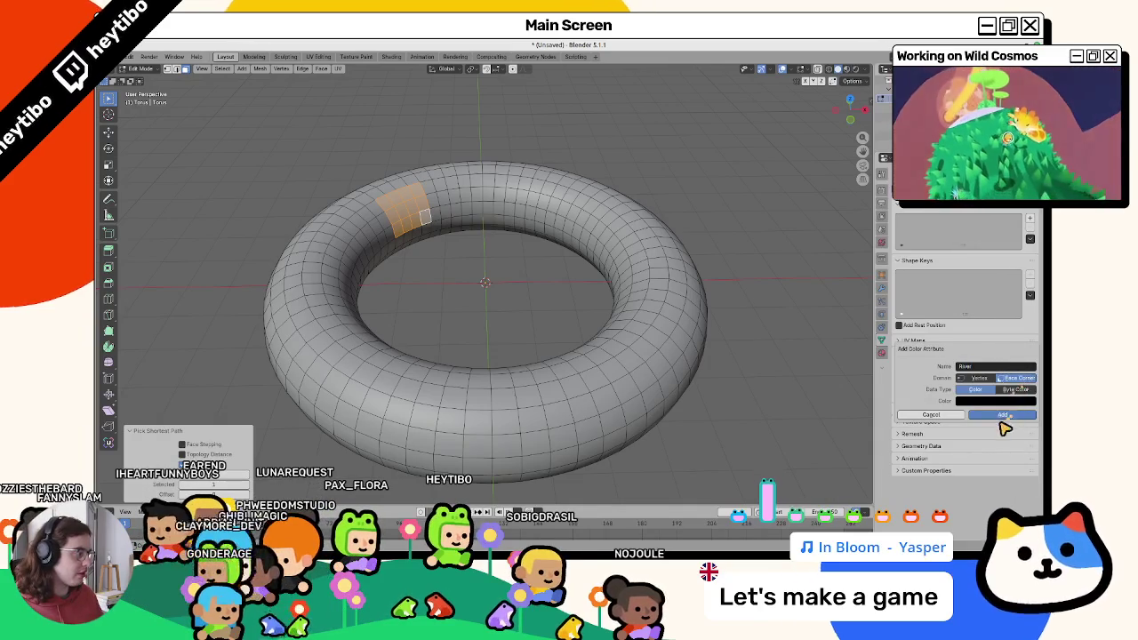
click(987, 401)
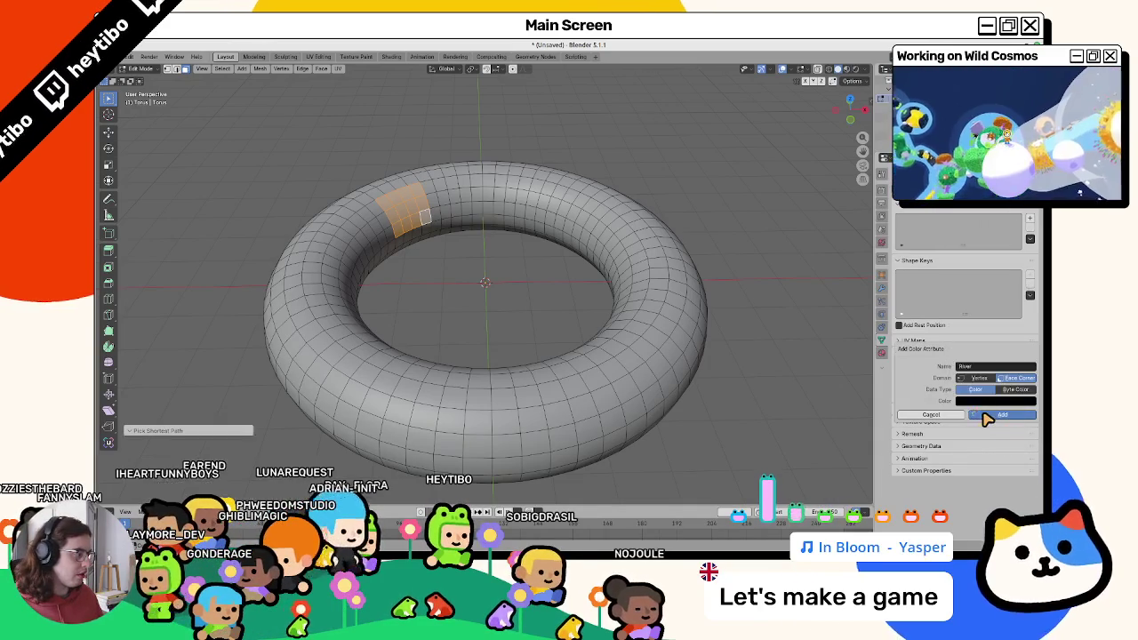
click(996, 414)
Leave and re-enter Edit Mode, selecting a face loop from a higher view.
key(Tab)
key(Tab)
middle_drag(386, 216, 406, 293)
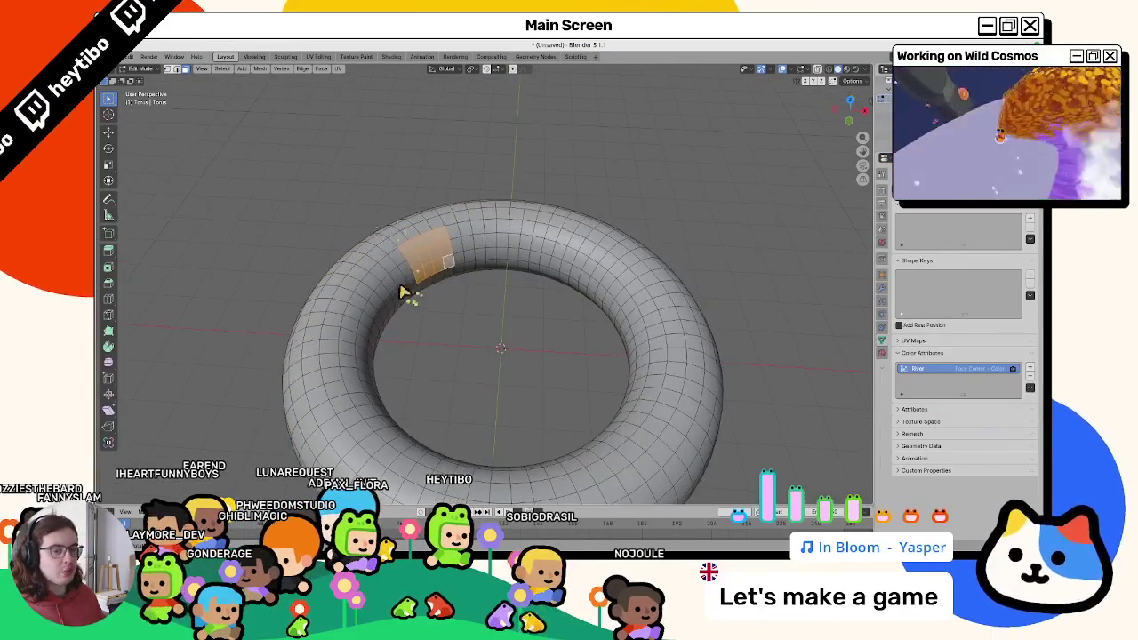
alt+click(431, 288)
key(Tab)
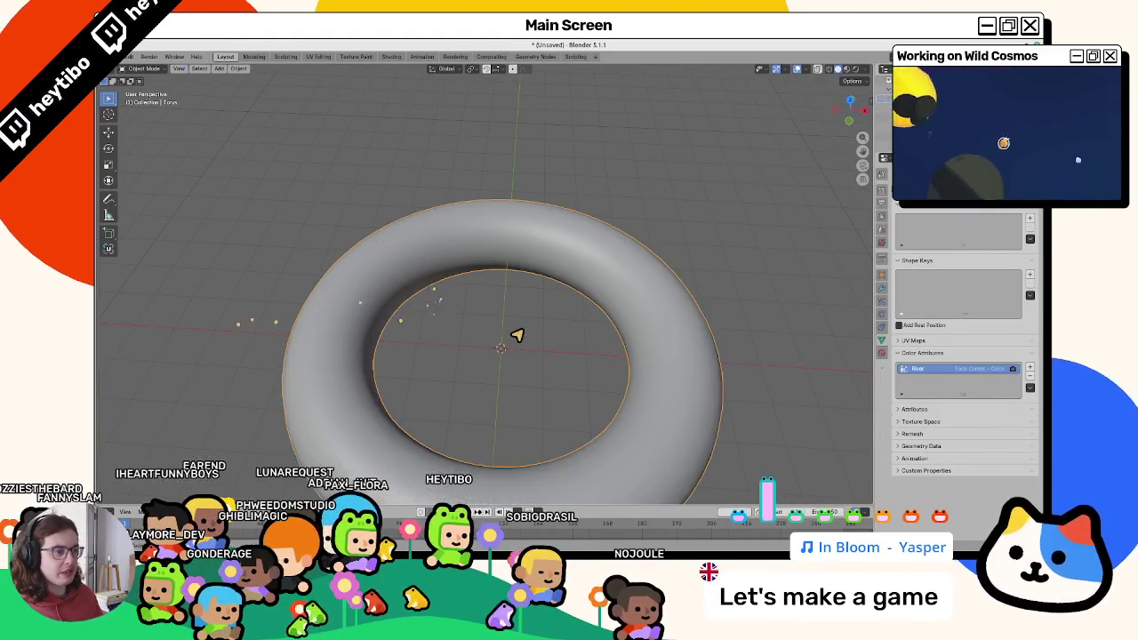
Switch to Material Preview and set the ground material's base colour to orange-red.
click(882, 353)
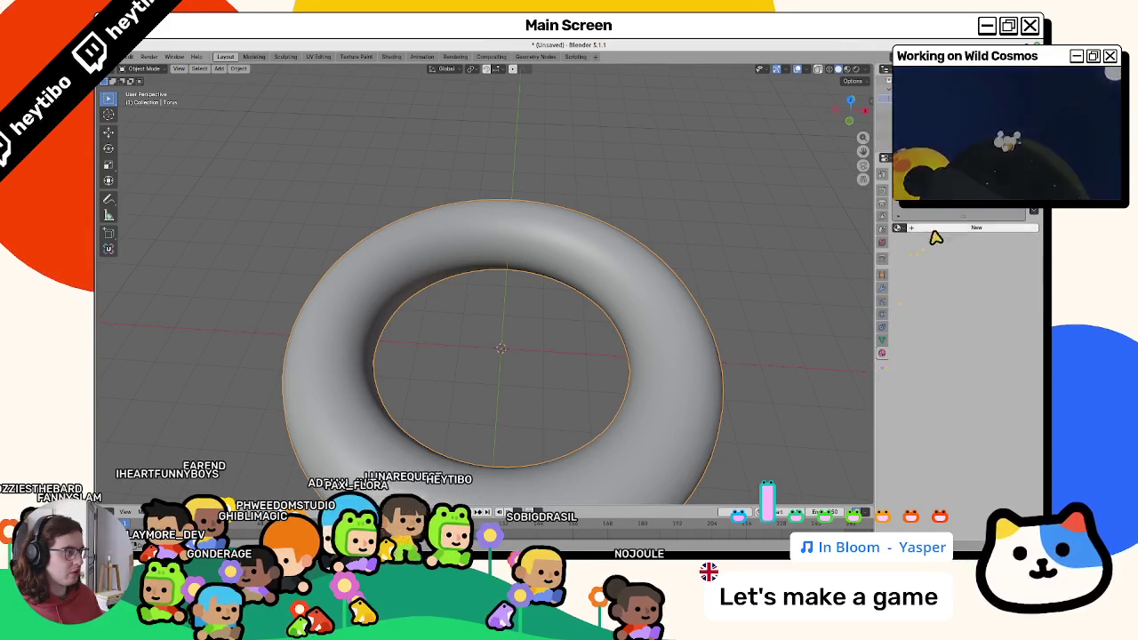
click(969, 233)
click(978, 285)
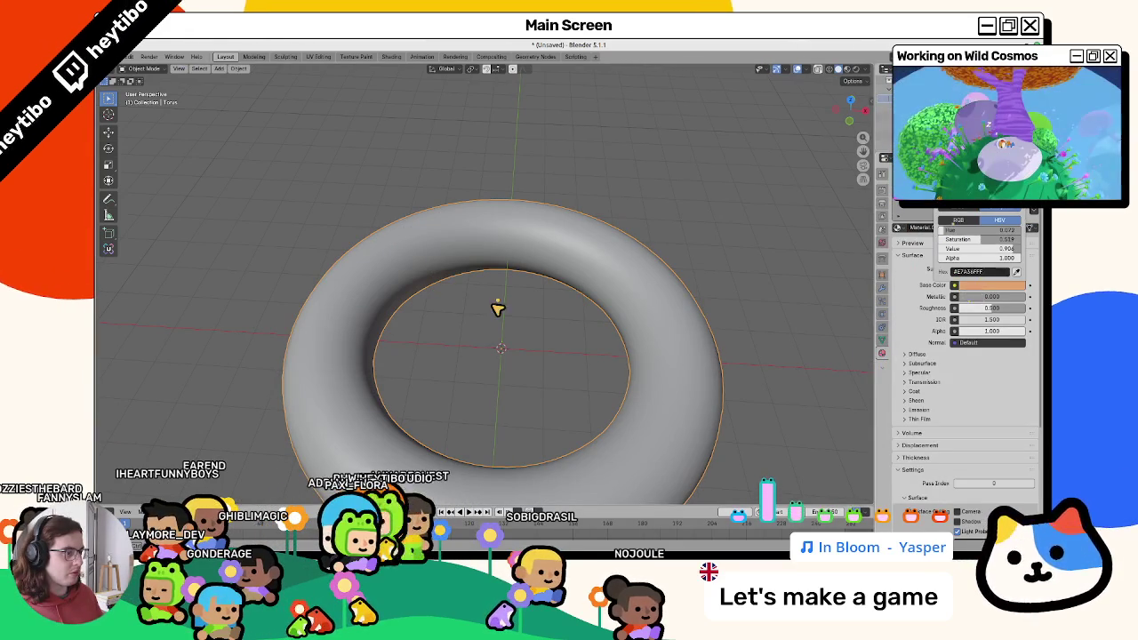
key(z)
click(530, 384)
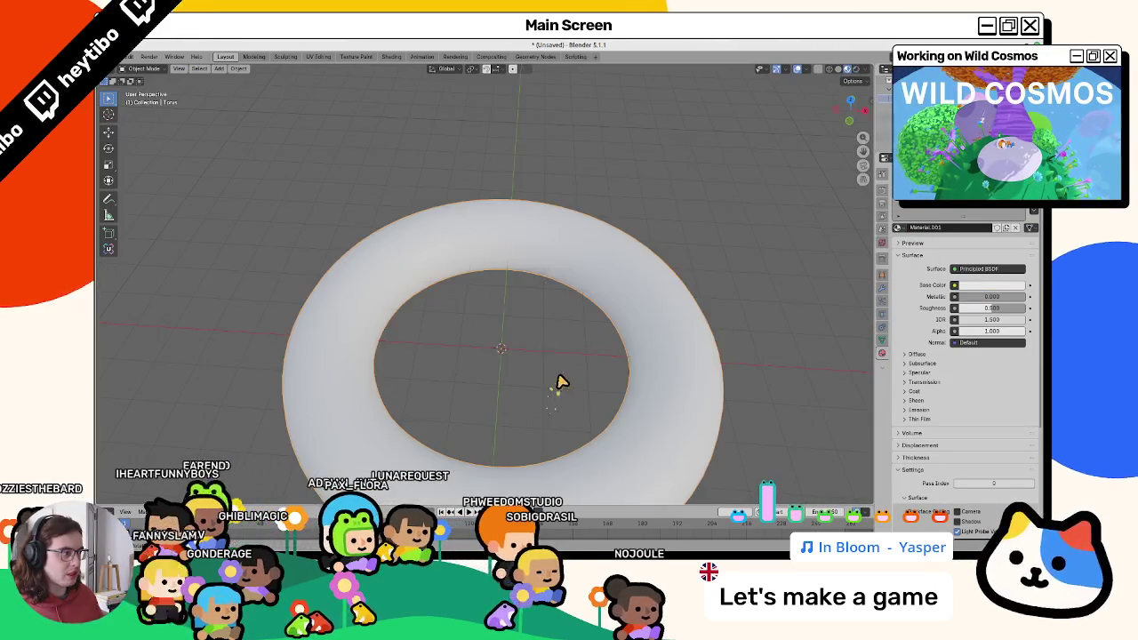
scroll(562, 382, up, 2)
click(978, 286)
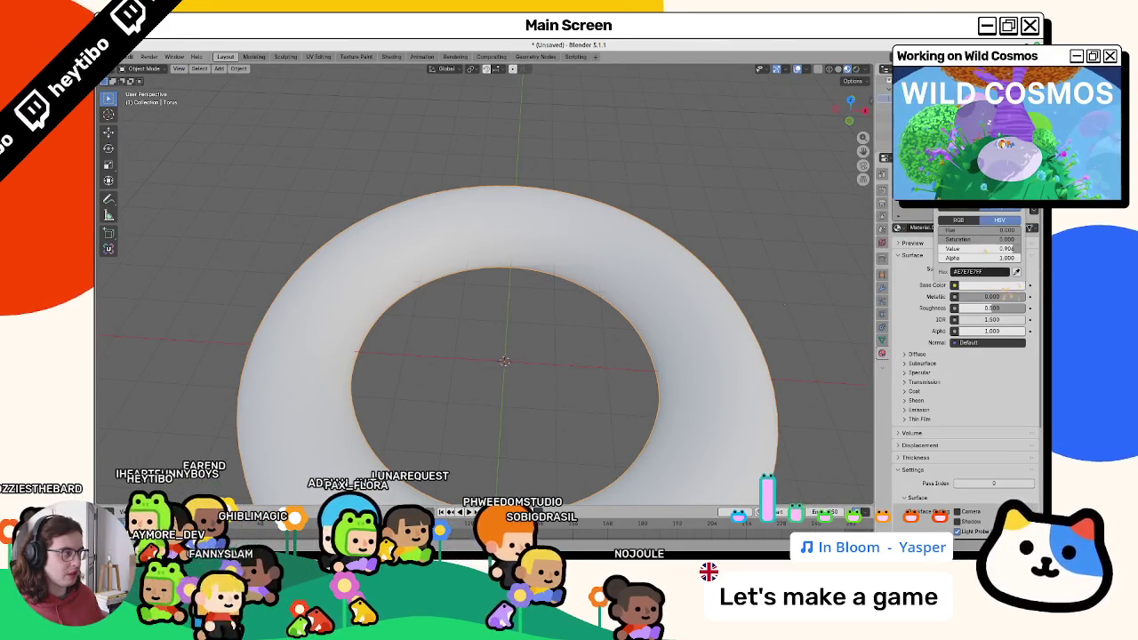
click(991, 169)
drag(991, 169, 983, 178)
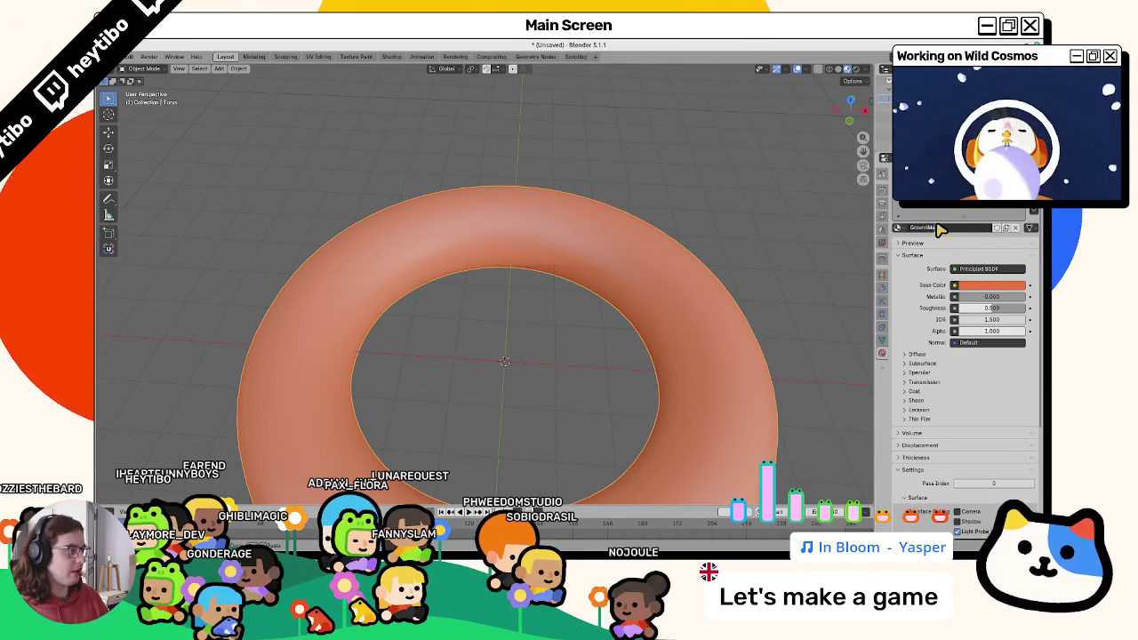
Add a second material slot with a new material named RiverMat, enabling Fake User.
click(1016, 228)
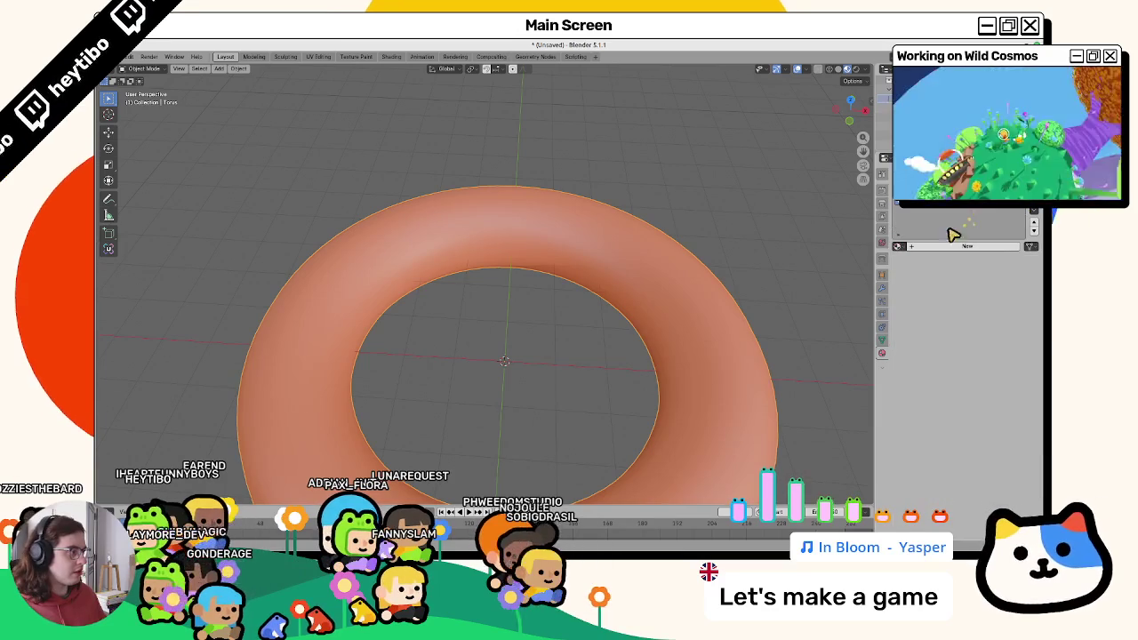
click(968, 246)
double_click(948, 246)
text(RiverMat)
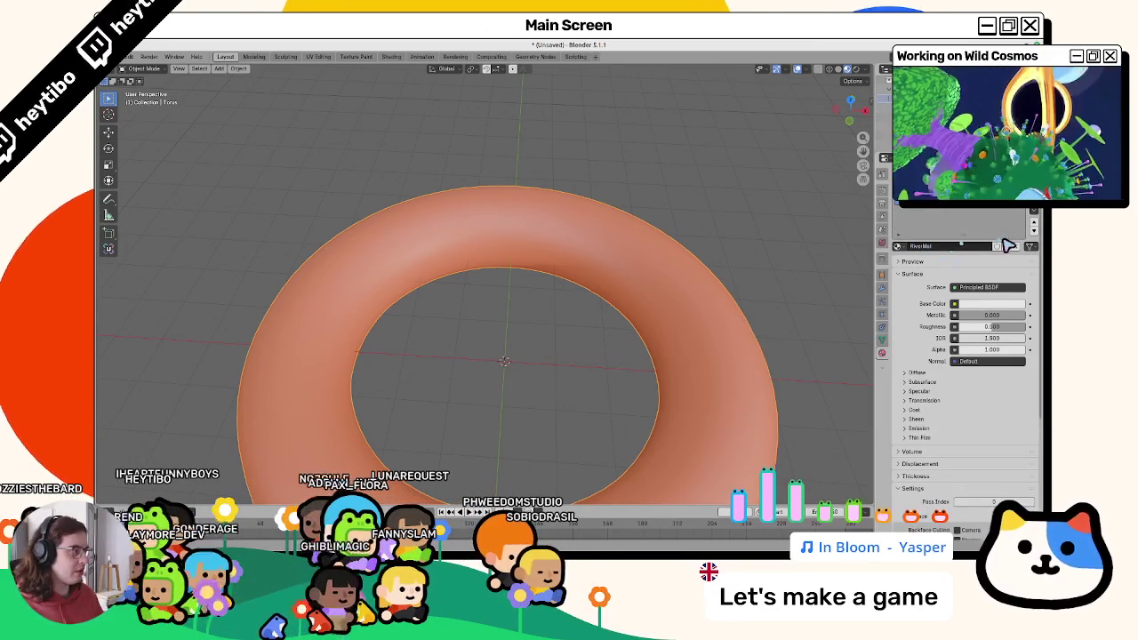
click(997, 247)
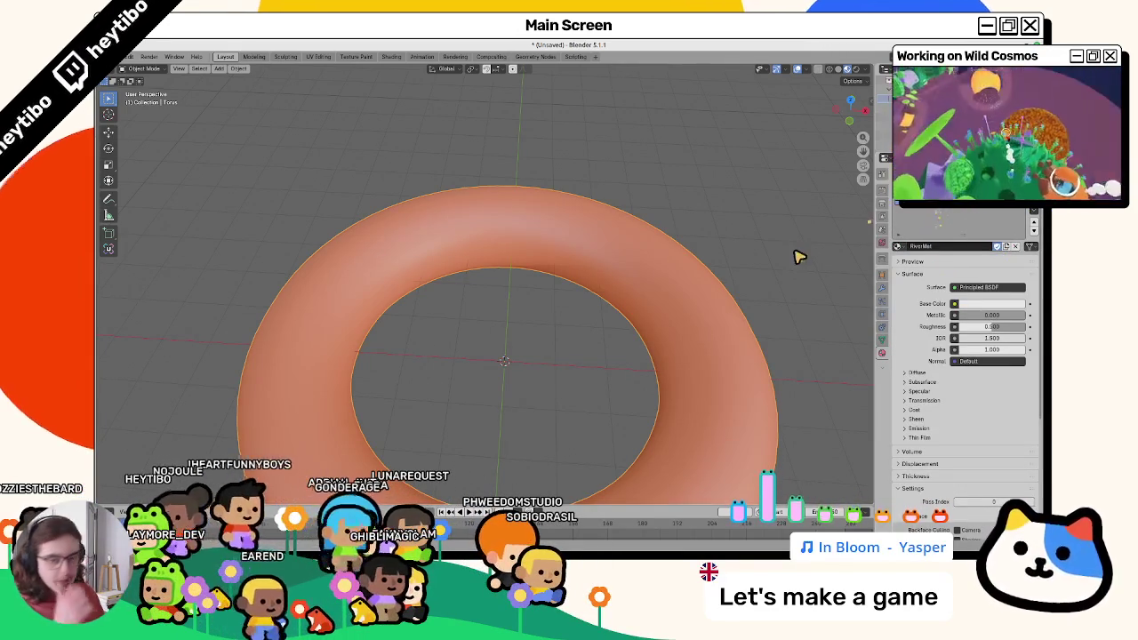
key(Tab)
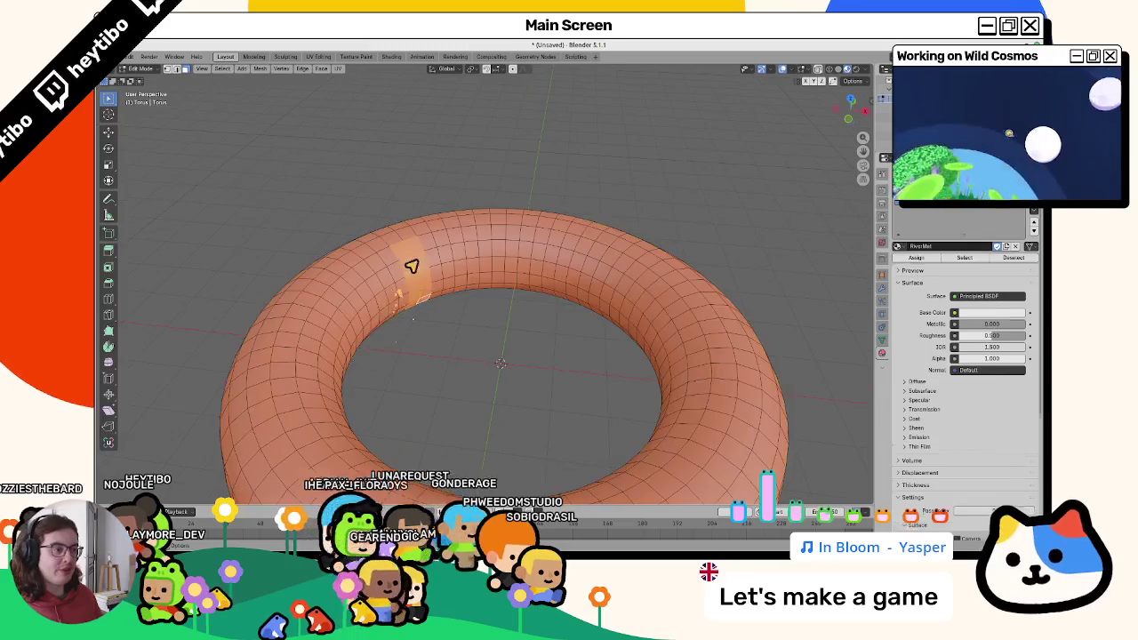
Select a face patch, choose the RiverMat slot and set its base colour to sky blue.
click(396, 252)
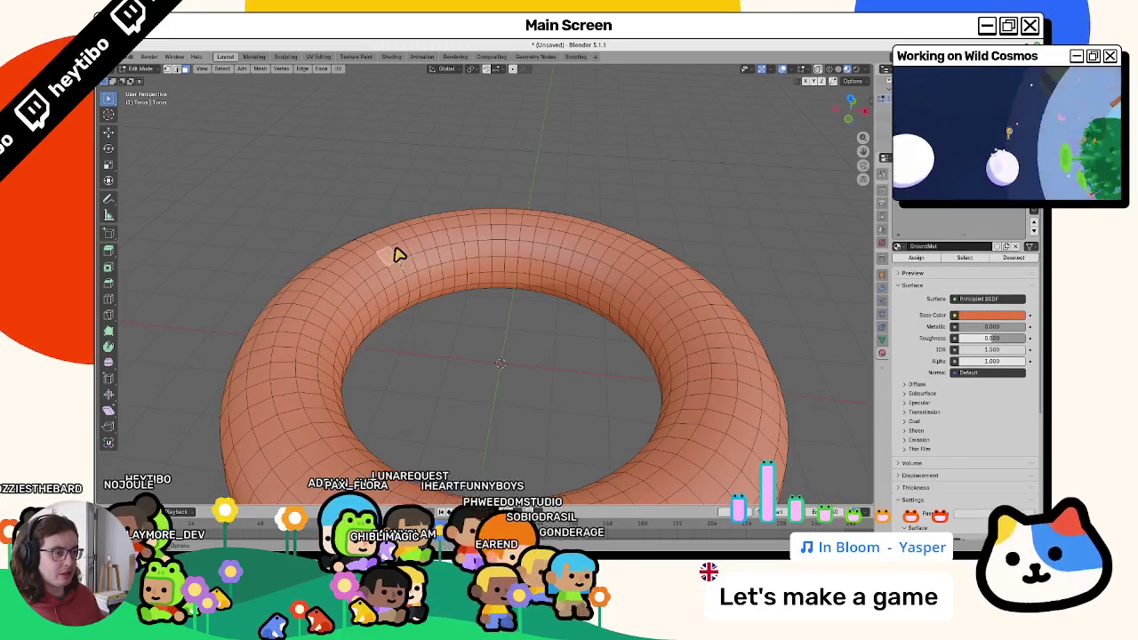
ctrl+shift+click(454, 272)
click(930, 209)
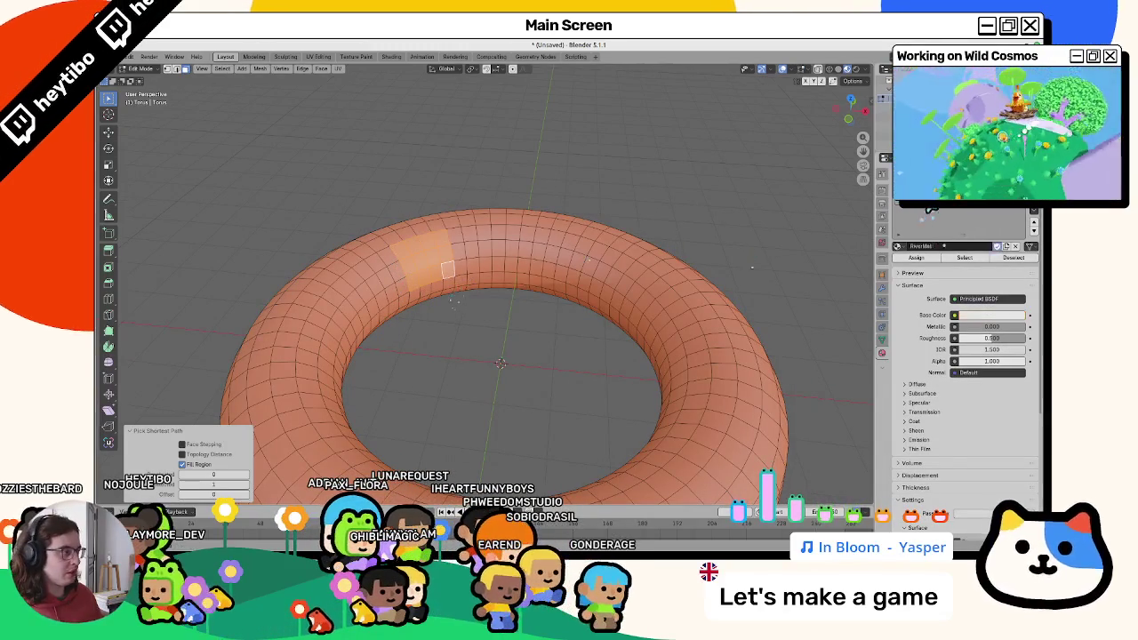
click(988, 315)
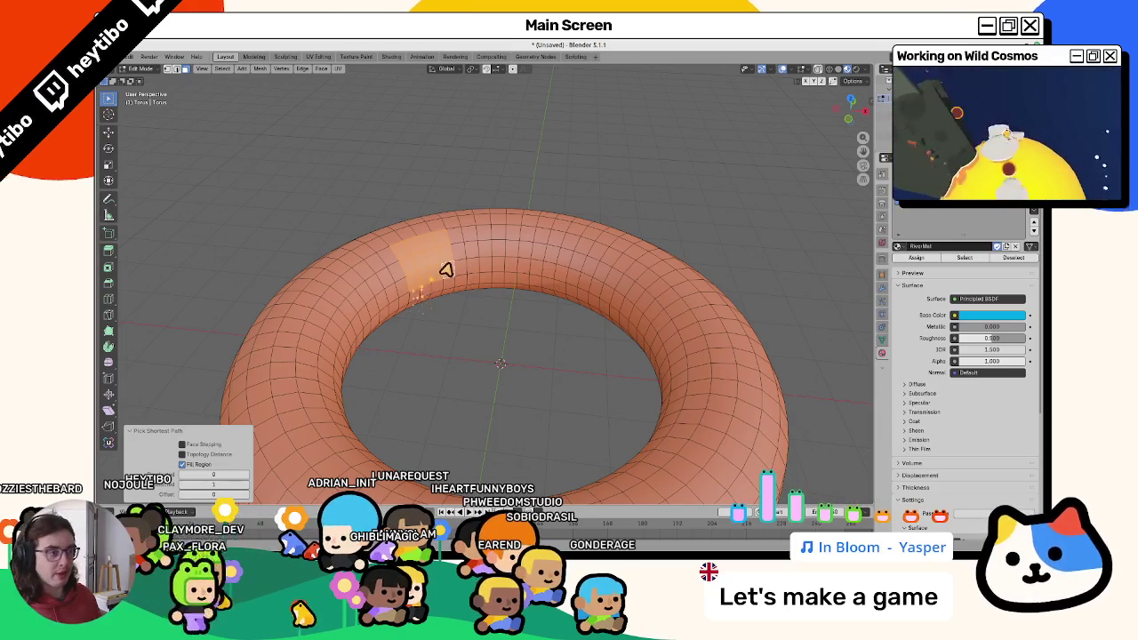
middle_drag(444, 267, 436, 284)
key(ctrl+Tab)
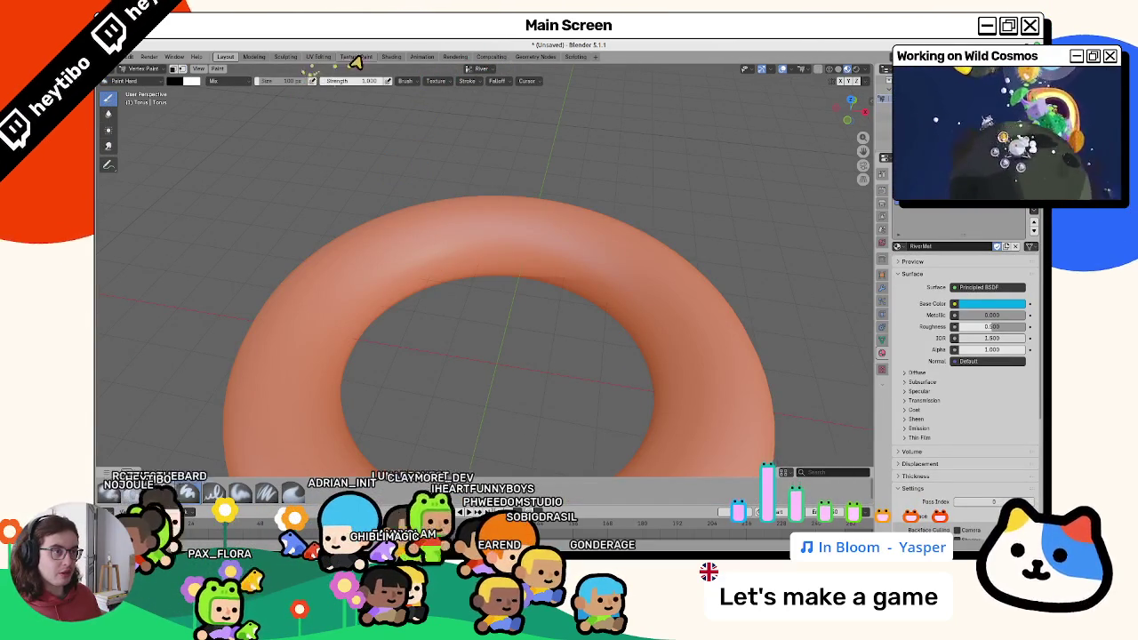
click(531, 57)
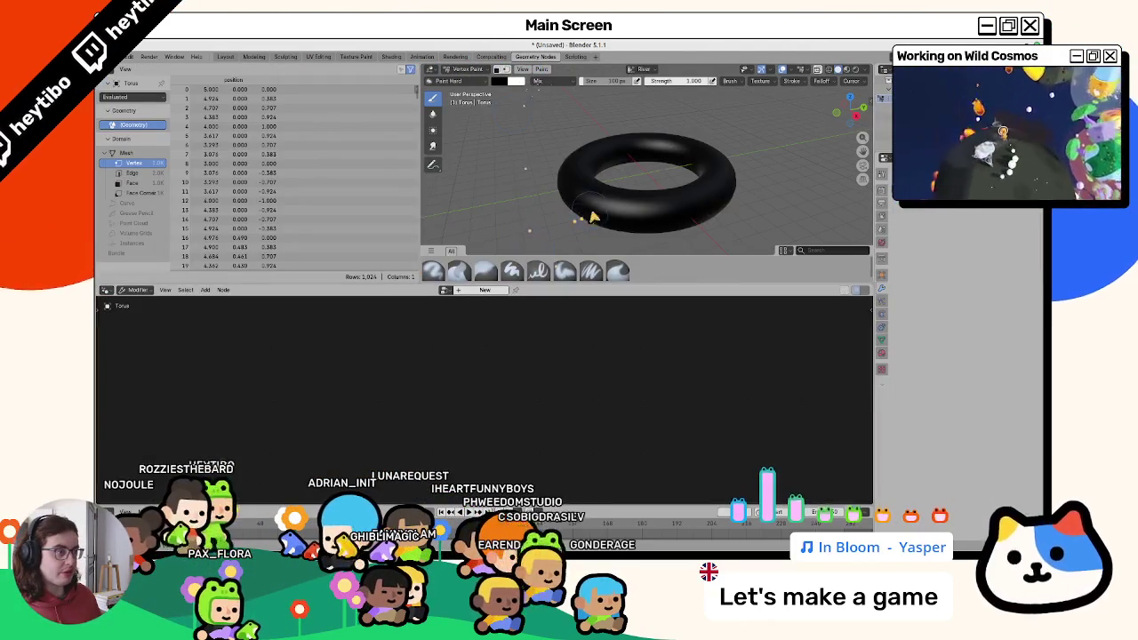
Add a Geometry Nodes tree named Foam to the torus, then enter Edit Mode.
middle_drag(598, 200, 469, 317)
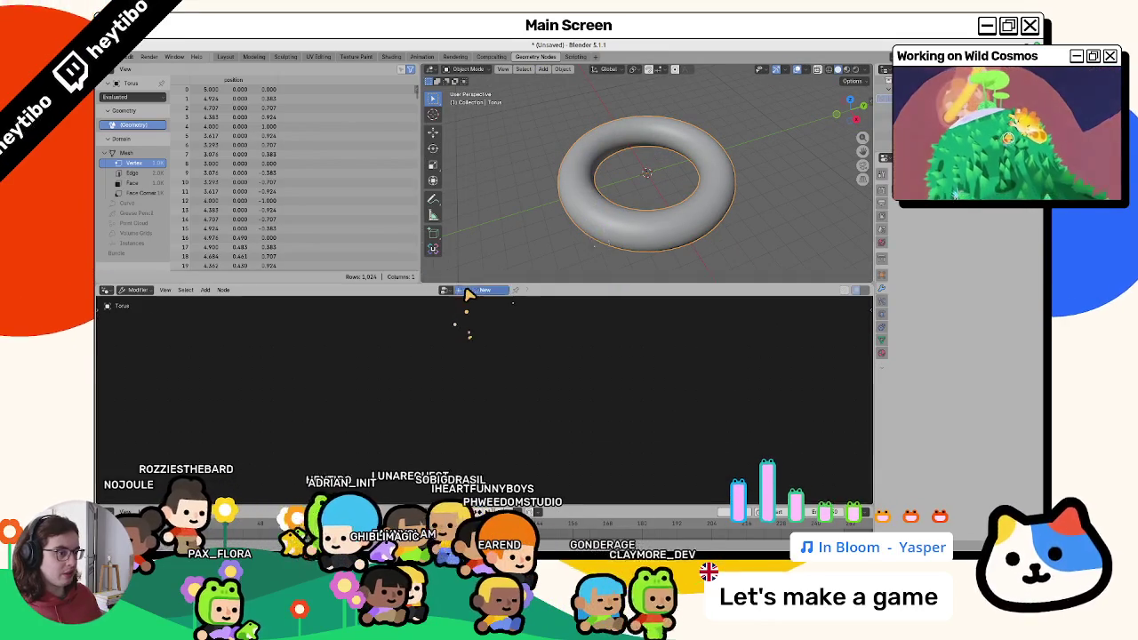
click(485, 290)
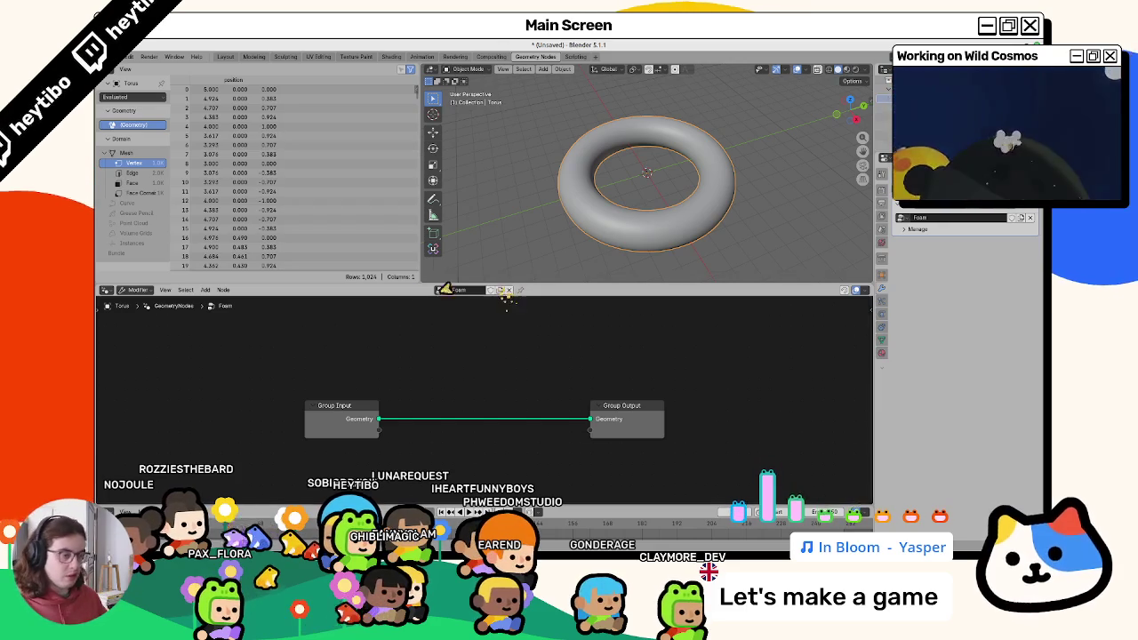
text(Foam)
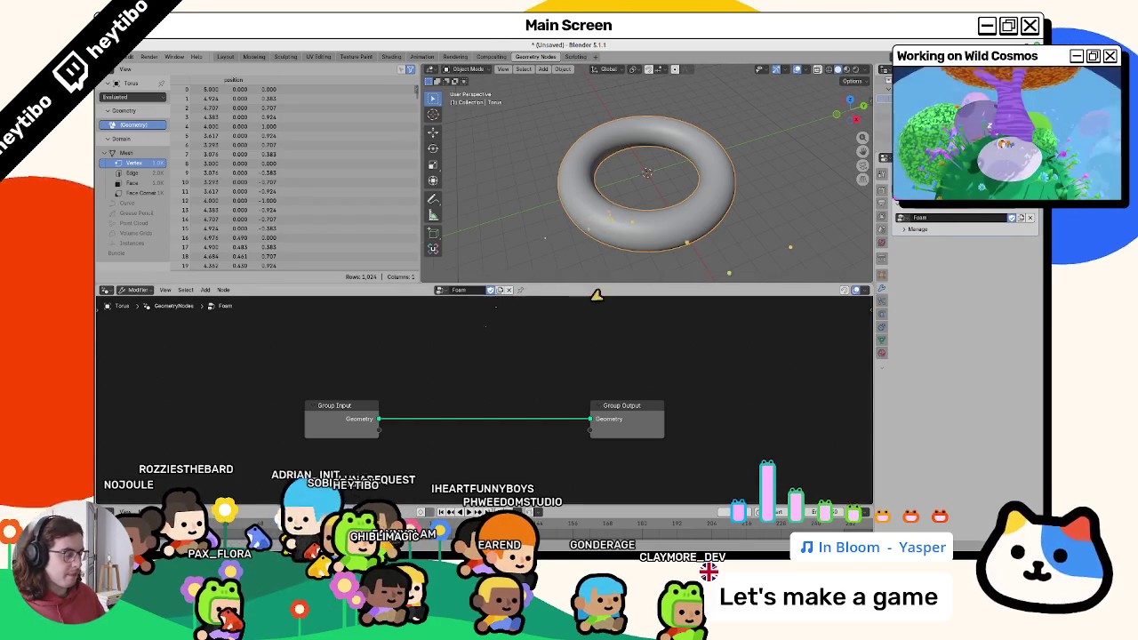
key(Tab)
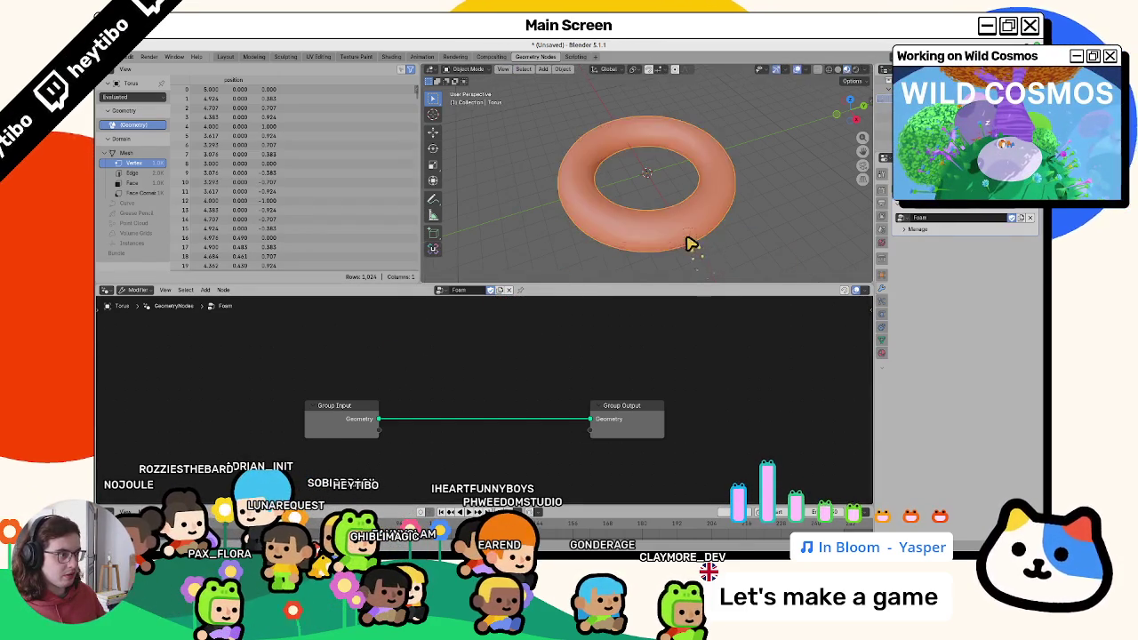
scroll(655, 204, up, 3)
scroll(645, 230, down, 1)
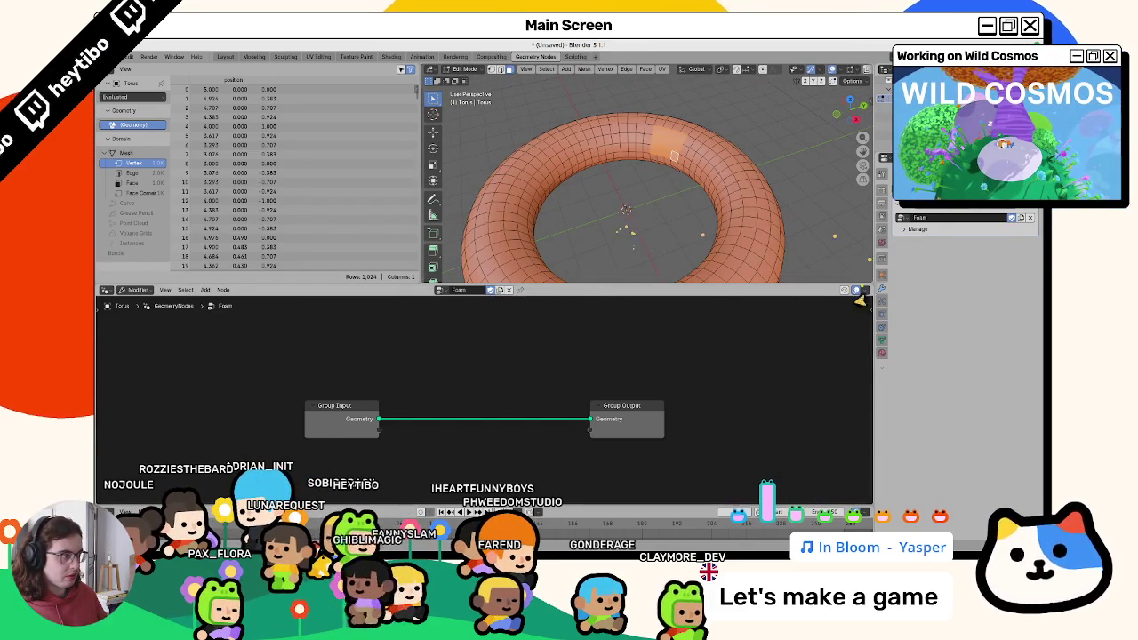
Enter Vertex Paint on the River colour attribute with white paint and face masking on.
click(882, 340)
click(924, 353)
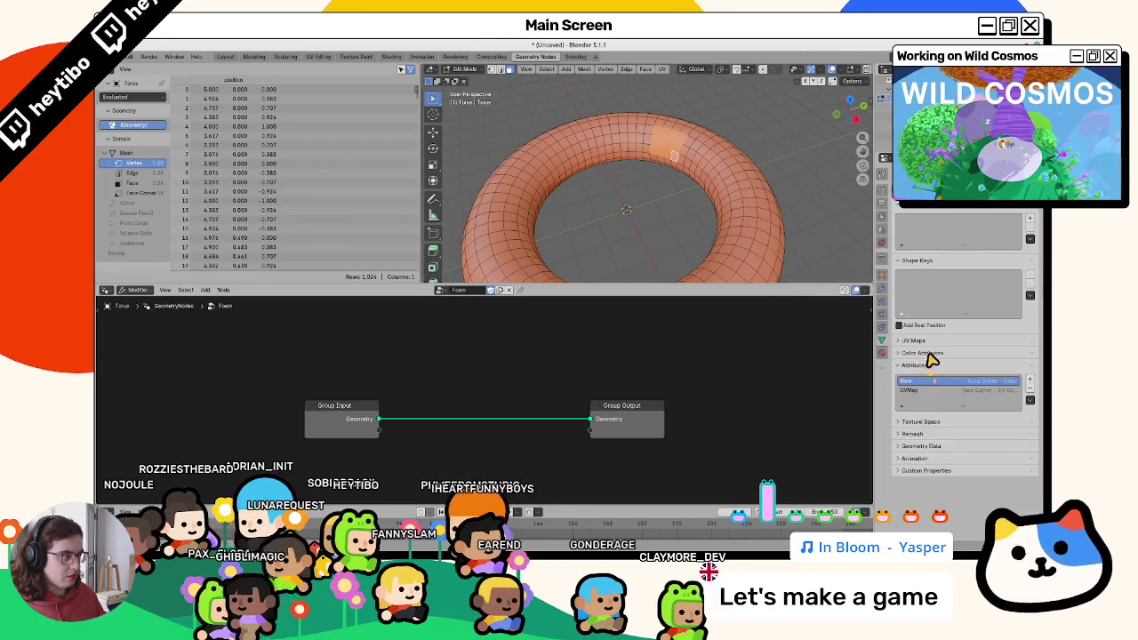
click(925, 353)
key(ctrl+Tab)
click(498, 82)
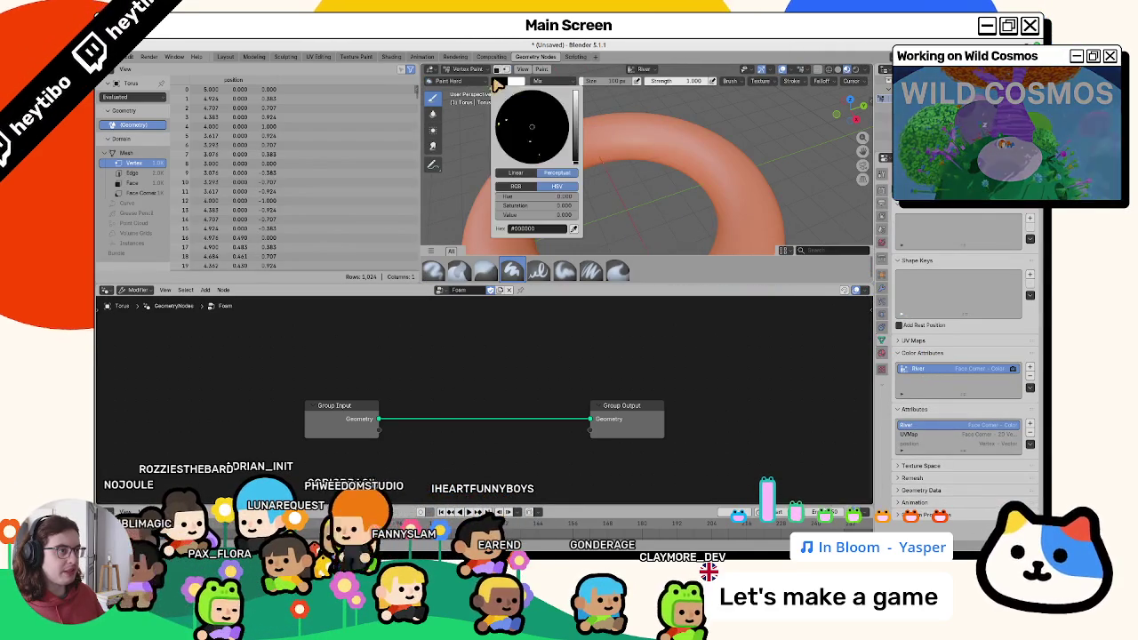
drag(574, 100, 576, 89)
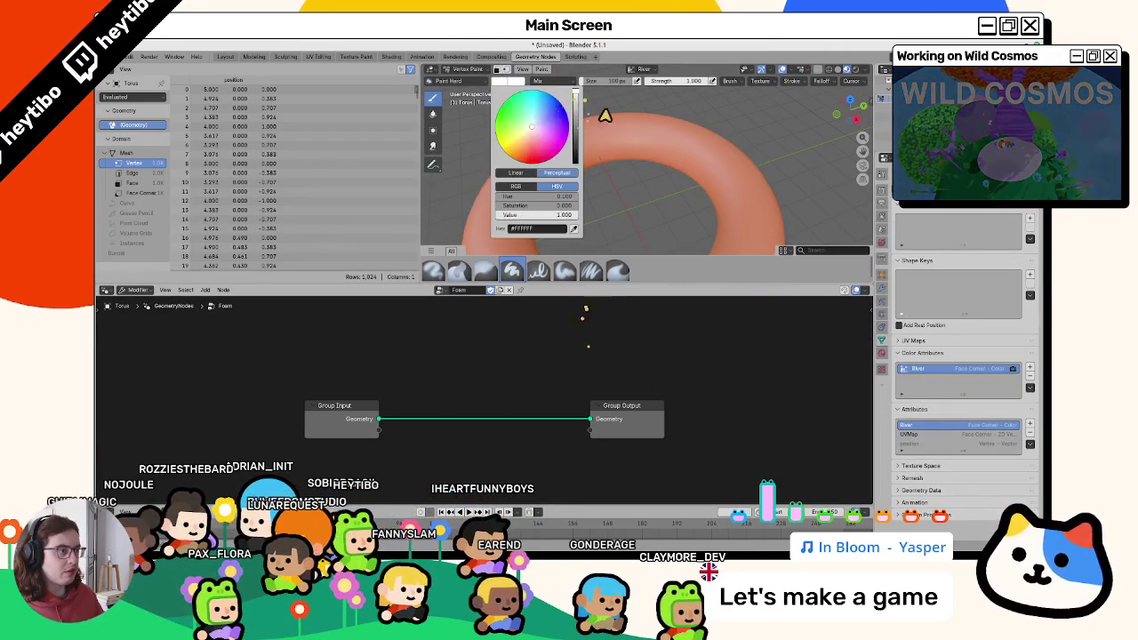
click(505, 69)
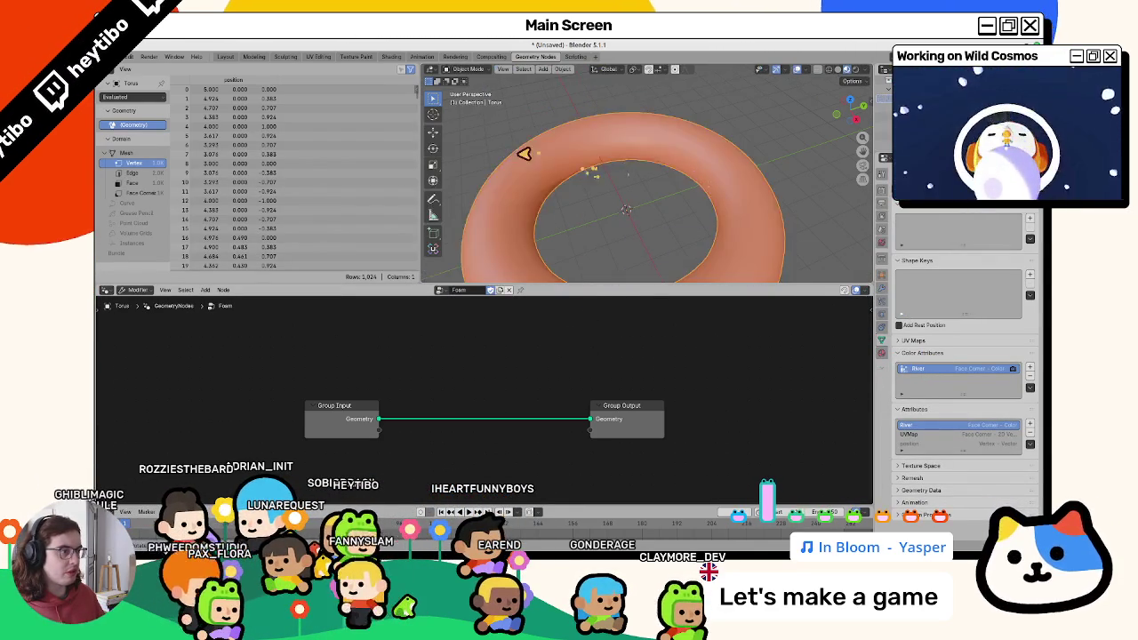
Select a loop of faces around the torus, fill it white, and return to Object Mode.
key(Tab)
alt+click(541, 174)
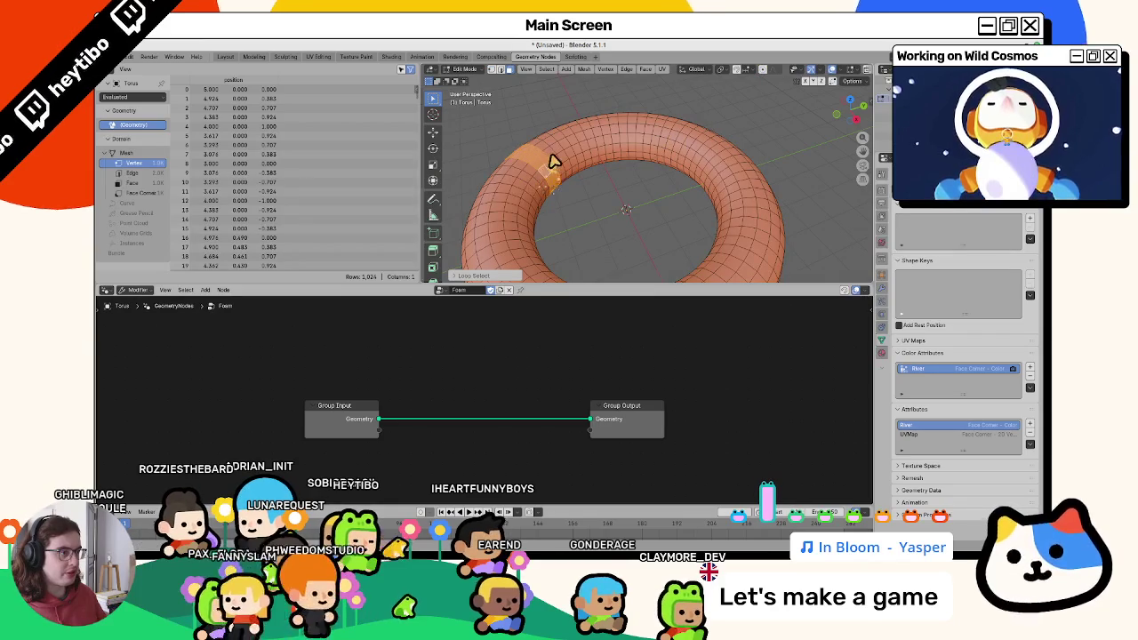
alt+click(554, 162)
alt+click(557, 163)
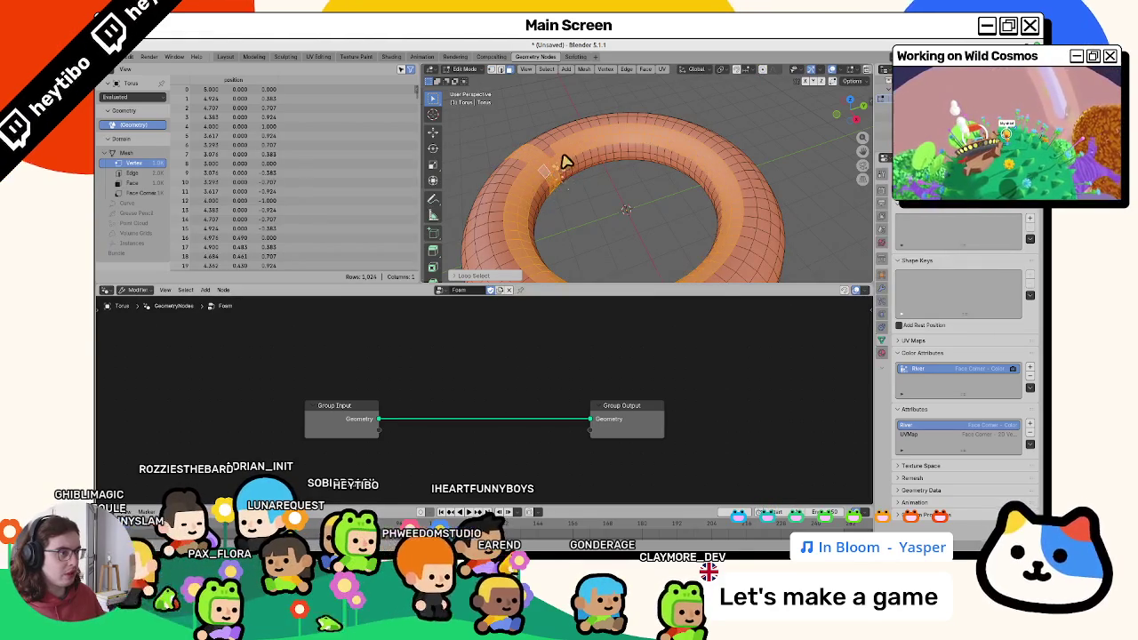
key(alt+z)
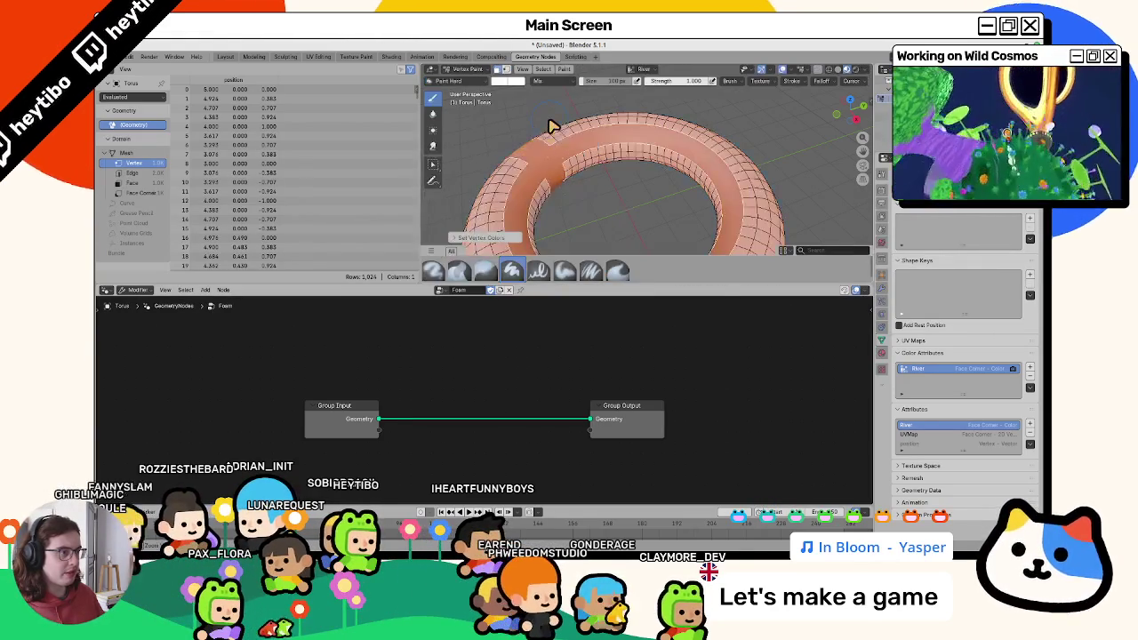
key(alt+z)
key(Tab)
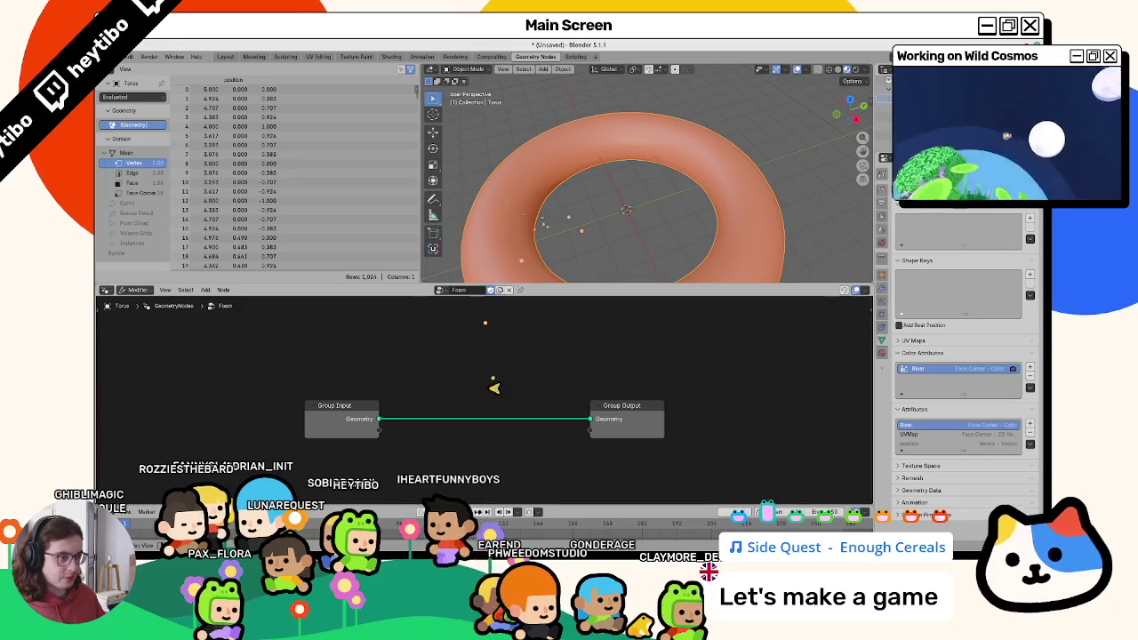
key(F3)
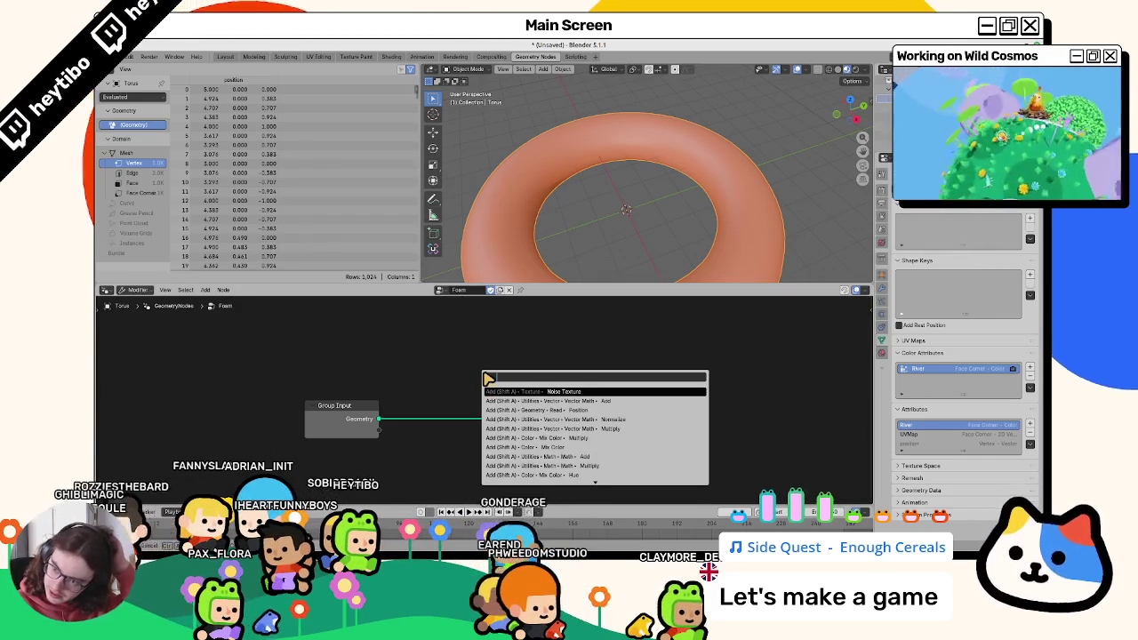
Add a new Float input socket to the Foam group in the sidebar's Group Sockets.
key(Escape)
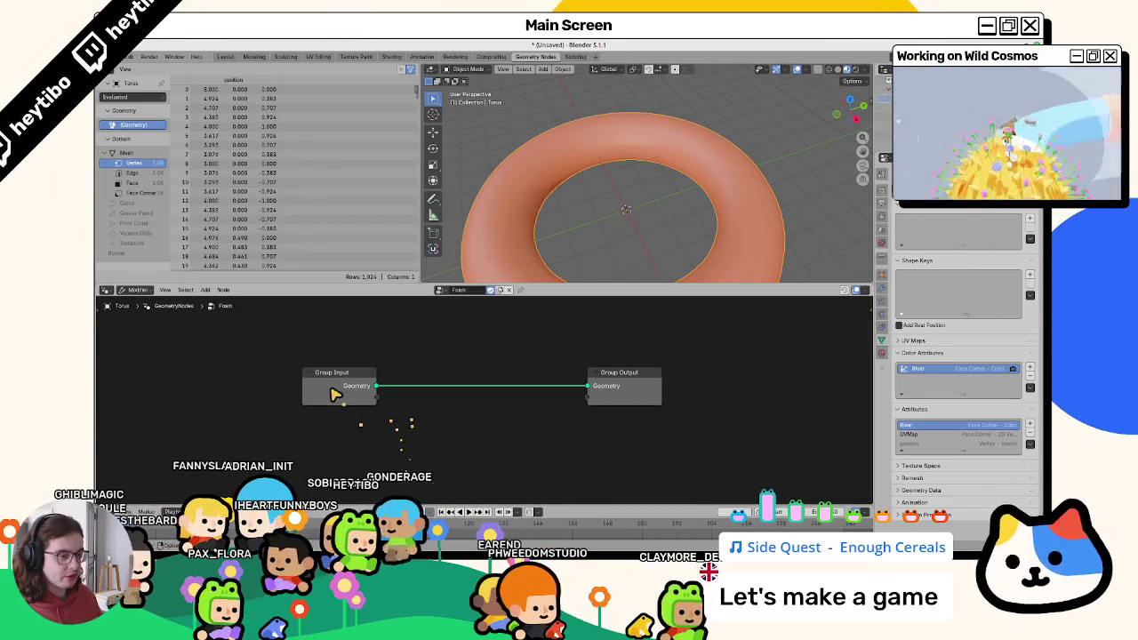
key(n)
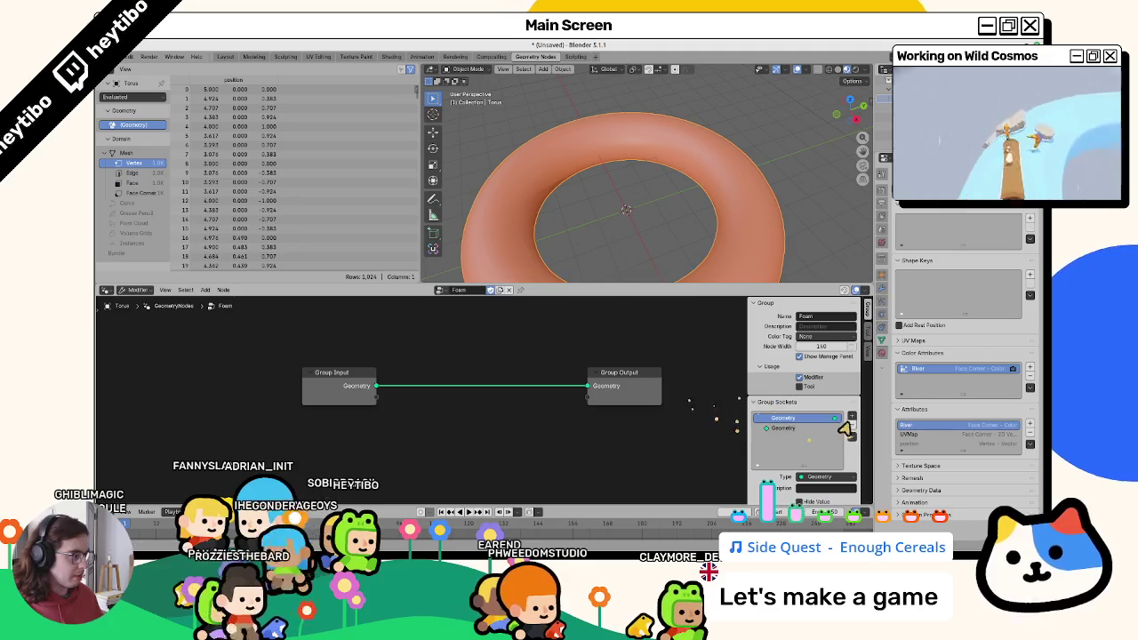
click(852, 417)
click(868, 426)
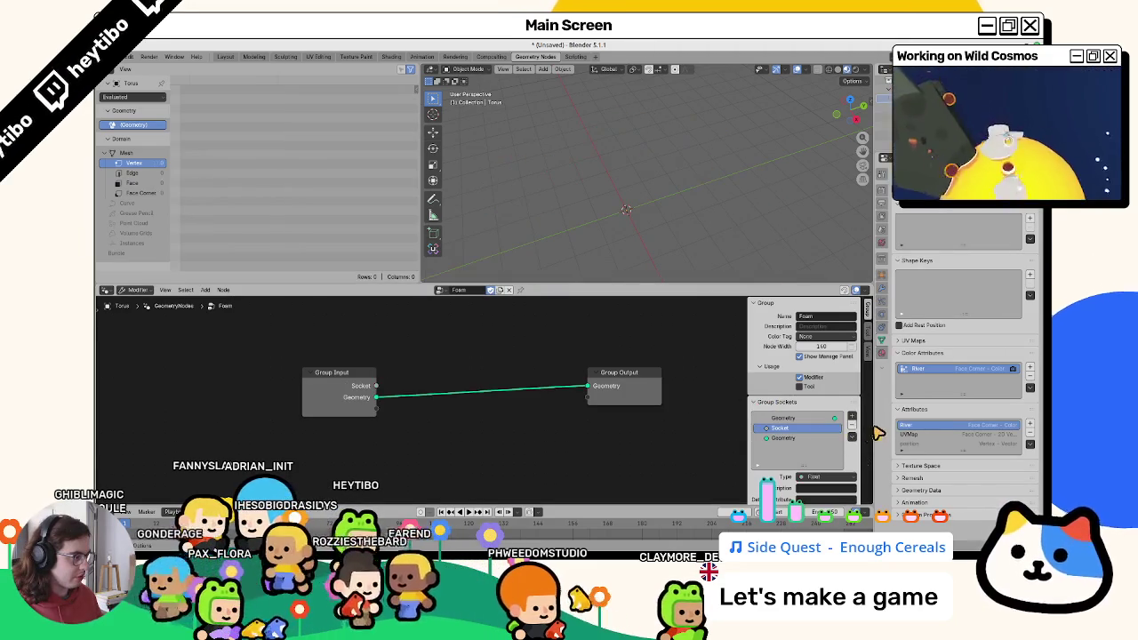
click(852, 427)
click(852, 433)
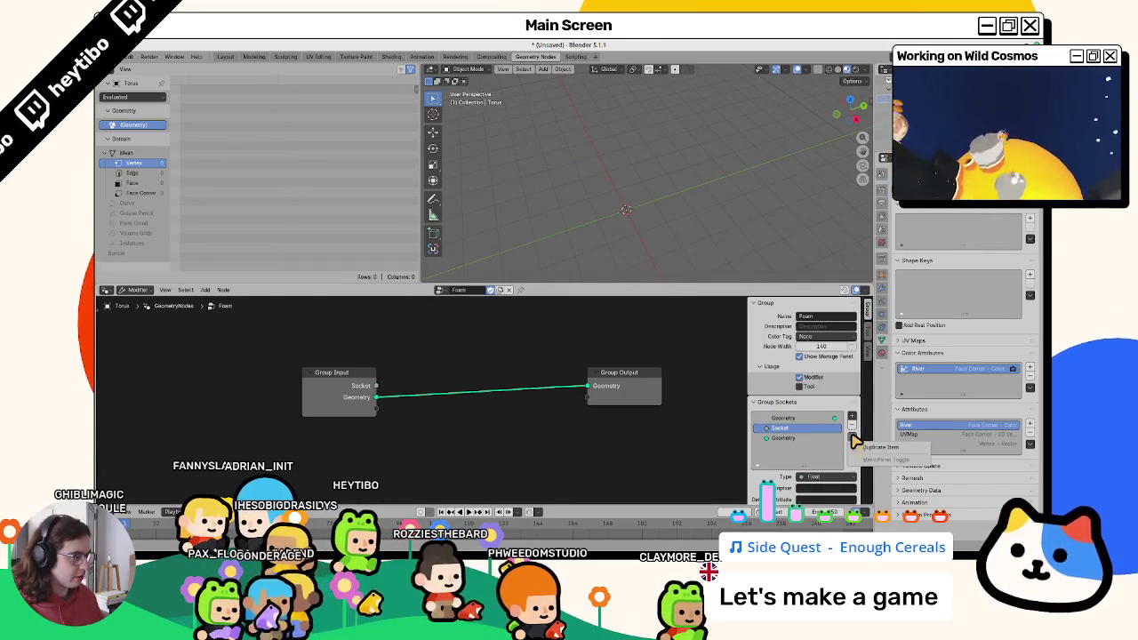
click(811, 478)
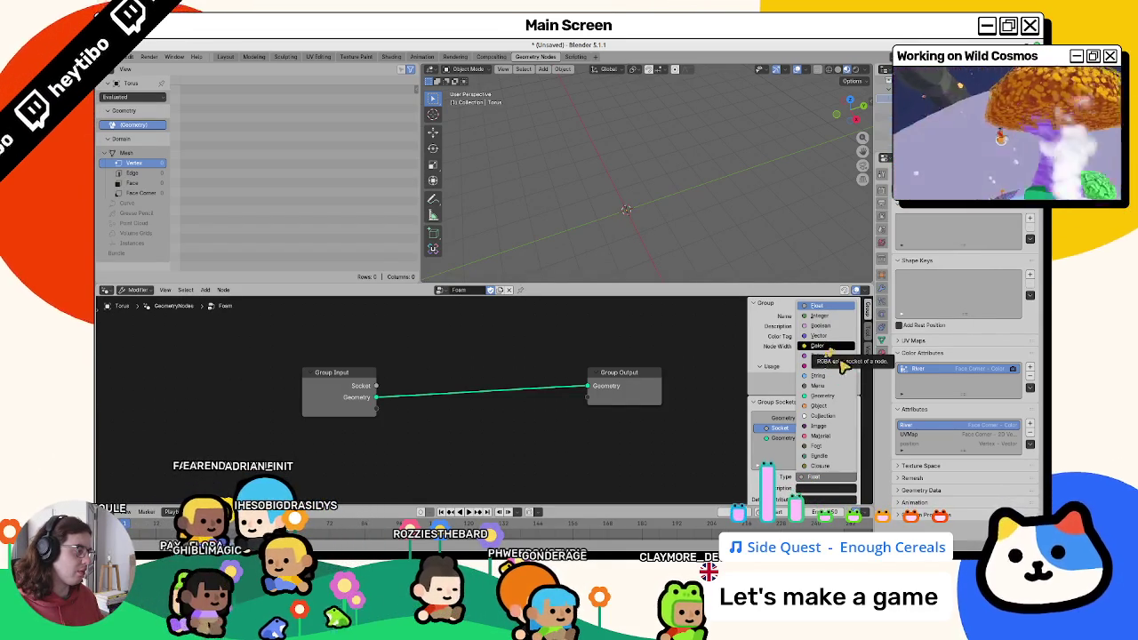
click(780, 483)
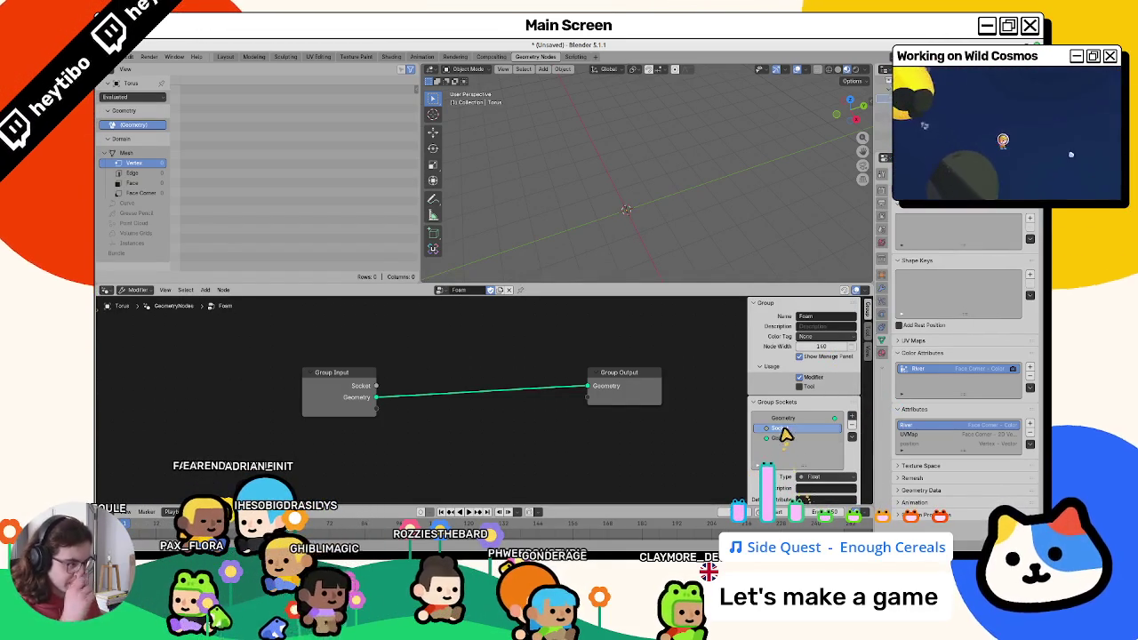
Rename the new input socket to WaterMask.
double_click(781, 428)
text(River)
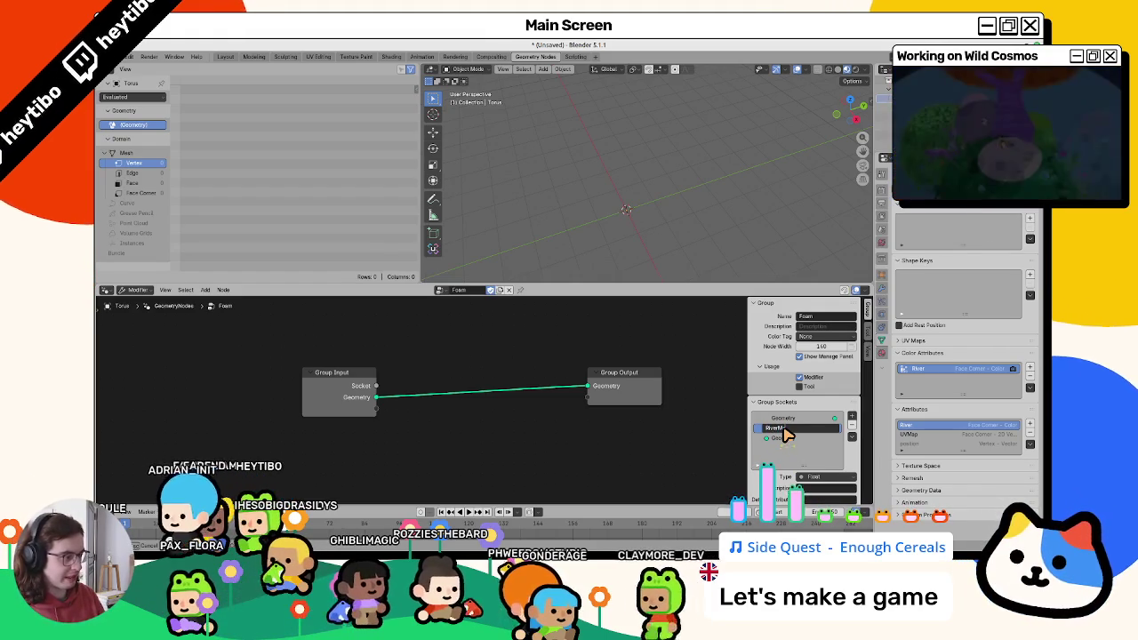
text(Mask)
key(Return)
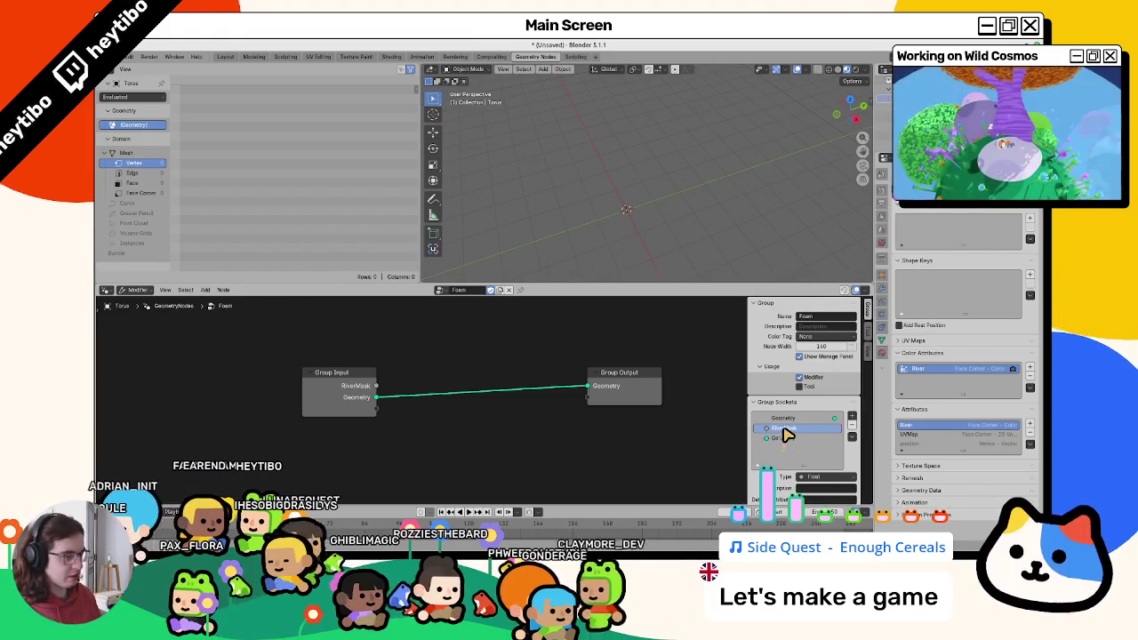
double_click(784, 429)
text(Water)
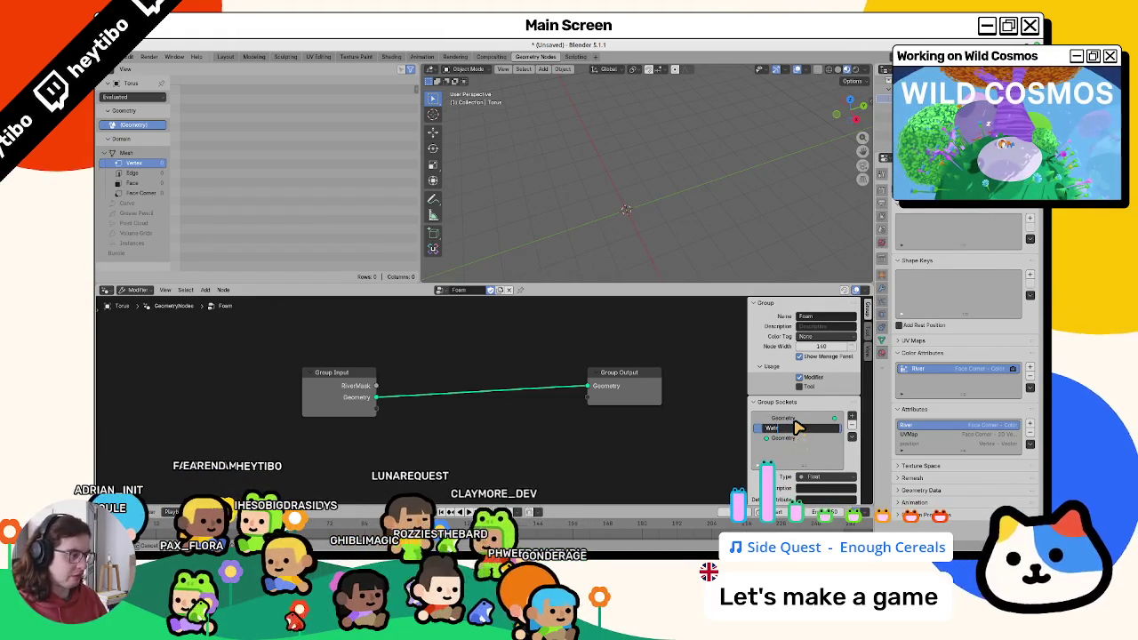
text(Mask)
key(Return)
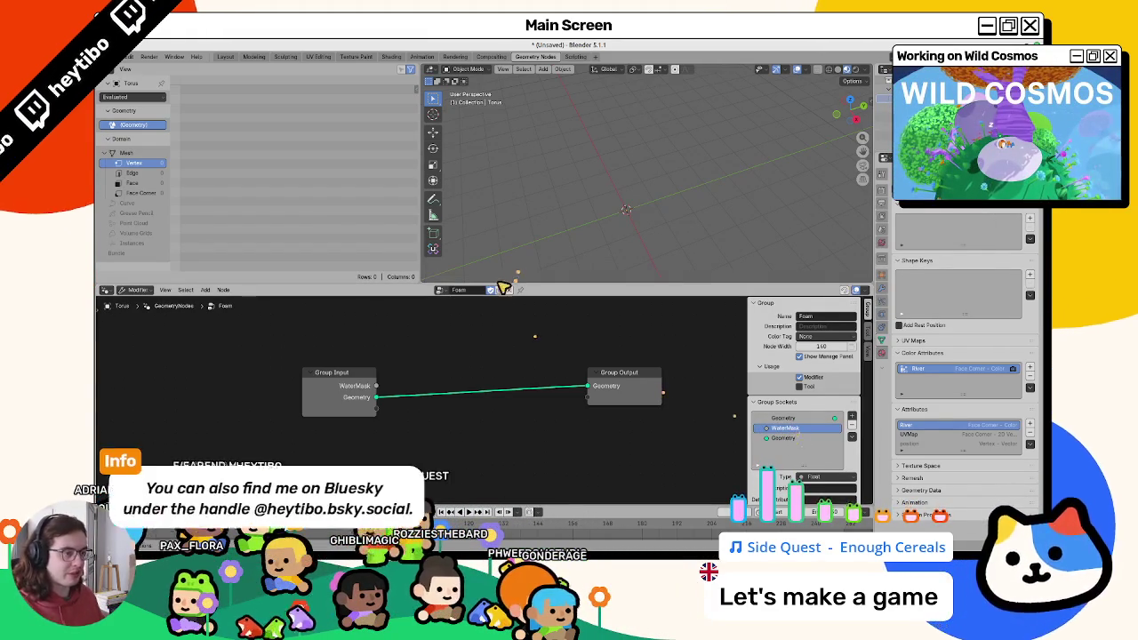
click(881, 353)
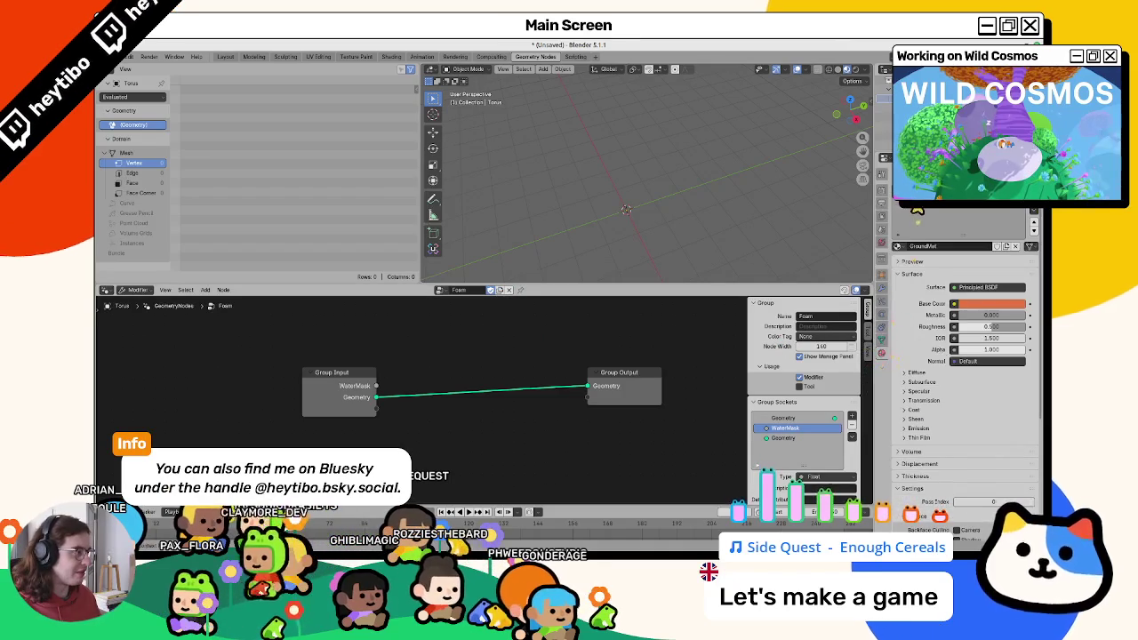
Rename RiverMat to WaterMat and add a new material slot with a material named FoamMat.
double_click(922, 247)
text(Water)
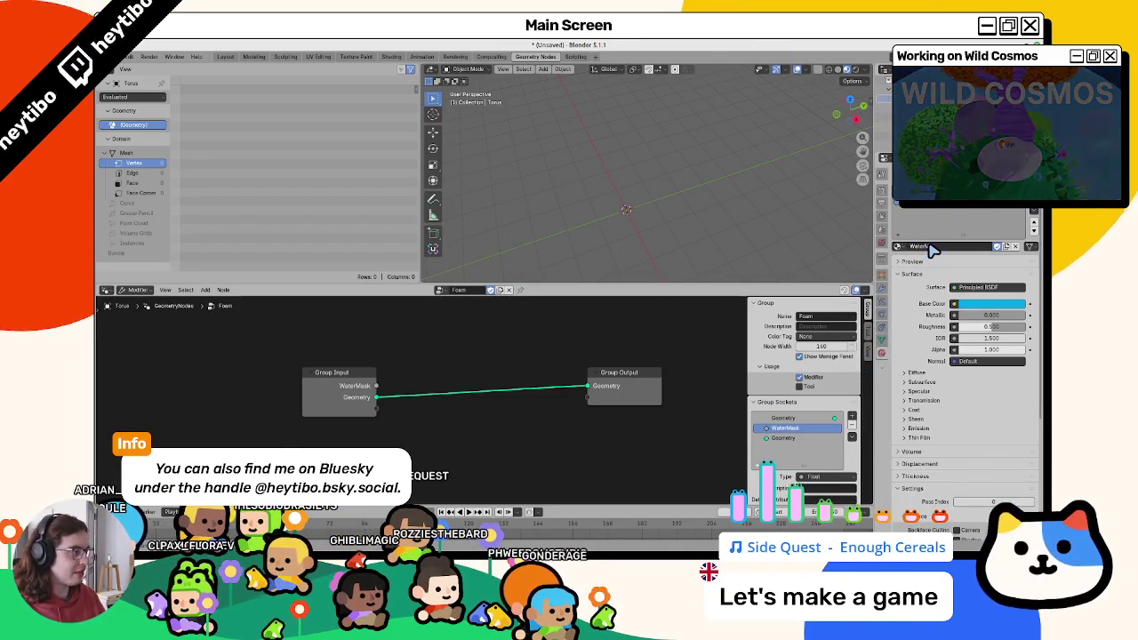
key(Return)
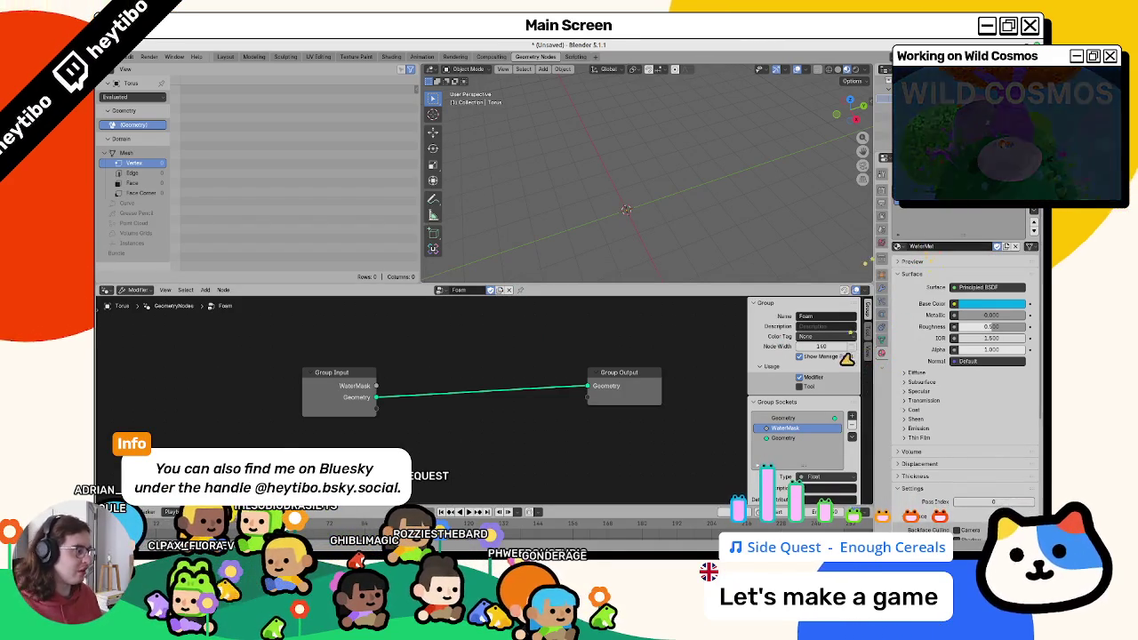
click(898, 246)
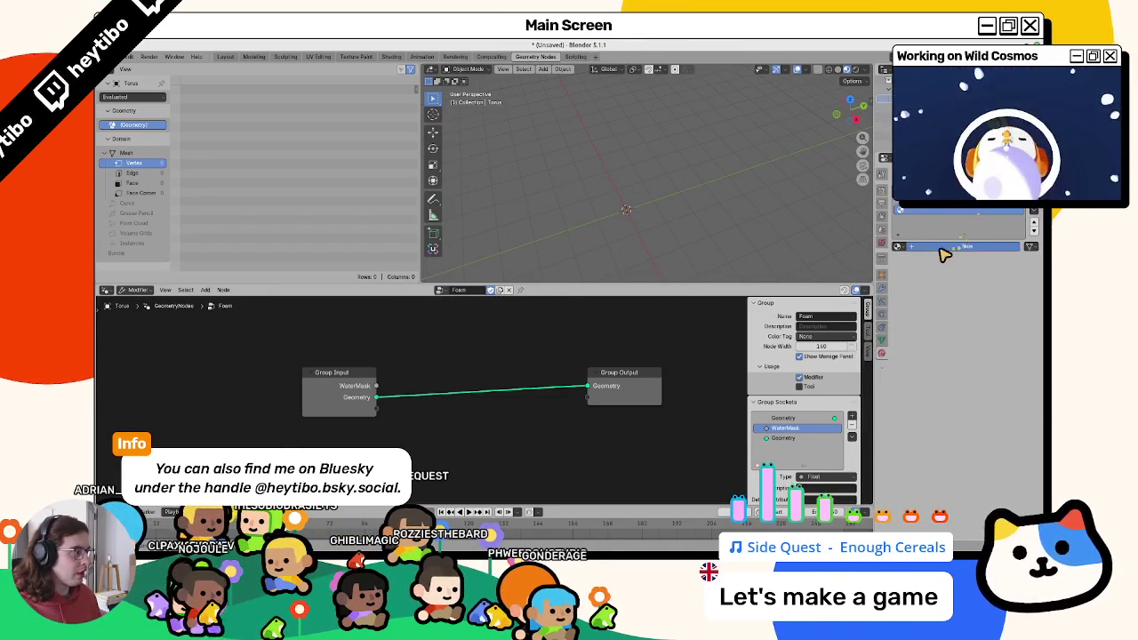
click(943, 254)
double_click(942, 254)
text(FoamMat)
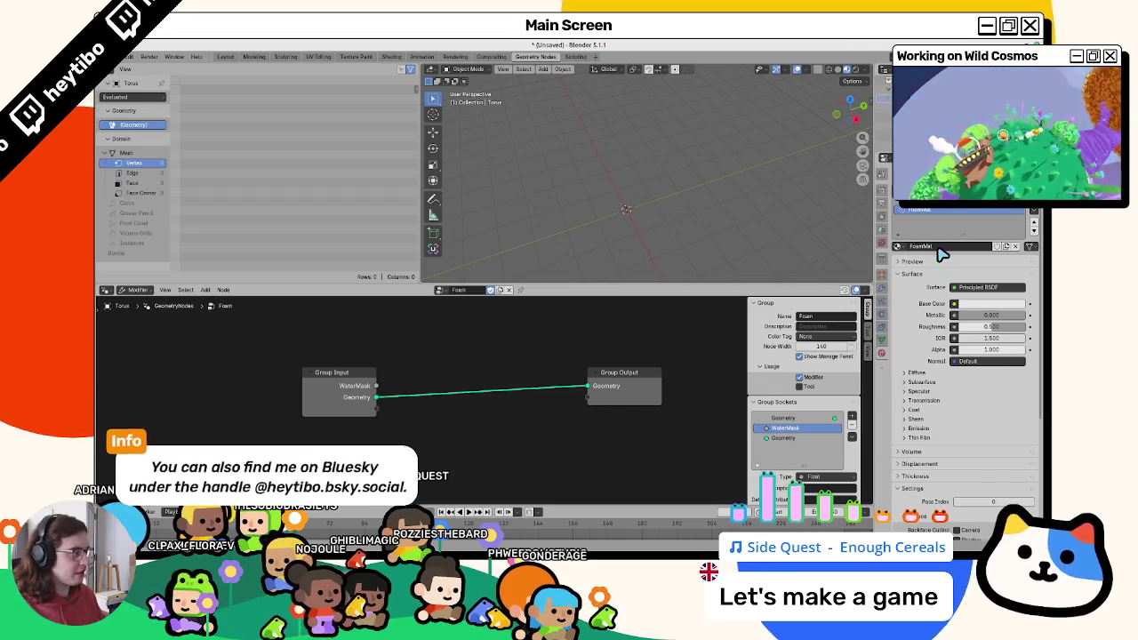
key(Return)
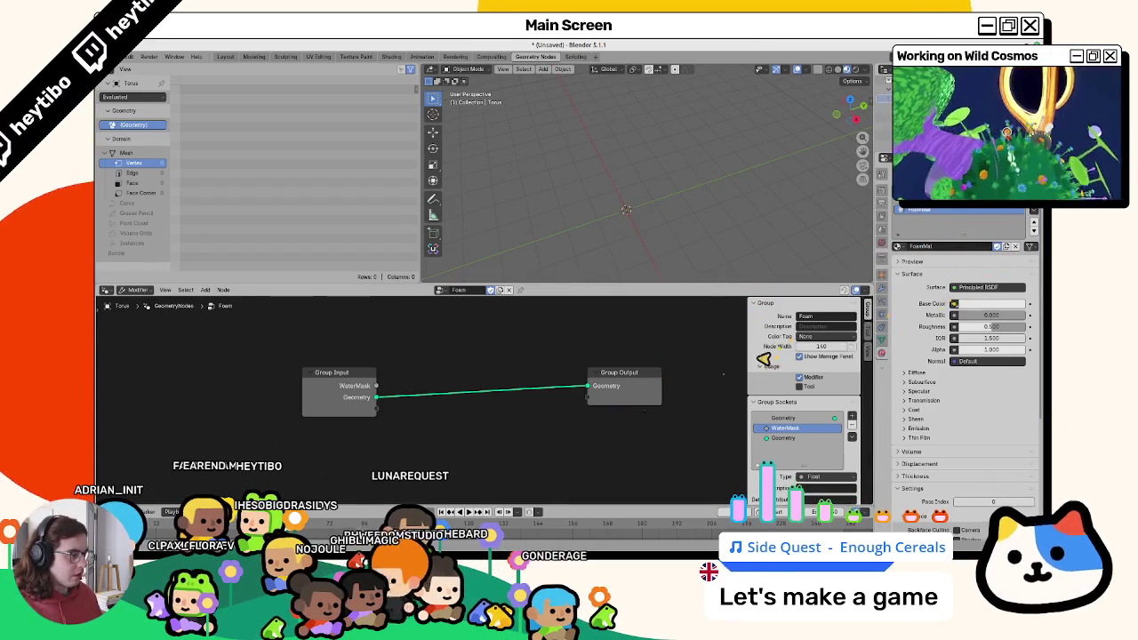
Reorder the Group Sockets so Geometry comes before WaterMask.
drag(350, 381, 347, 375)
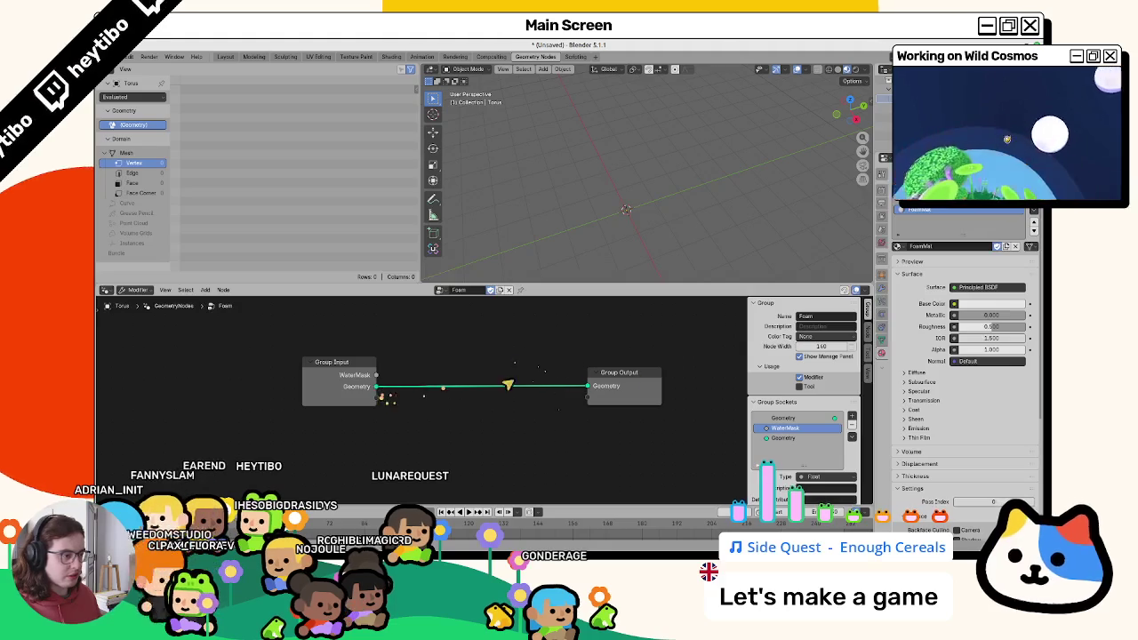
click(647, 382)
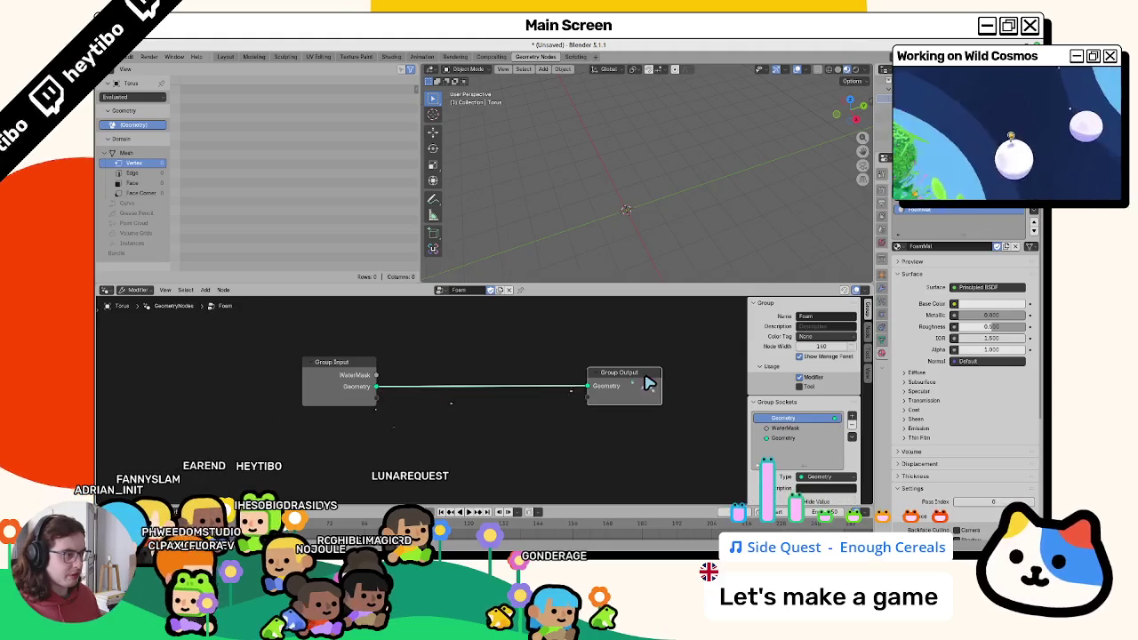
click(883, 301)
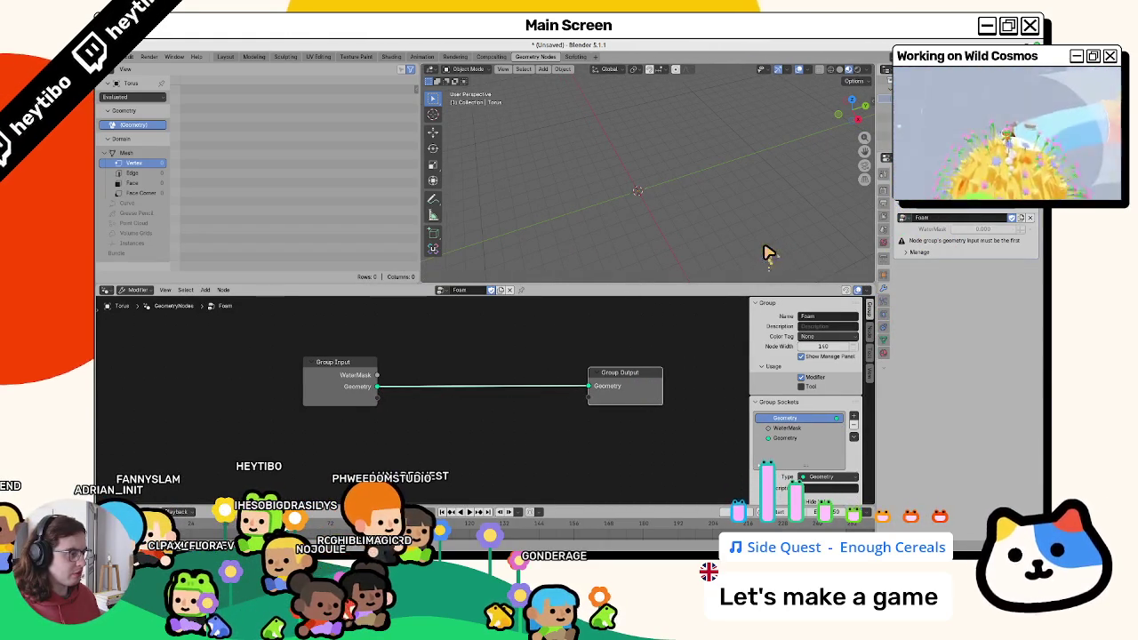
click(811, 427)
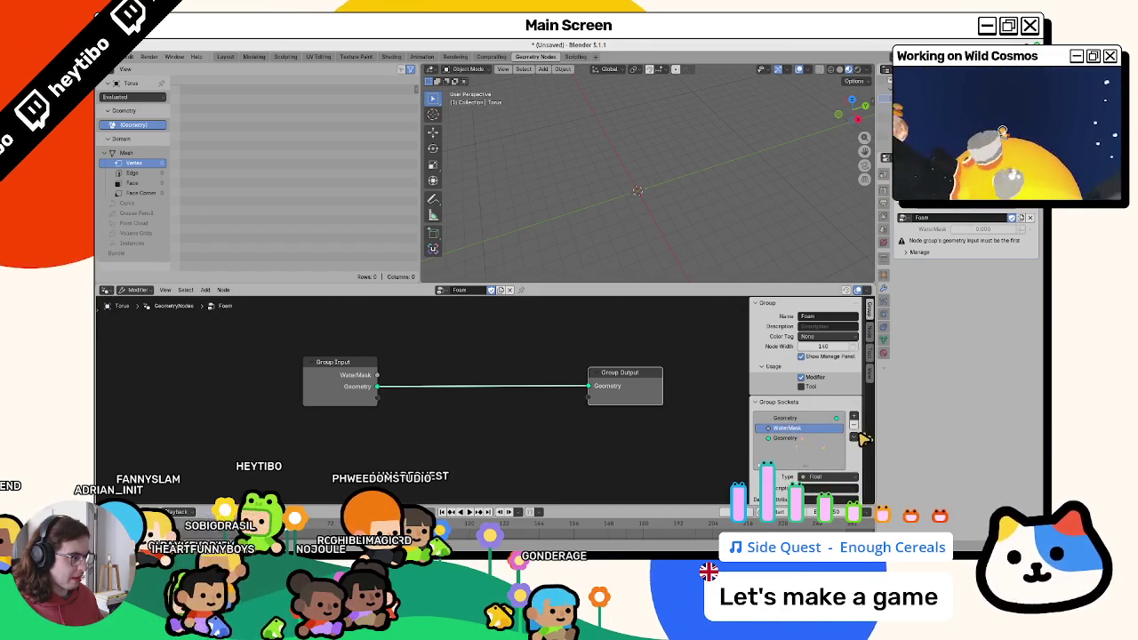
drag(794, 451, 792, 449)
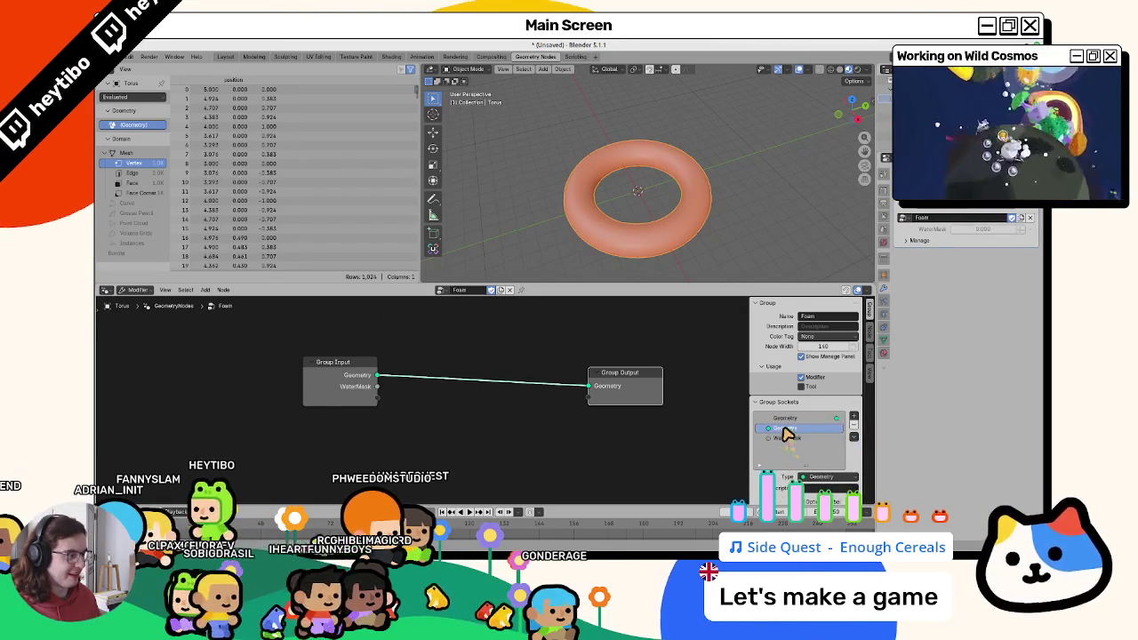
Replace the two-socket Group Input with separate Geometry and WaterMask input nodes.
click(361, 398)
mouse_move(787, 438)
mouse_down()
mouse_move(356, 455)
mouse_move(369, 454)
mouse_up()
mouse_move(807, 428)
mouse_down()
mouse_move(331, 423)
mouse_move(588, 386)
mouse_up()
click(333, 362)
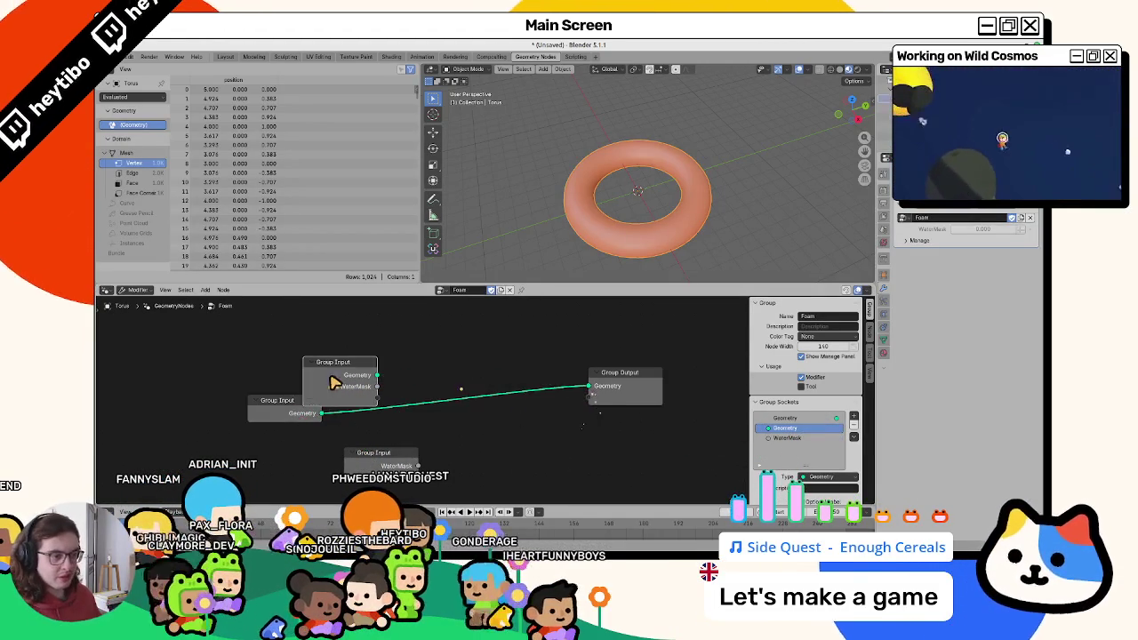
key(x)
drag(294, 400, 396, 389)
click(396, 388)
click(373, 456)
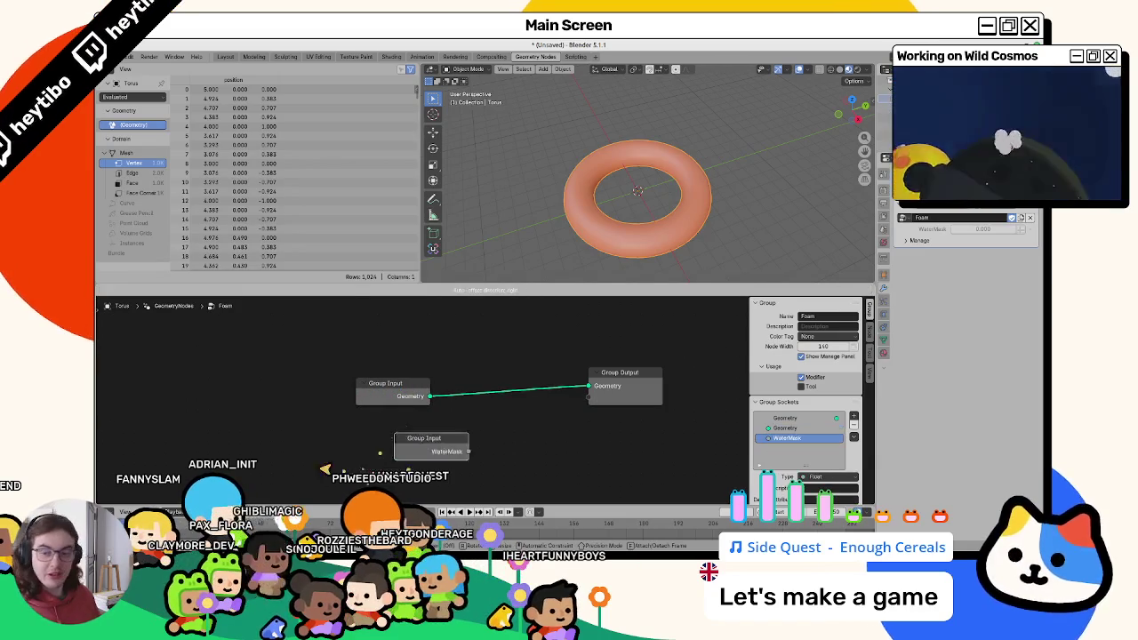
drag(352, 480, 401, 455)
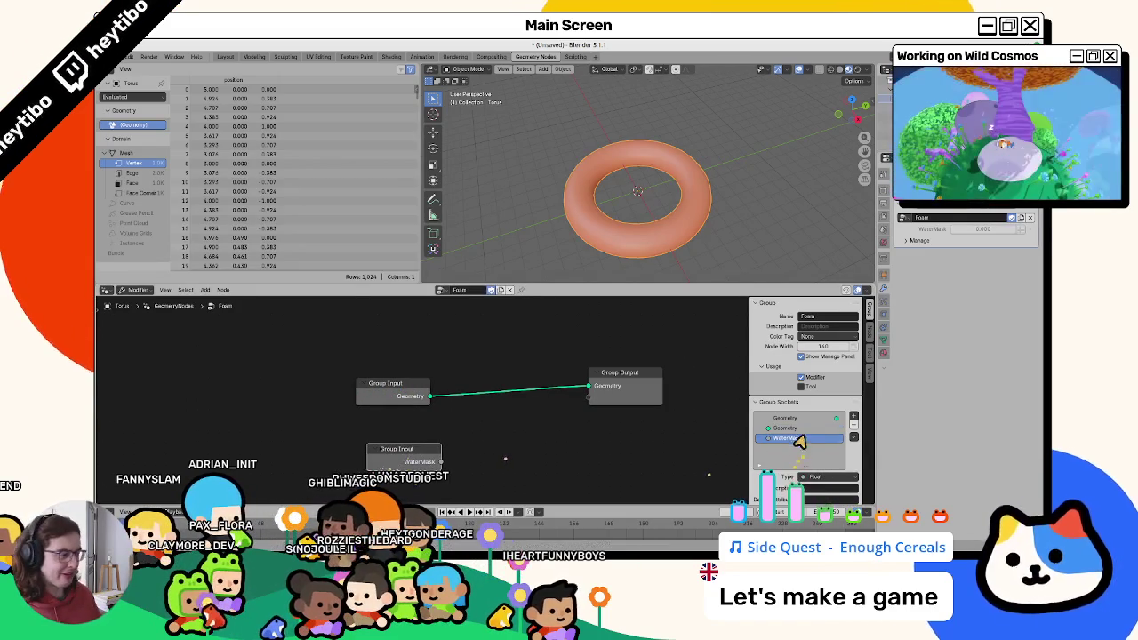
Arrange the Geometry and WaterMask input nodes, undoing an extra WaterMask node.
drag(787, 442, 592, 453)
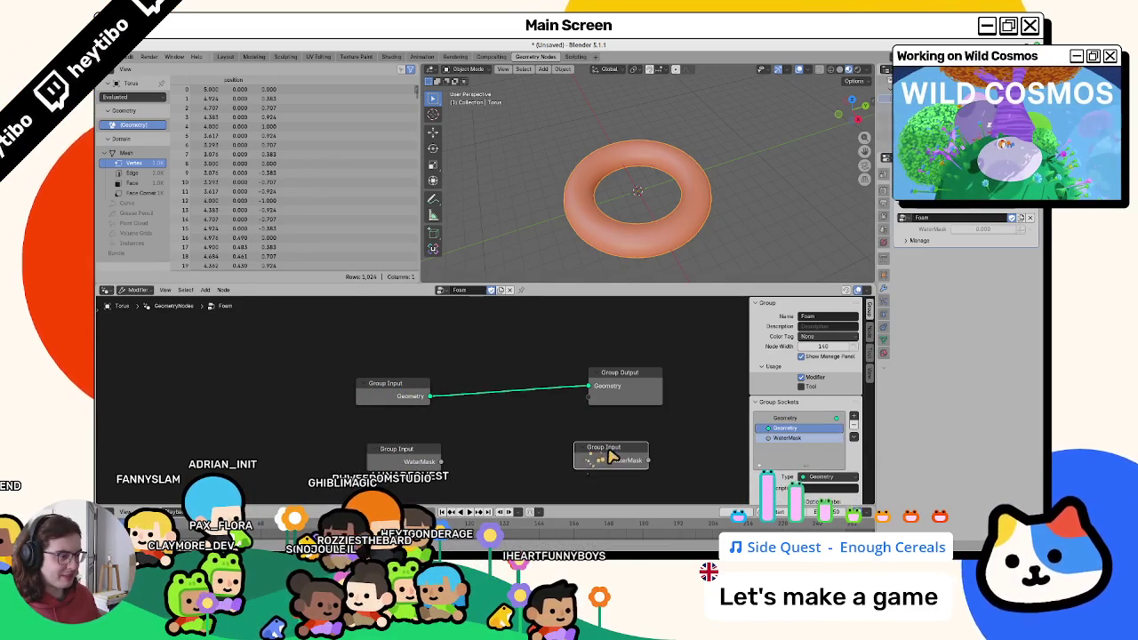
key(ctrl+z)
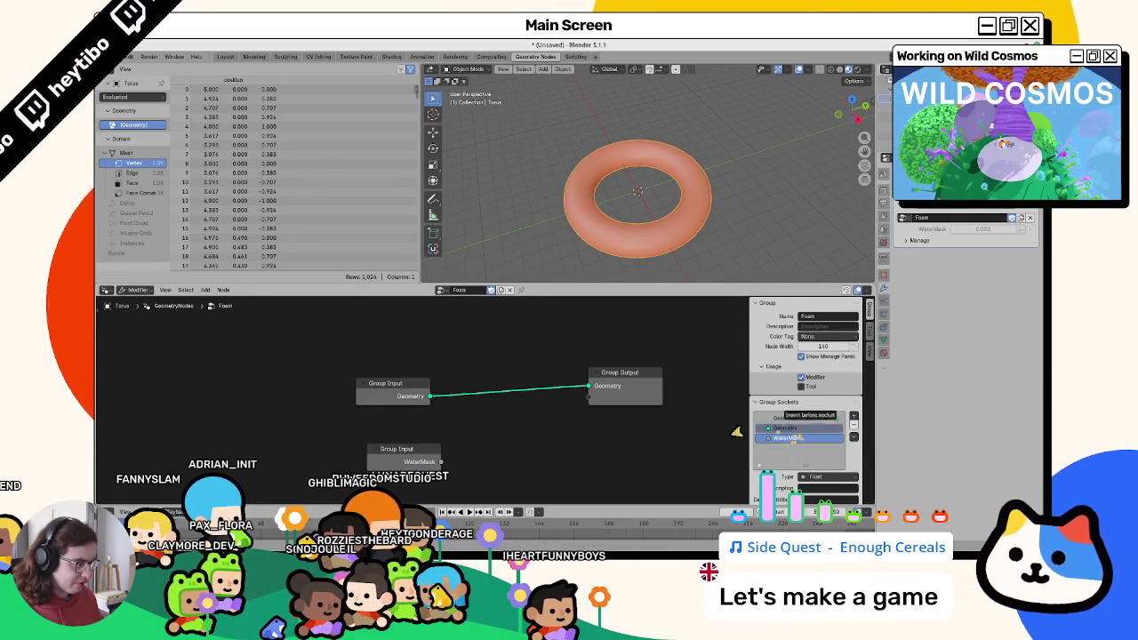
click(785, 428)
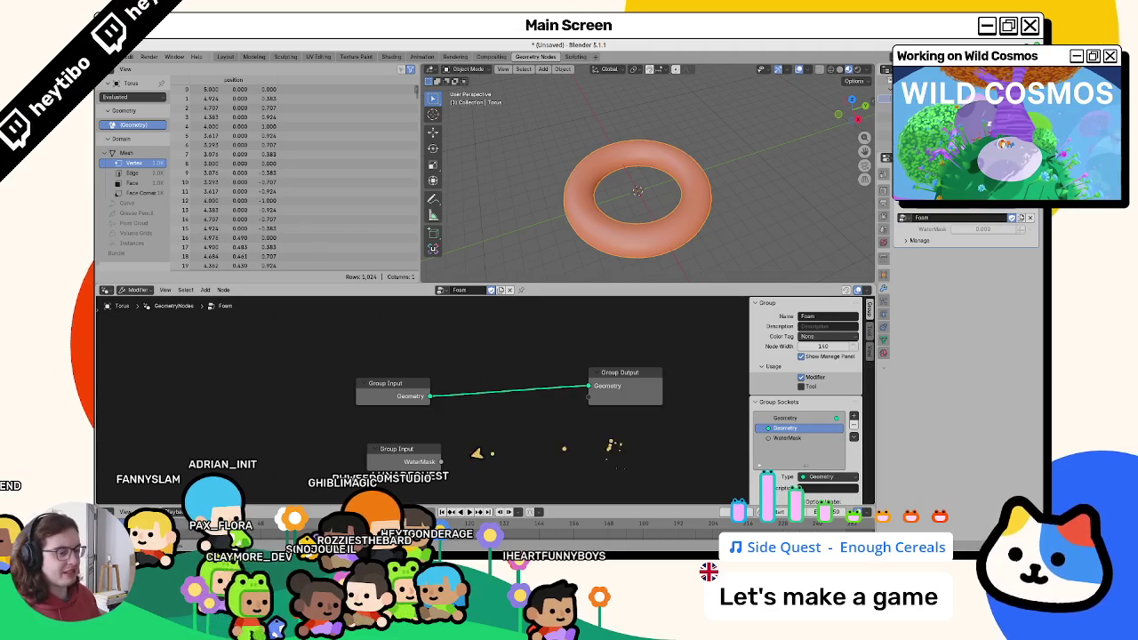
click(414, 464)
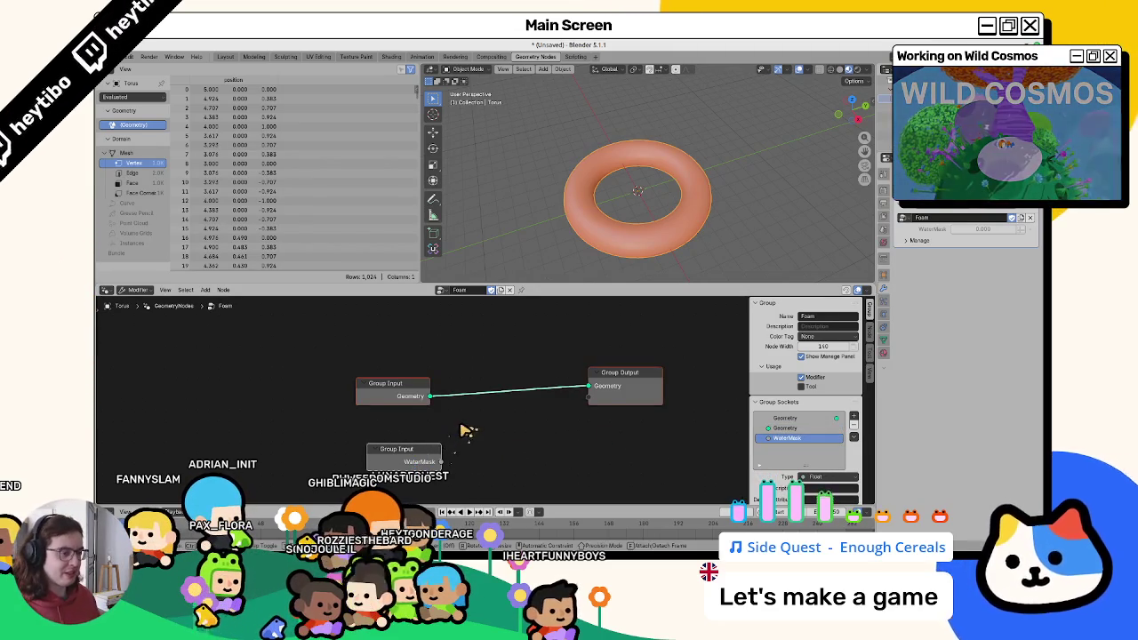
middle_drag(463, 431, 449, 413)
drag(376, 364, 355, 355)
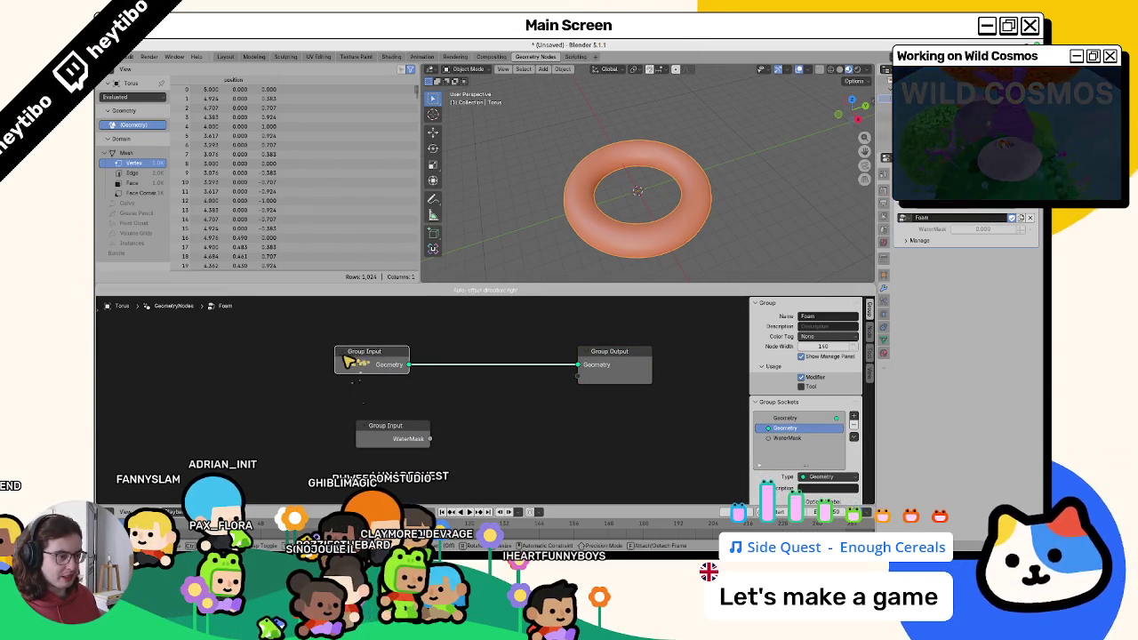
drag(390, 436, 351, 454)
key(F3)
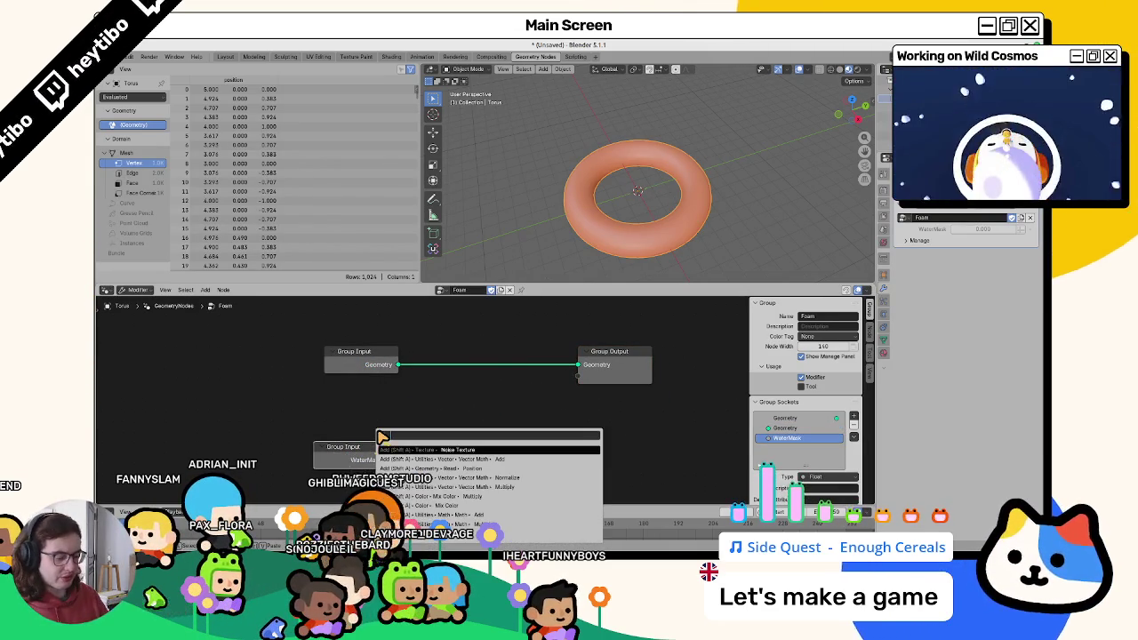
Insert a Set Material node assigning GroundMat on the Geometry link between input and output.
text(ext)
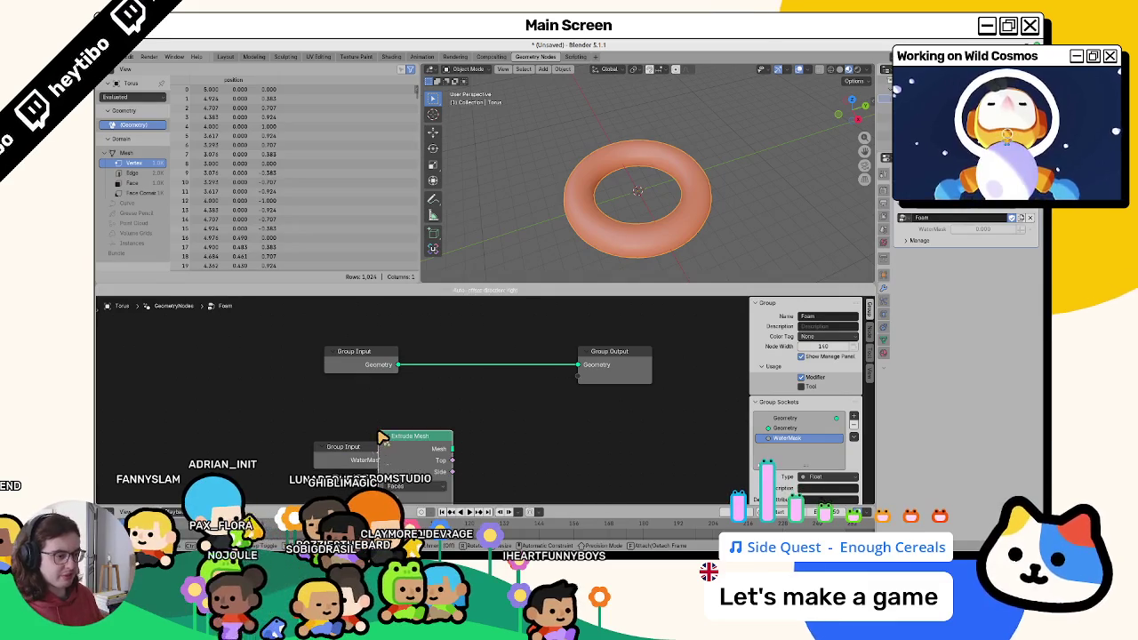
key(Escape)
scroll(578, 222, up, 2)
scroll(579, 222, up, 2)
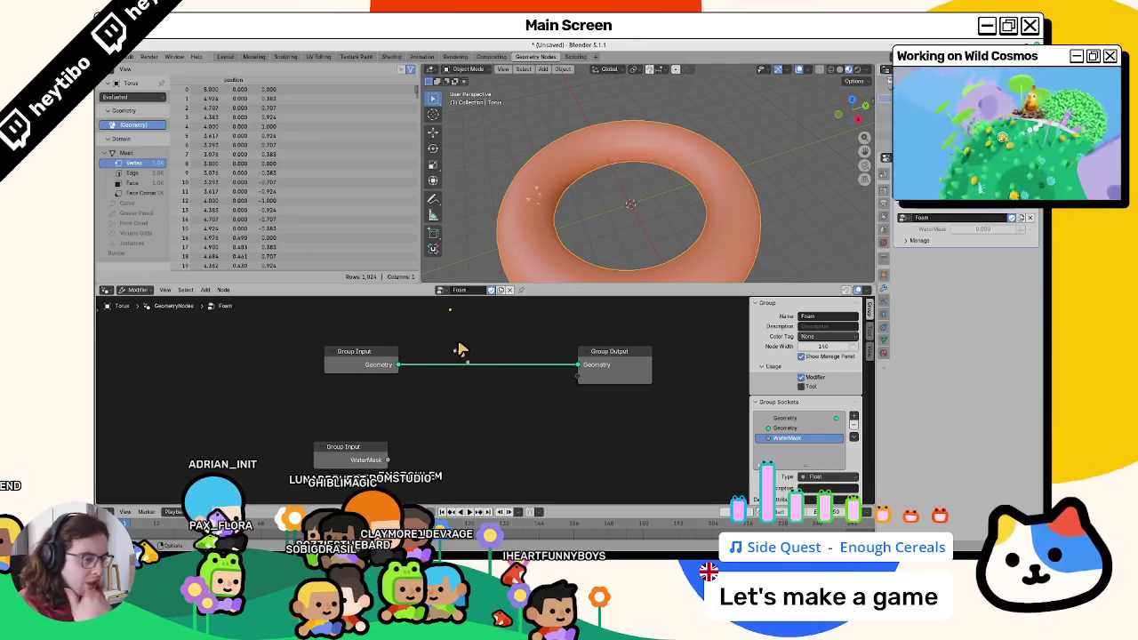
key(shift+a)
text(set mat)
key(Return)
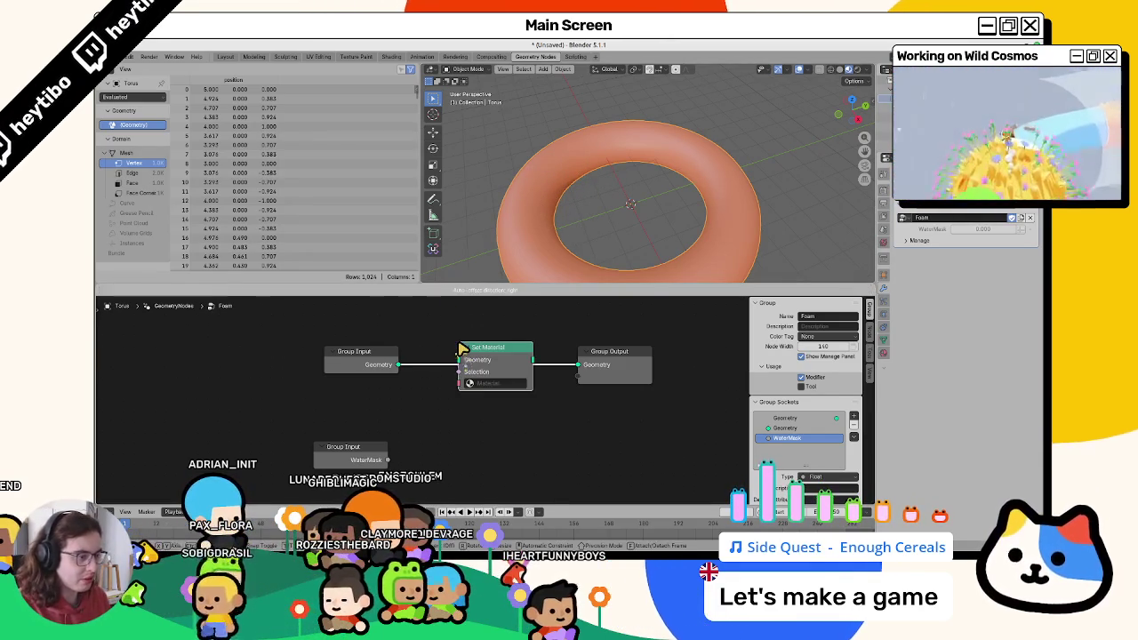
click(454, 352)
click(484, 384)
click(495, 406)
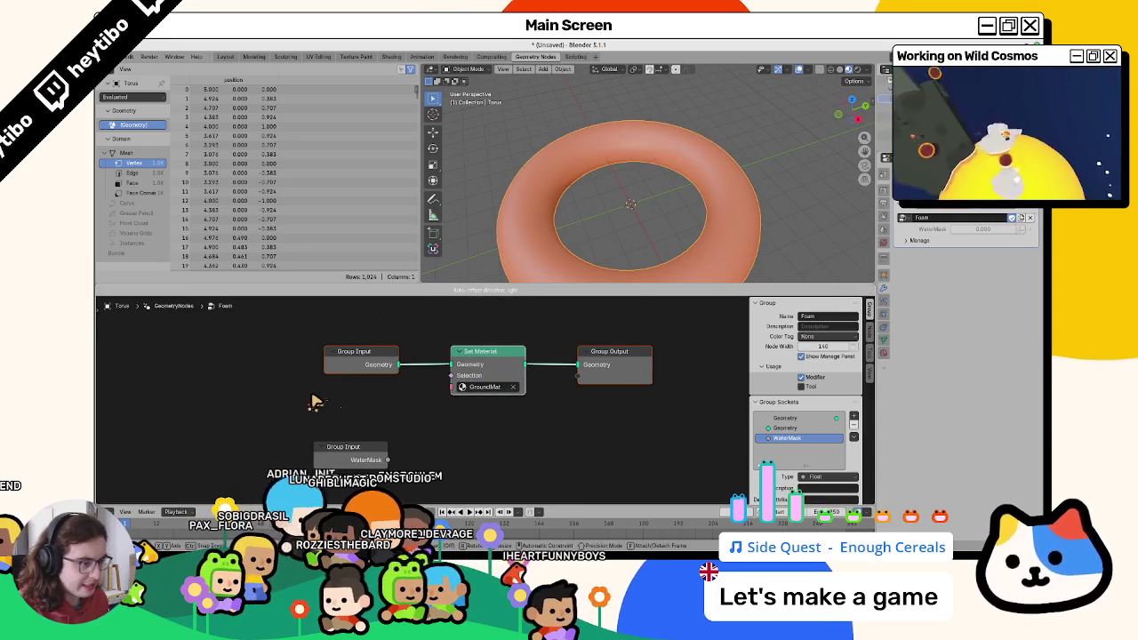
drag(442, 394, 453, 383)
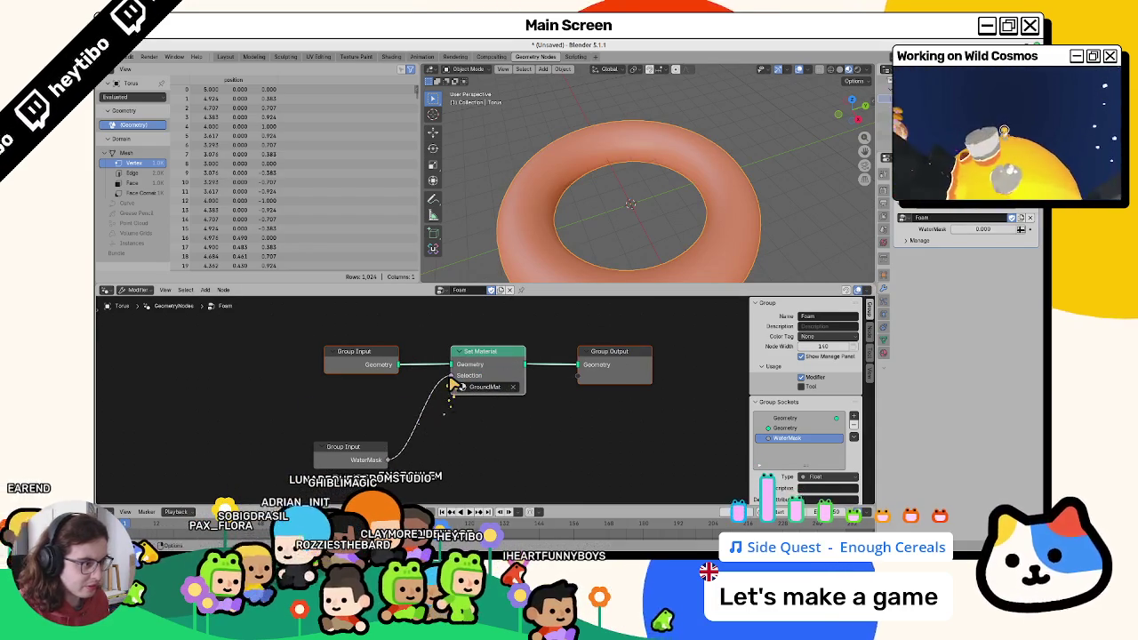
Duplicate the Set Material node before Group Output and assign it WaterMat.
key(shift+d)
click(594, 366)
click(577, 391)
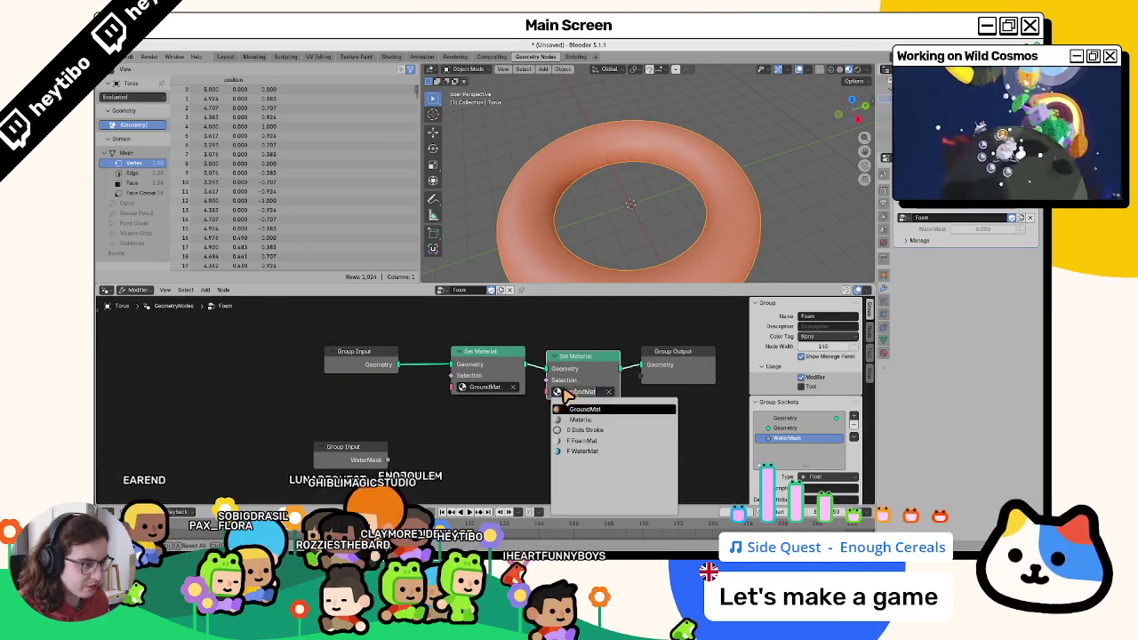
click(599, 422)
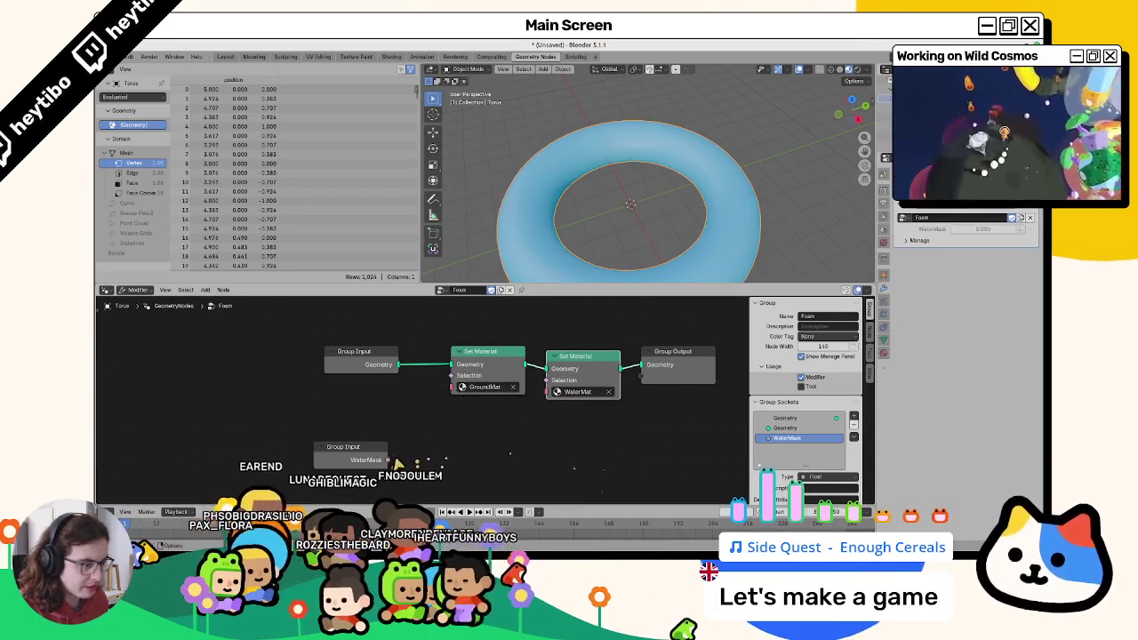
drag(387, 460, 547, 395)
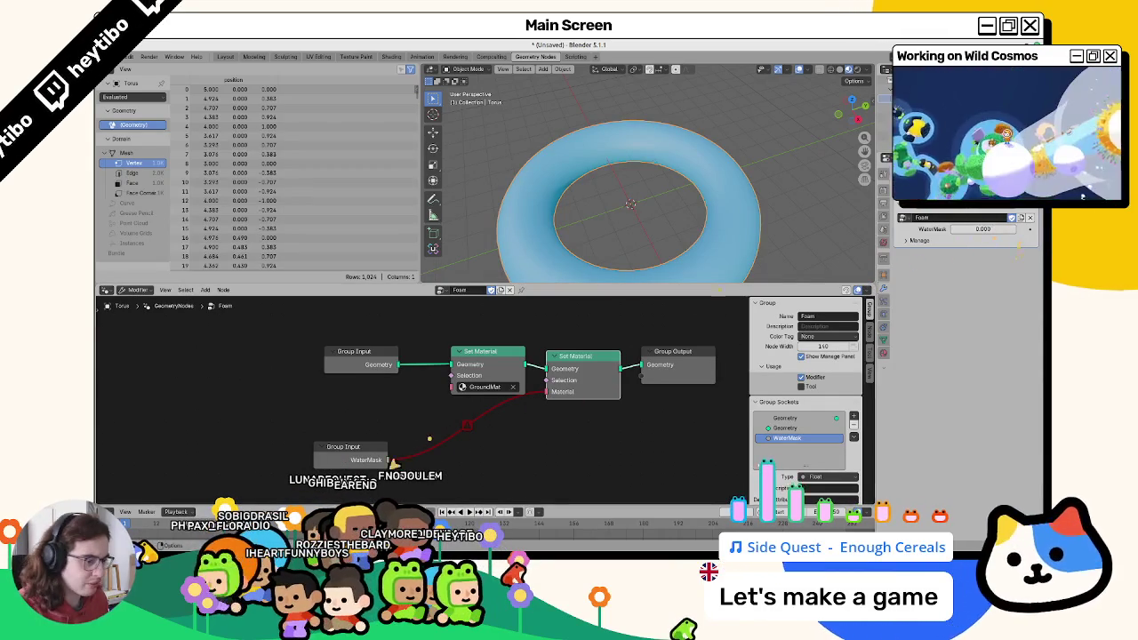
mouse_move(470, 429)
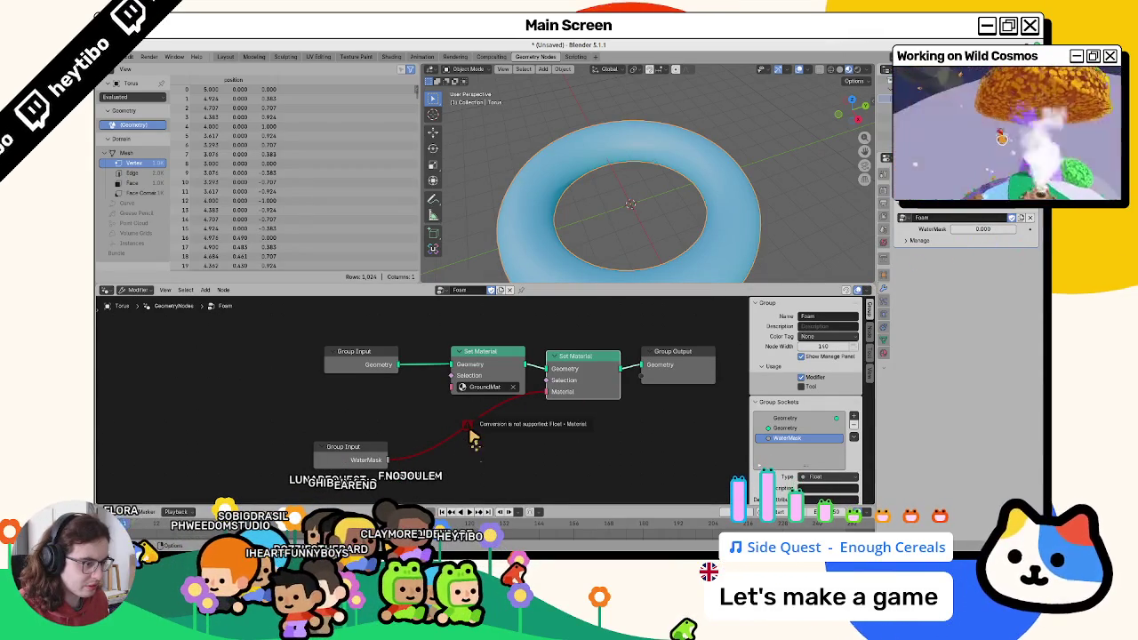
drag(544, 392, 411, 440)
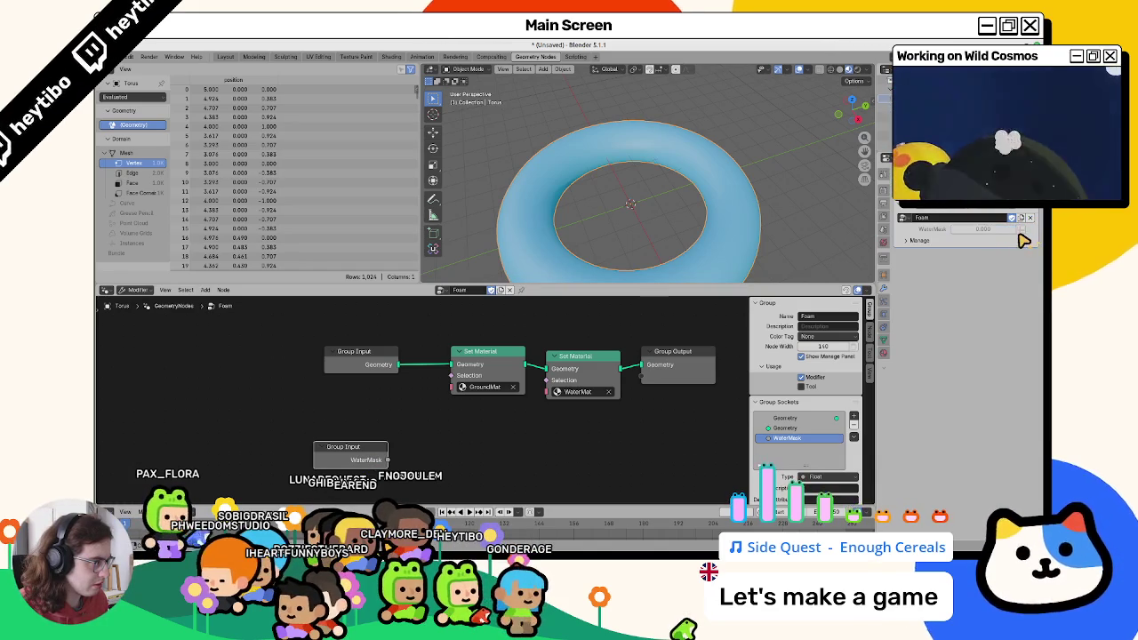
Check the mesh's colour attribute names in Object Data properties.
click(1020, 231)
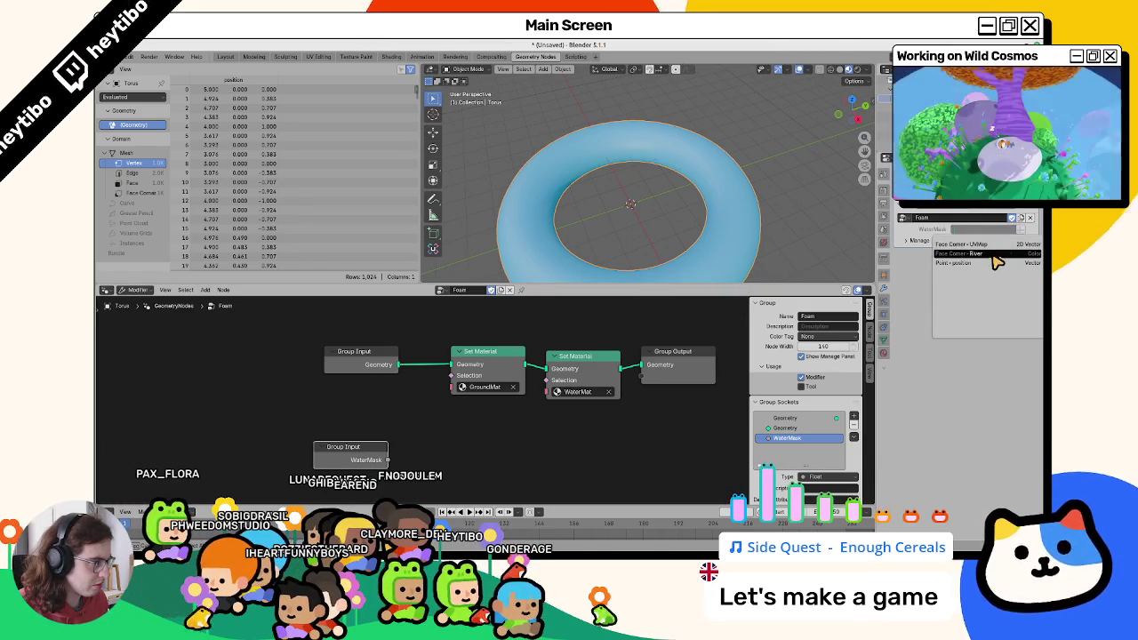
click(978, 256)
click(883, 338)
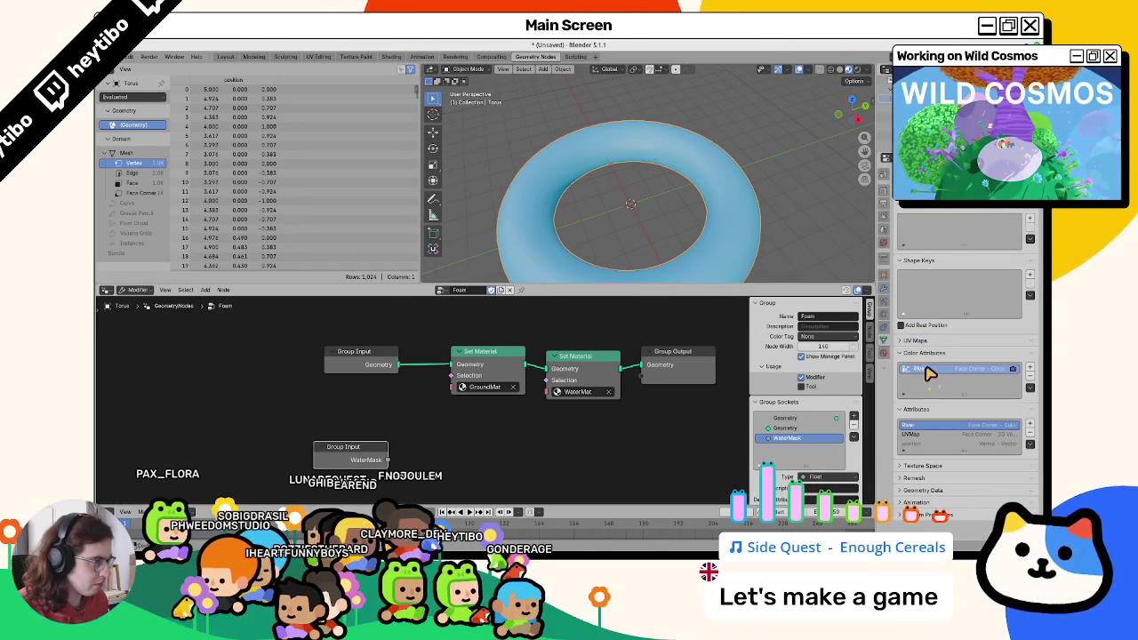
click(885, 292)
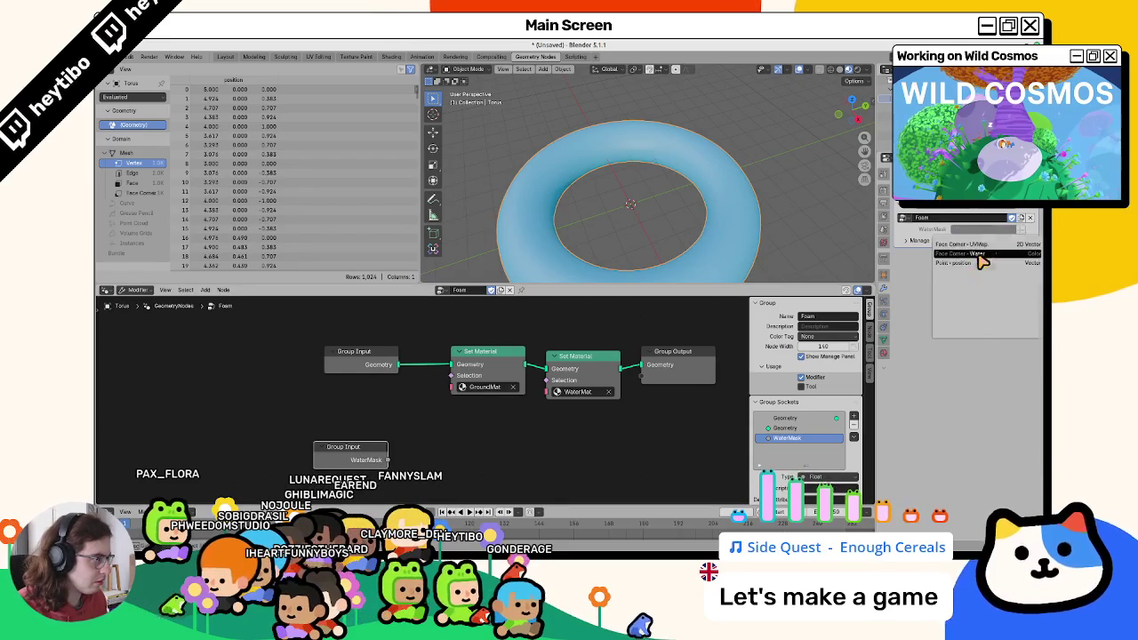
Link WaterMask into the WaterMat Set Material's Selection socket so water faces turn blue.
drag(549, 400, 547, 381)
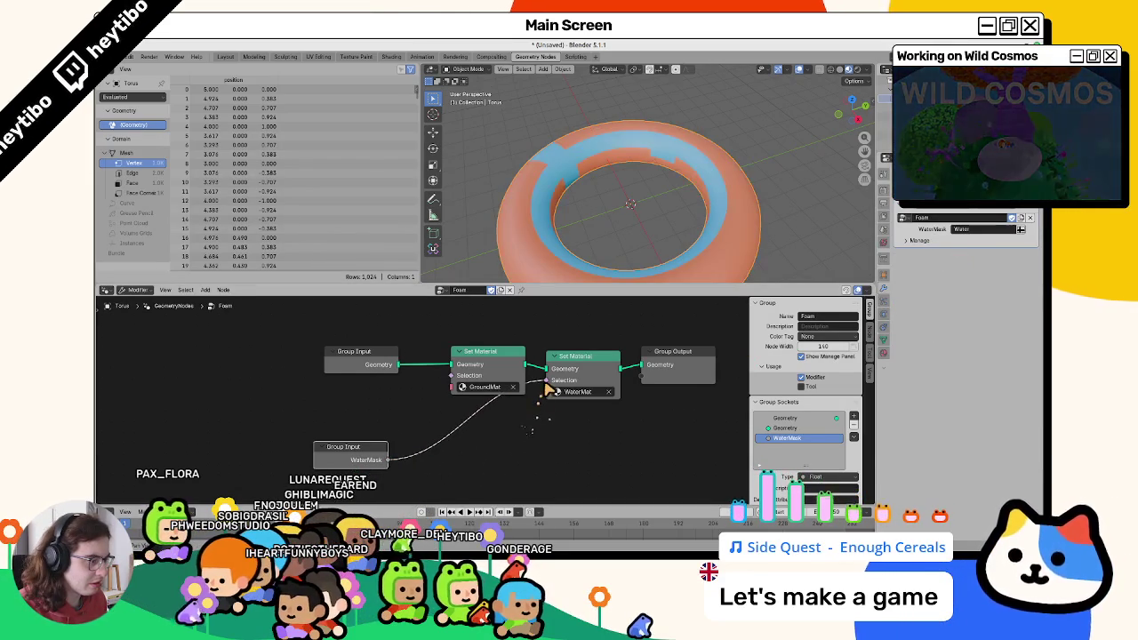
drag(358, 457, 591, 426)
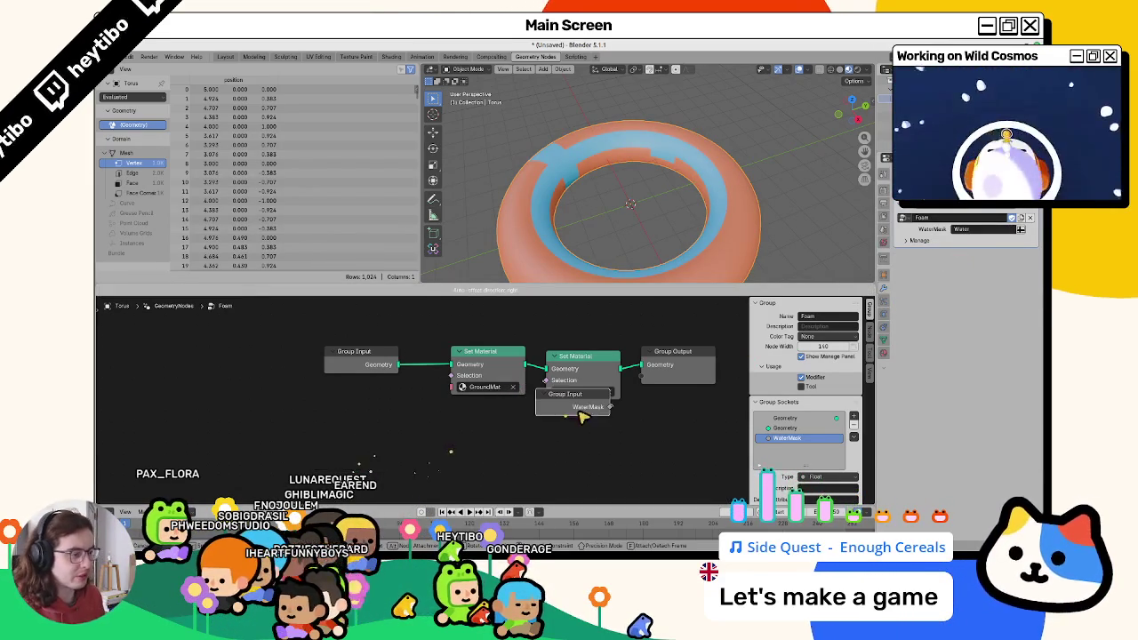
mouse_move(582, 191)
middle_down()
mouse_move(585, 224)
mouse_move(481, 191)
middle_up()
scroll(585, 224, up, 3)
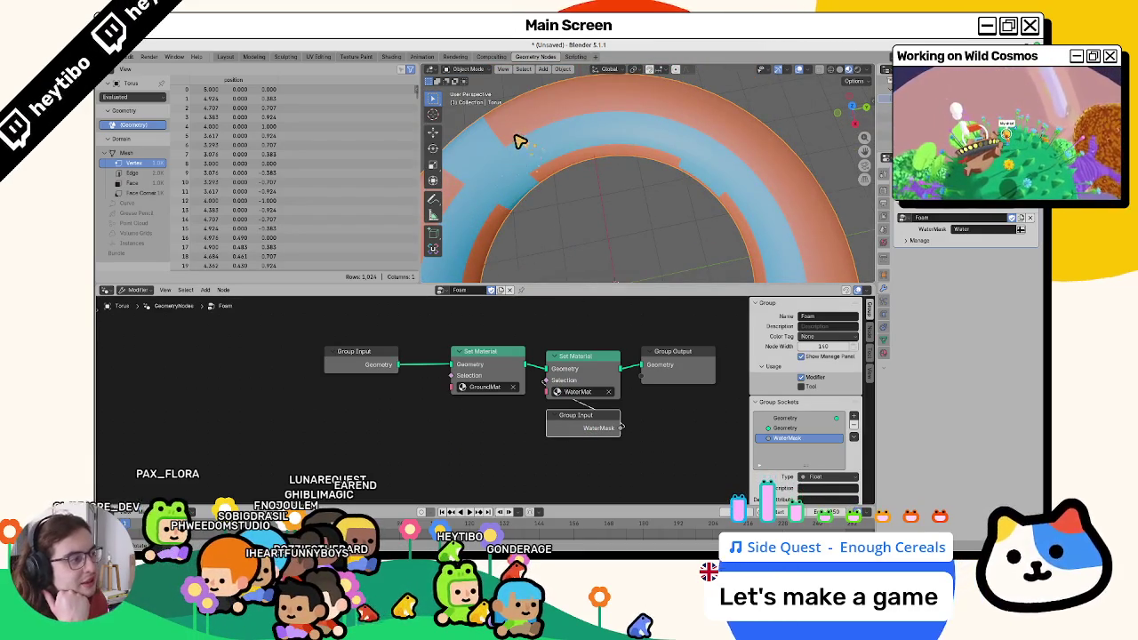
middle_drag(520, 142, 516, 190)
scroll(515, 190, down, 3)
scroll(521, 140, down, 2)
middle_drag(640, 115, 622, 223)
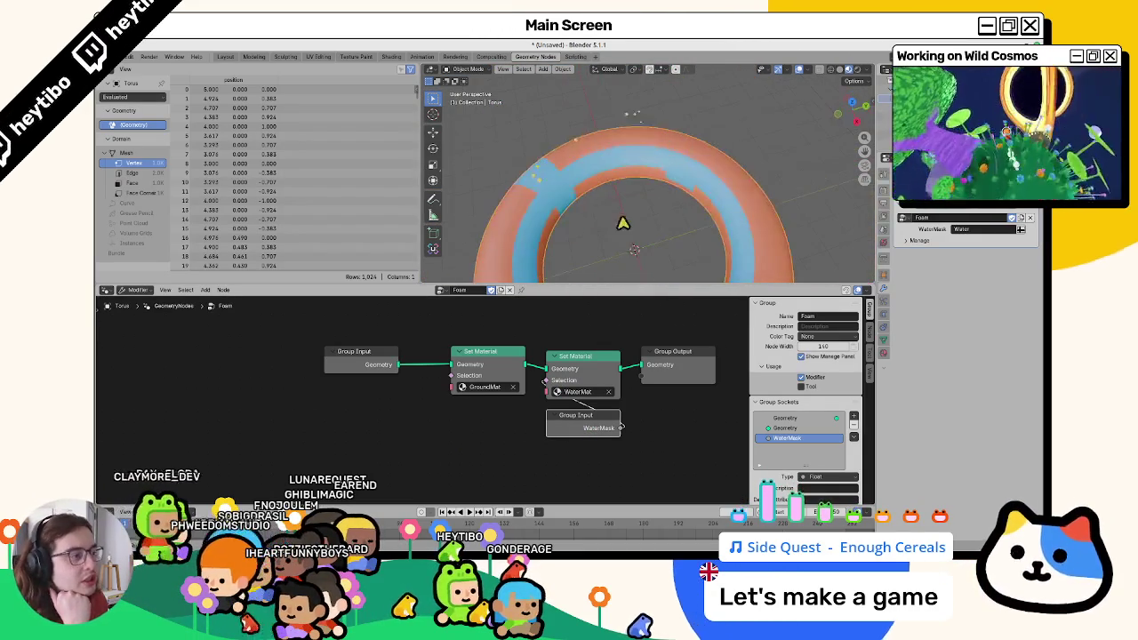
Select a run of torus faces in Edit Mode, checking them in Vertex Paint.
key(Tab)
ctrl+click(700, 167)
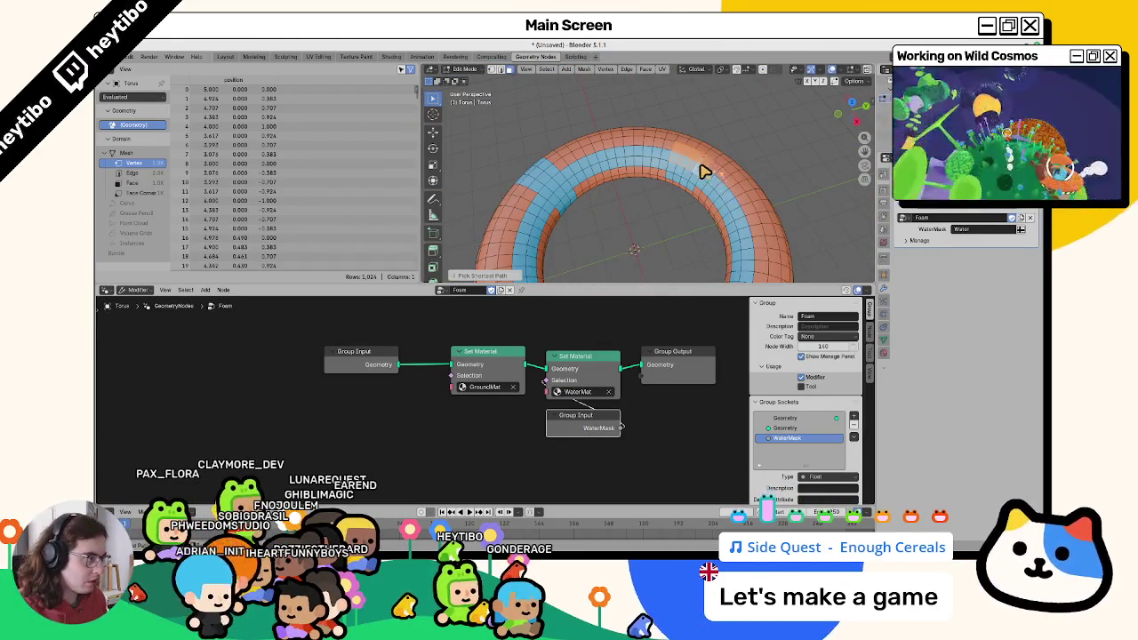
key(ctrl+Tab)
click(711, 133)
scroll(574, 231, down, 5)
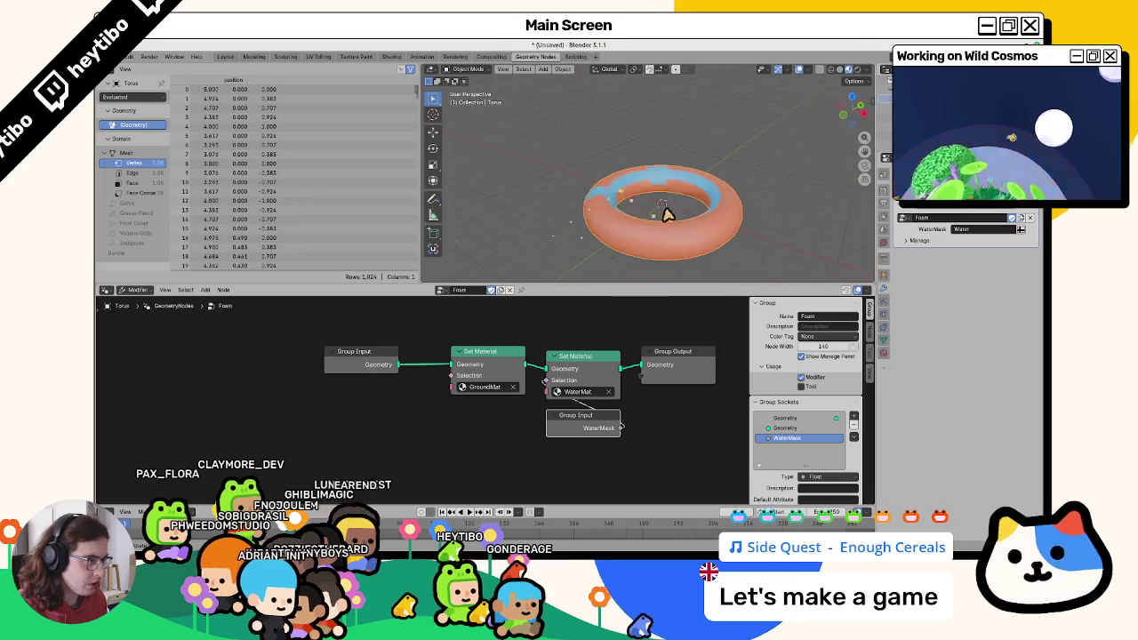
middle_drag(574, 231, 620, 216)
key(Tab)
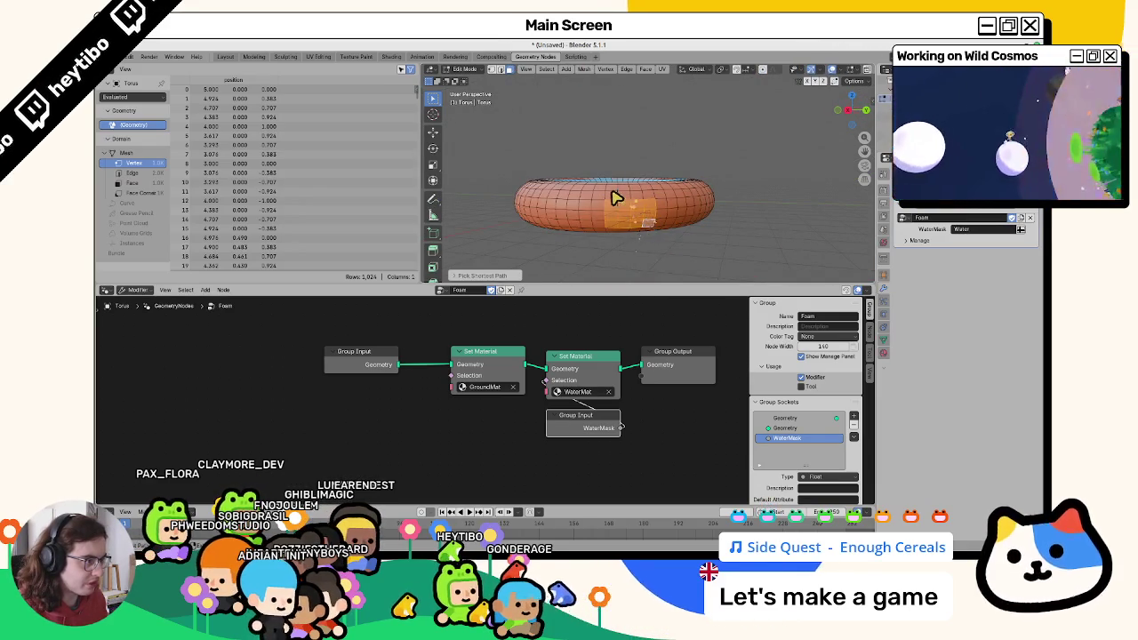
key(z)
mouse_move(617, 189)
middle_down()
mouse_move(648, 211)
mouse_move(645, 262)
mouse_move(628, 196)
mouse_move(549, 130)
mouse_move(609, 145)
middle_up()
scroll(627, 195, up, 3)
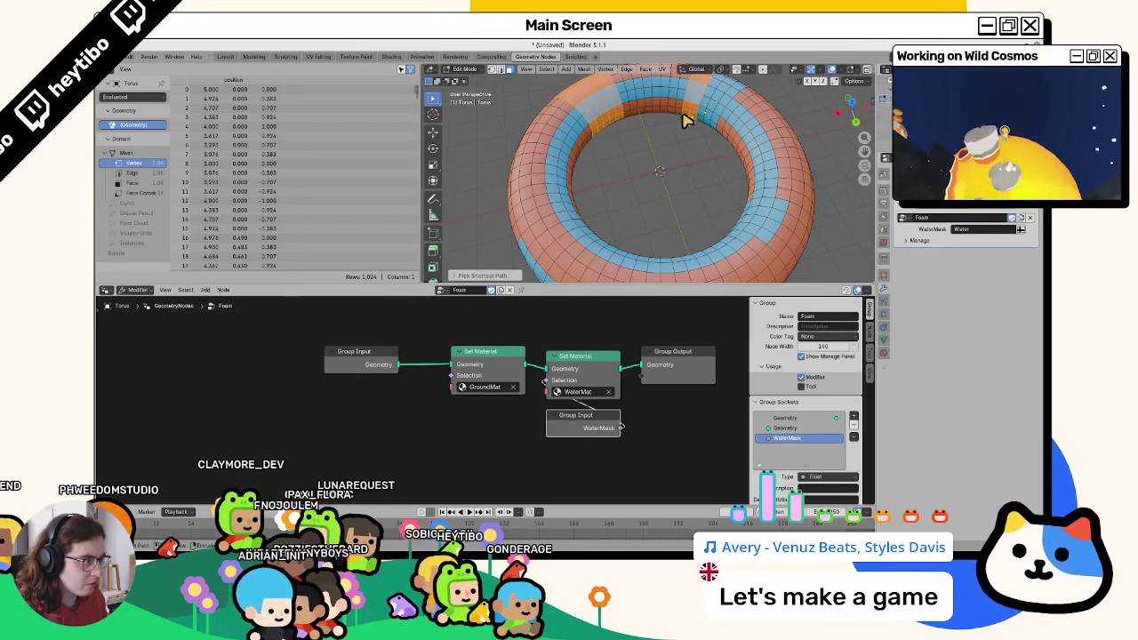
Fill the selected faces with black vertex colour, return to Object Mode, and start saving.
key(ctrl+Tab)
click(525, 81)
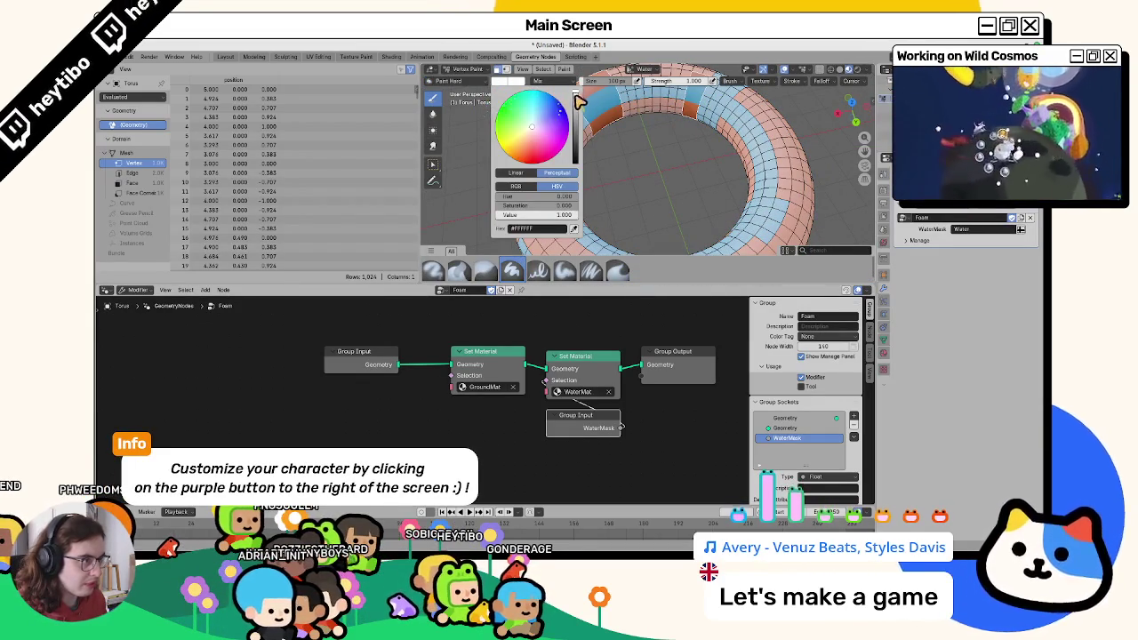
drag(578, 101, 576, 162)
key(shift+k)
key(ctrl+Tab)
scroll(579, 198, up, 5)
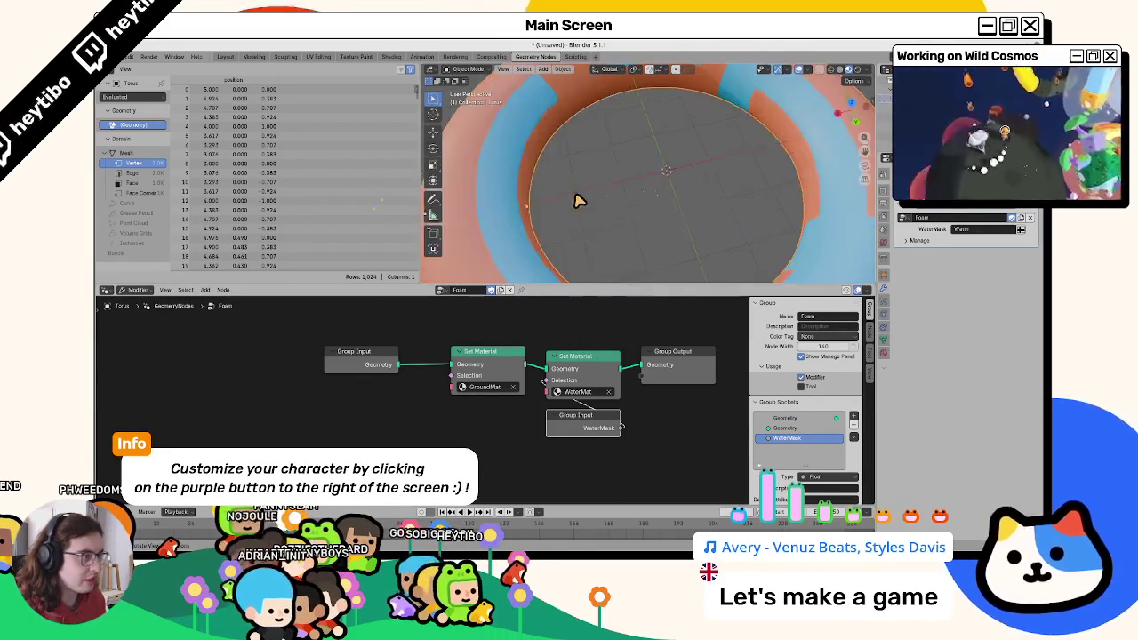
scroll(590, 234, down, 2)
scroll(602, 234, down, 4)
scroll(620, 210, down, 2)
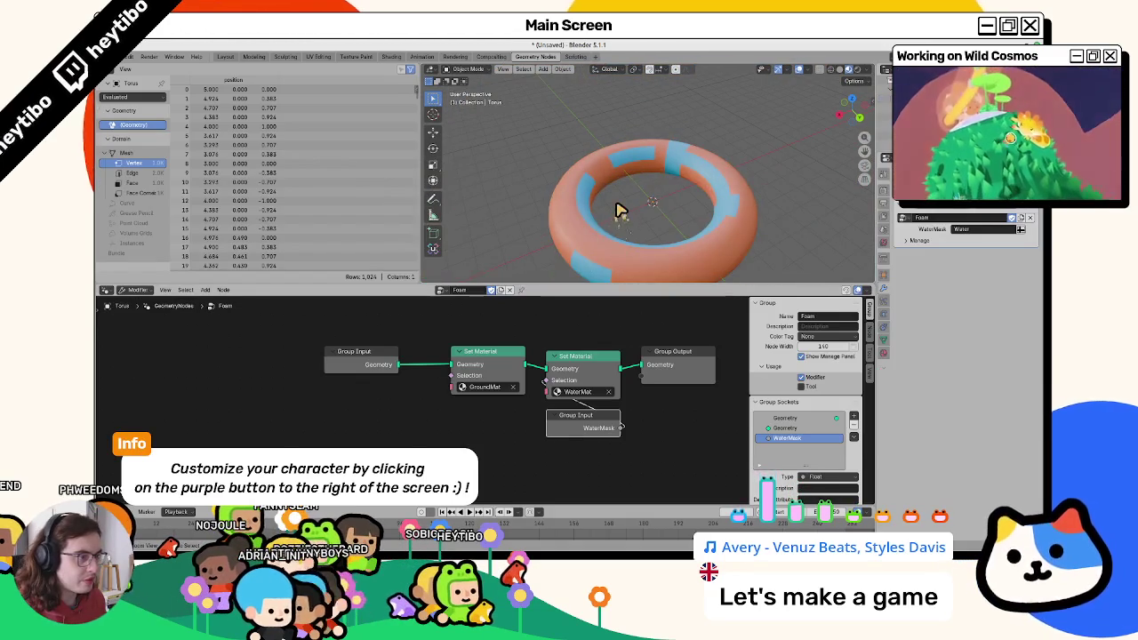
key(ctrl+s)
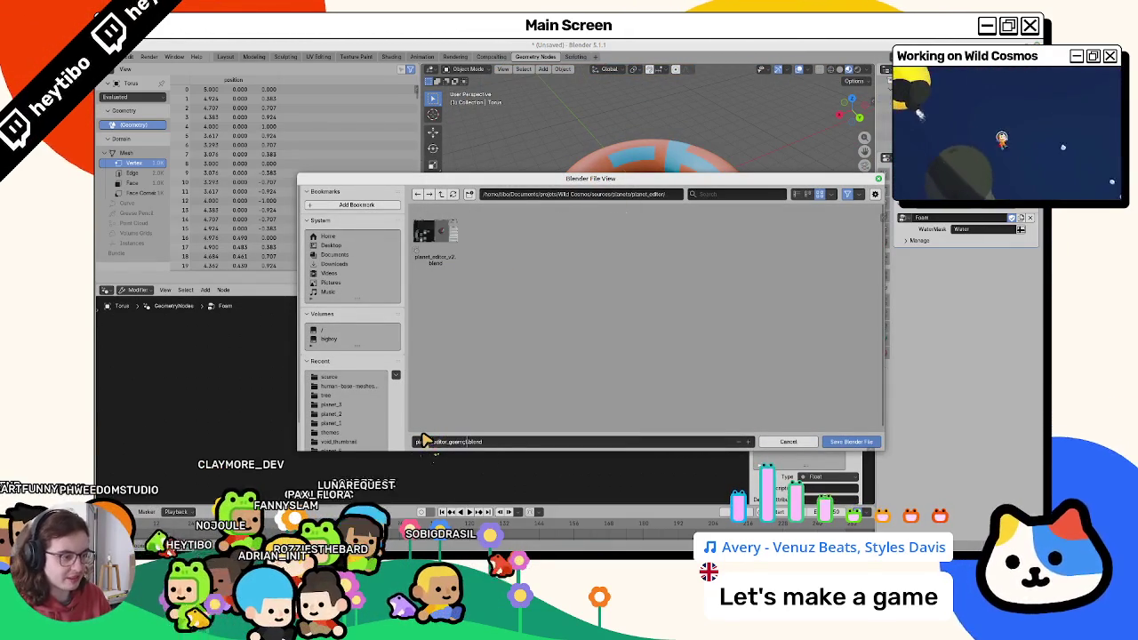
Save the file as planet_editor_foam_test.blend and reposition the WaterMask input node.
text(foam_tes)
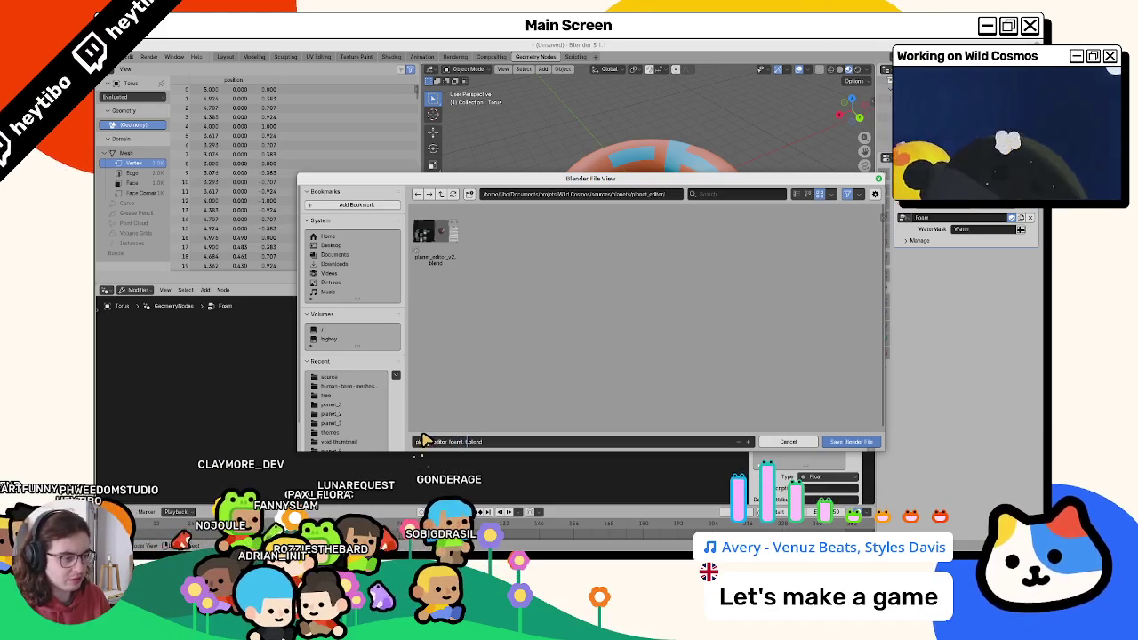
click(853, 443)
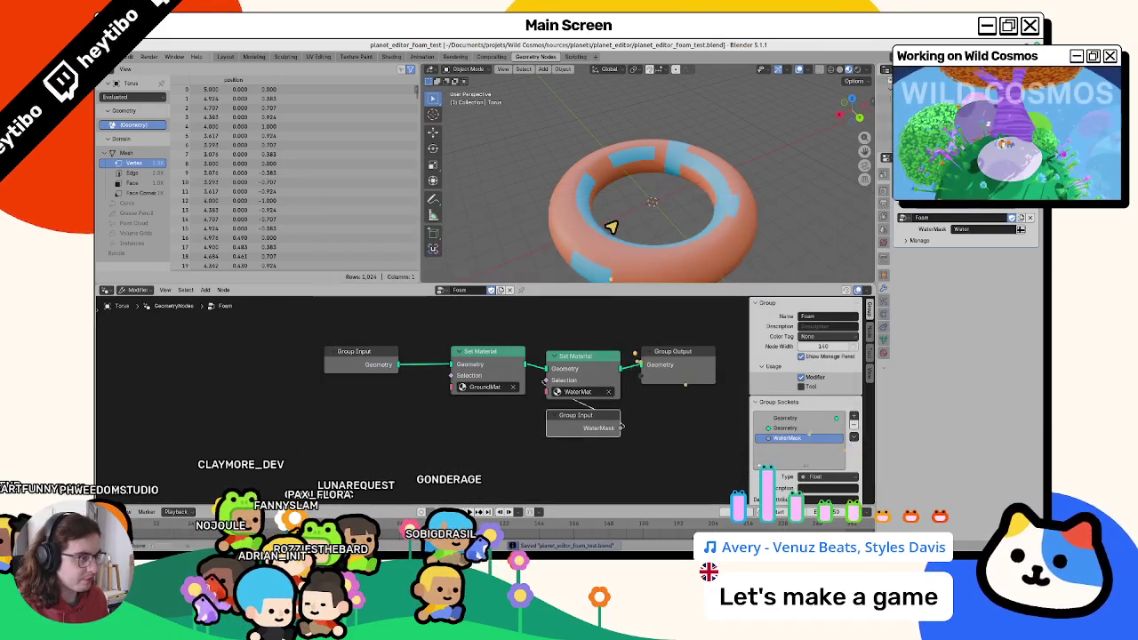
drag(787, 437, 558, 423)
click(558, 423)
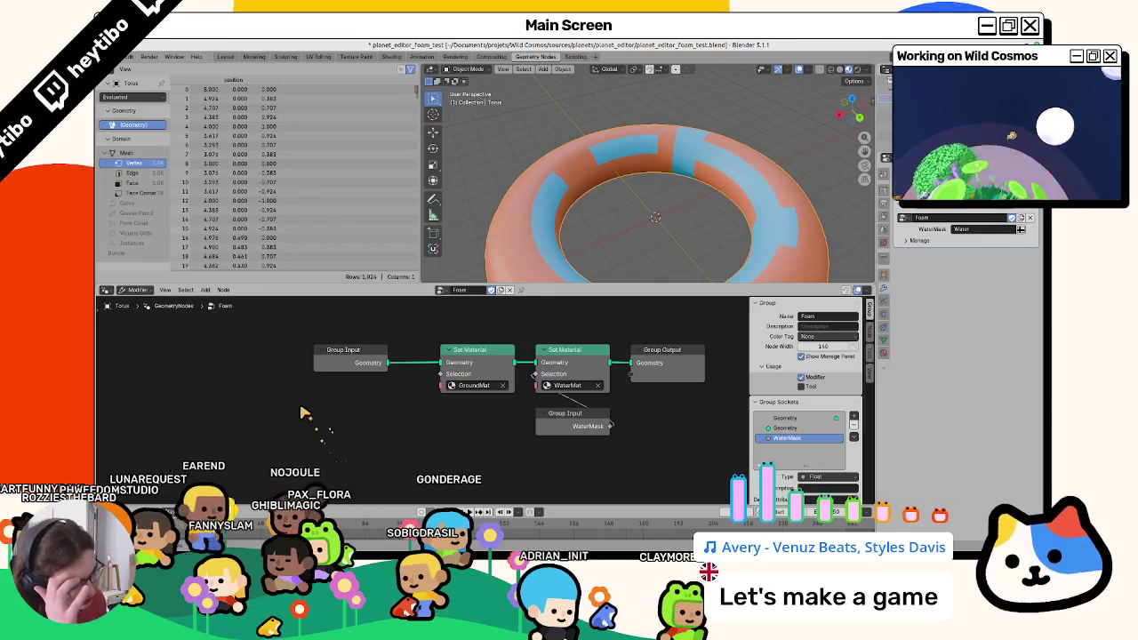
Move Group Output further right and place a duplicated Group Input node below.
scroll(498, 418, down, 2)
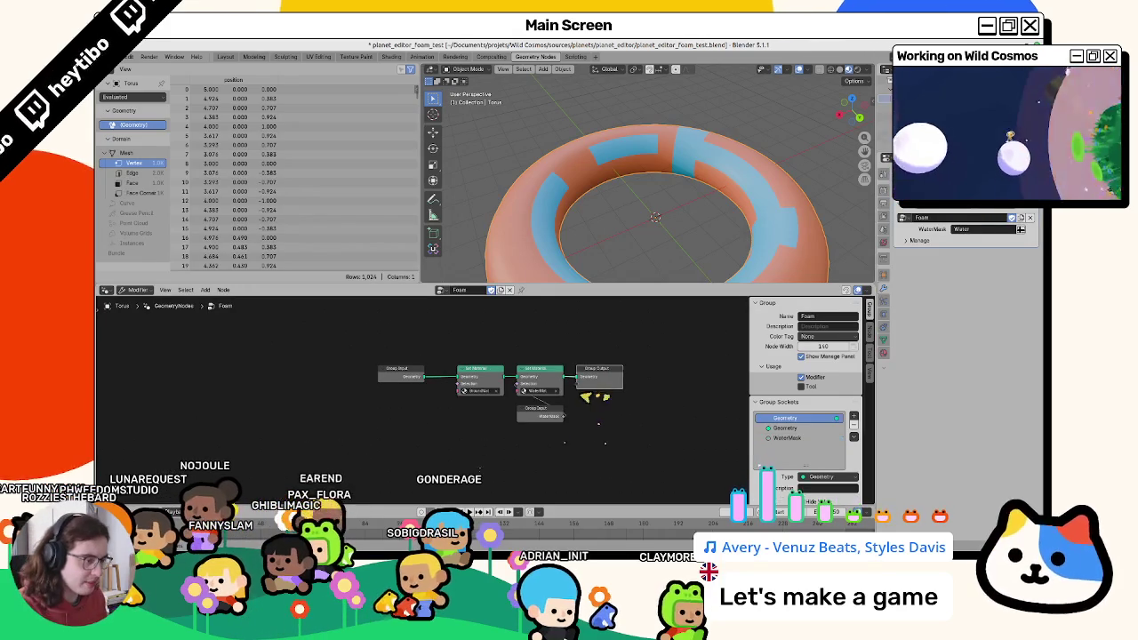
drag(586, 391, 677, 391)
key(shift+d)
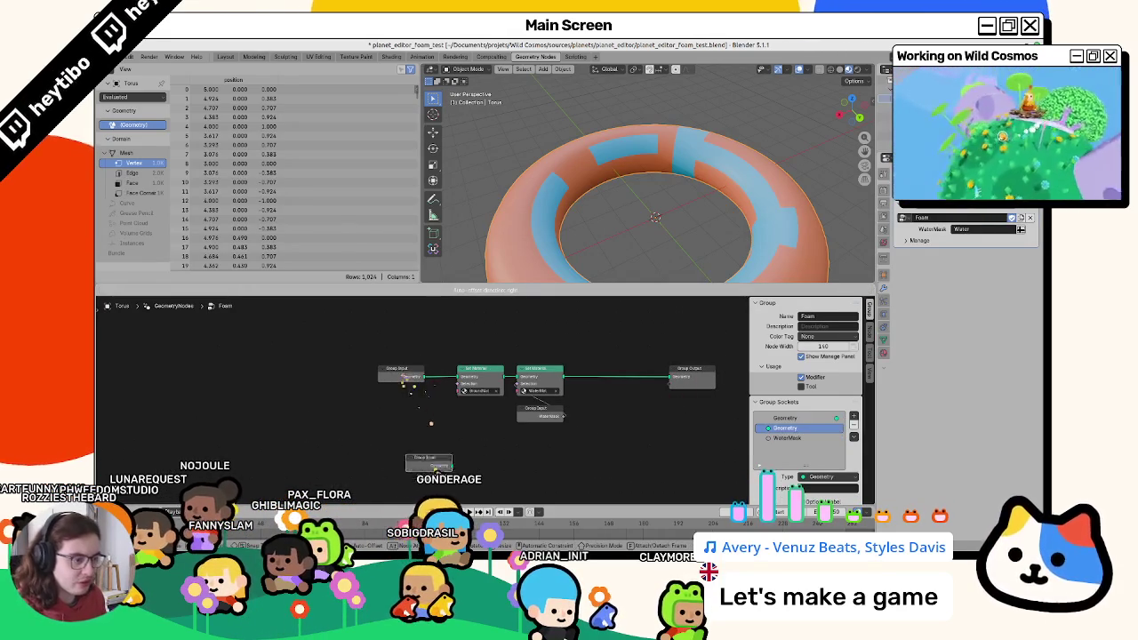
click(466, 472)
middle_drag(528, 462, 501, 457)
key(F3)
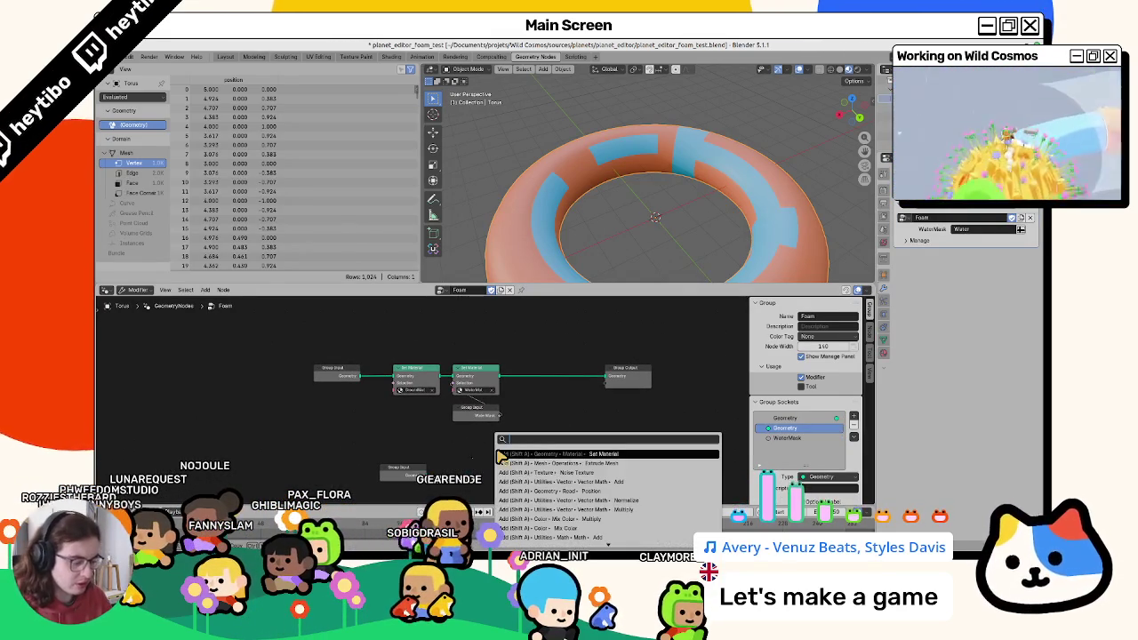
text(fra)
click(501, 455)
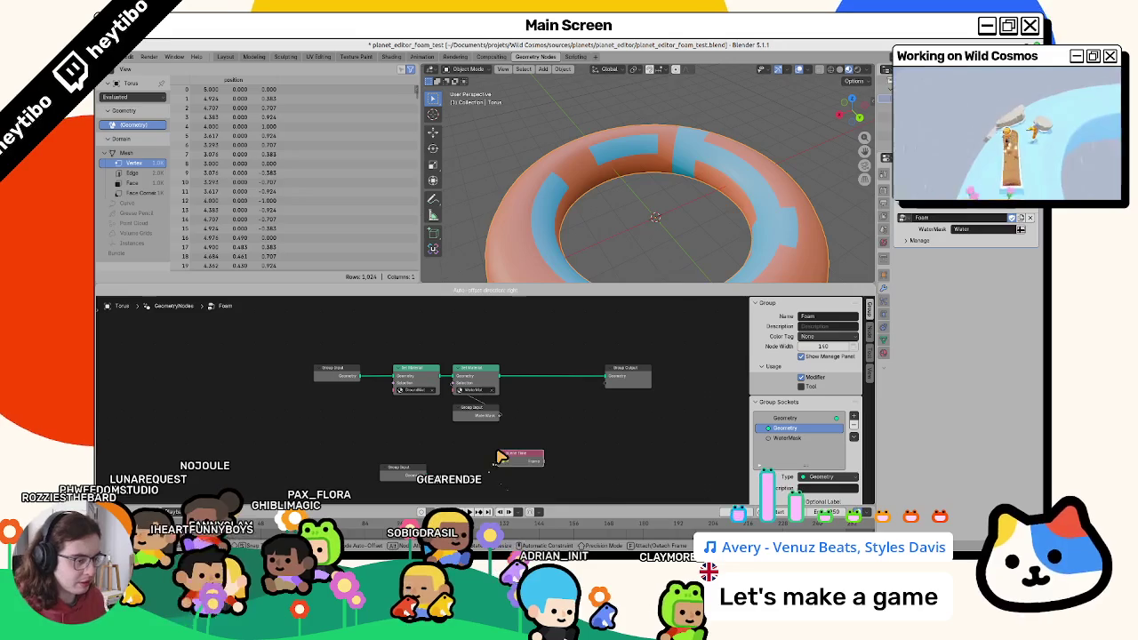
click(500, 456)
Add an empty Frame node and drop it over the spare Group Input node.
key(F3)
text(frame)
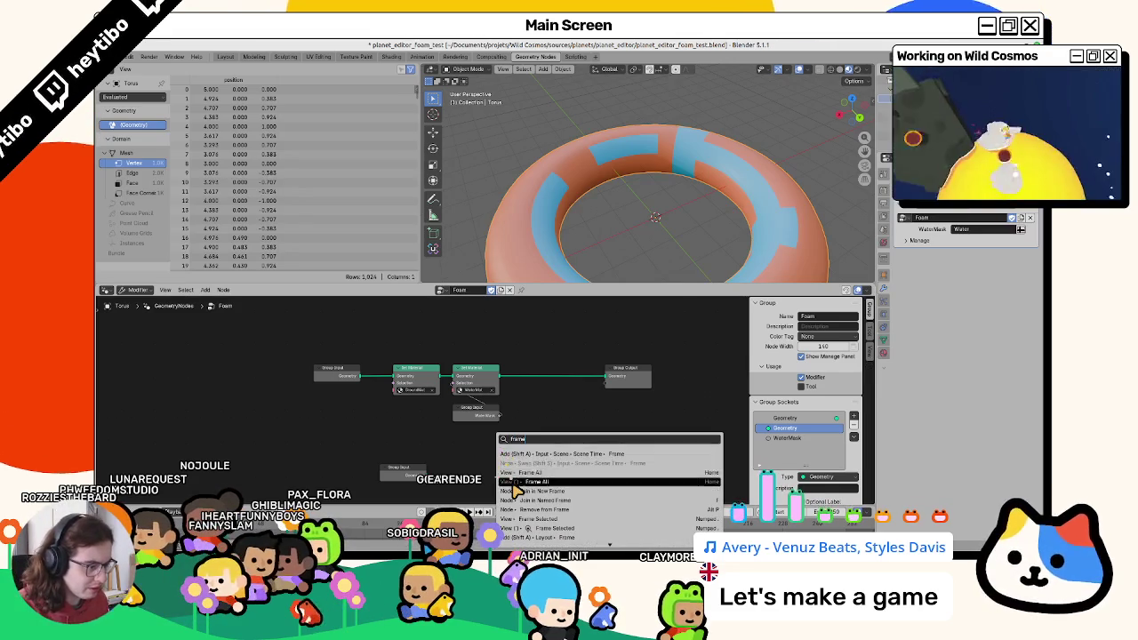
key(Escape)
key(shift+a)
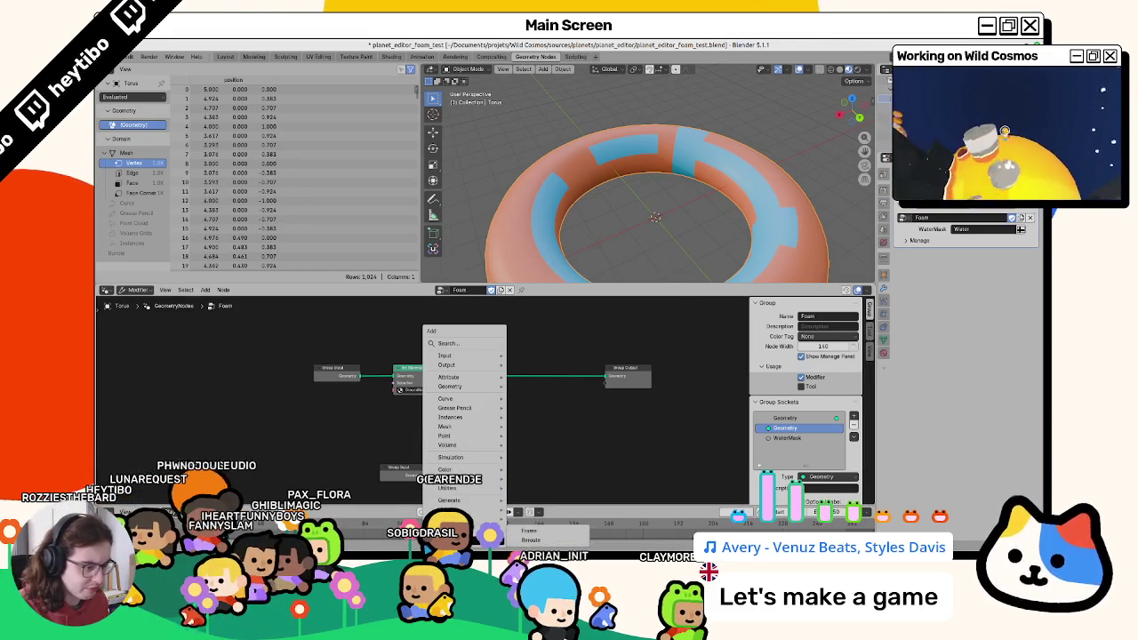
click(544, 532)
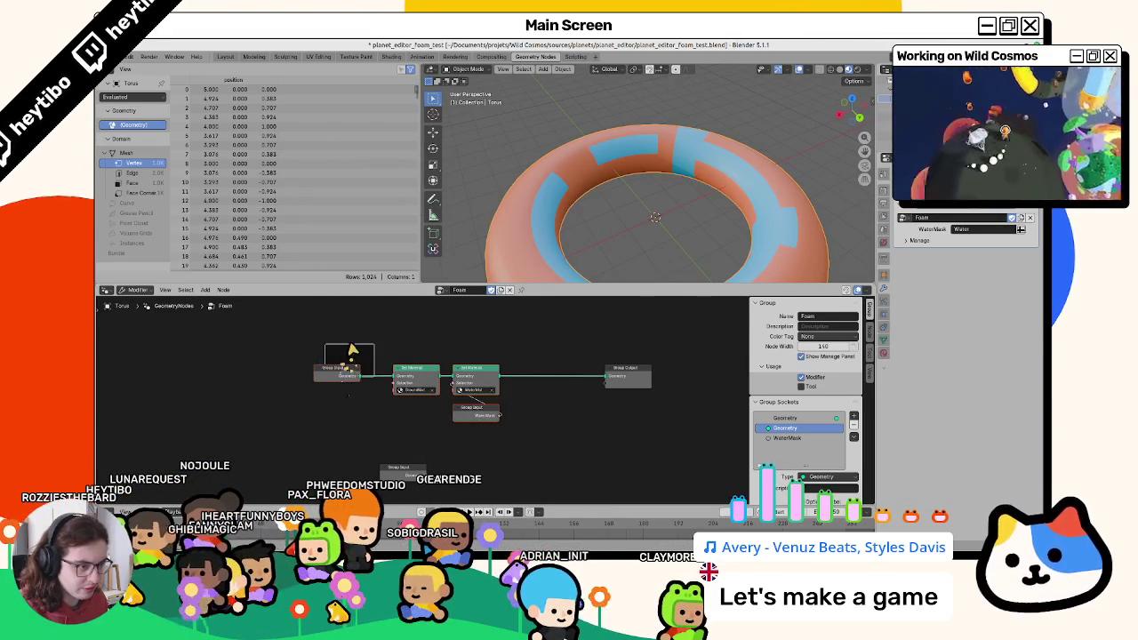
mouse_move(349, 355)
mouse_down()
mouse_move(503, 367)
mouse_move(499, 353)
mouse_up()
drag(444, 405, 445, 390)
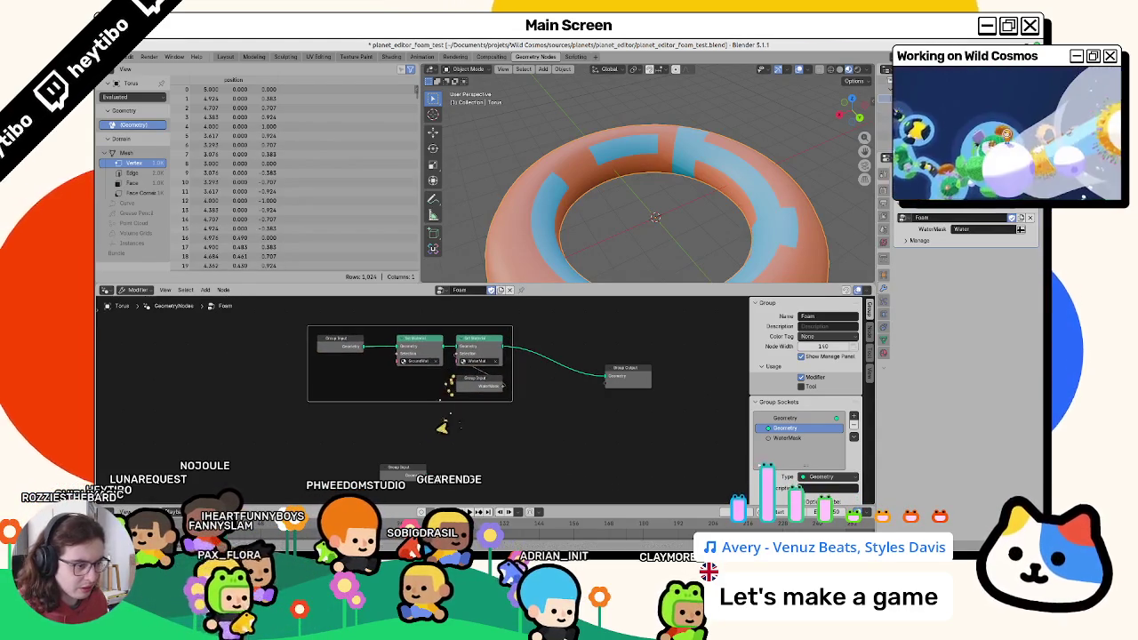
key(F3)
key(Escape)
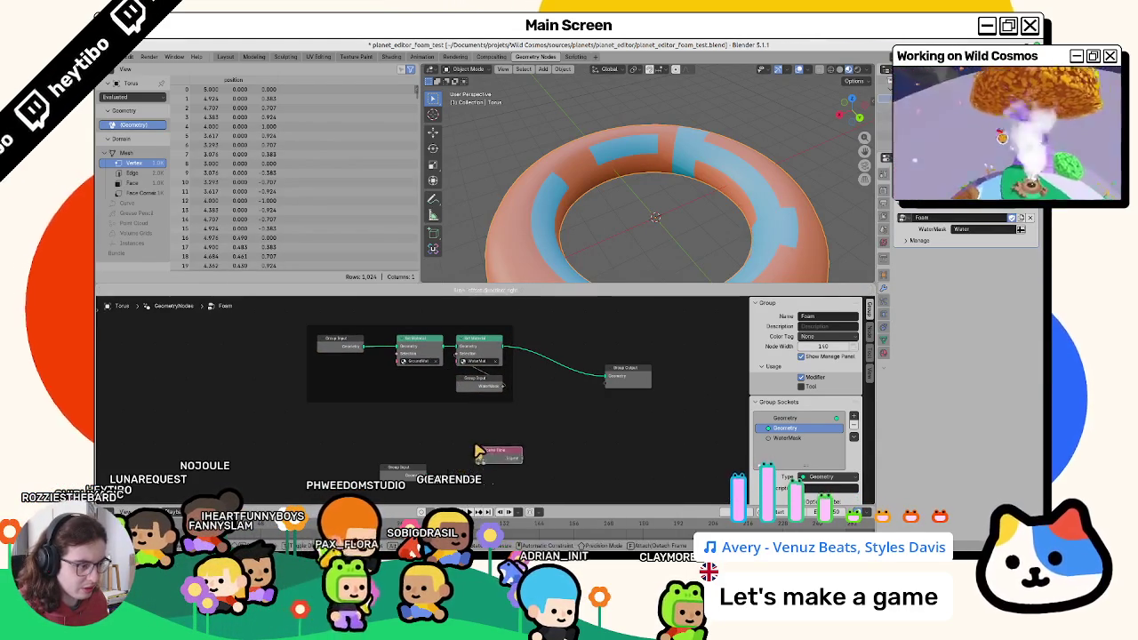
key(shift+a)
click(520, 435)
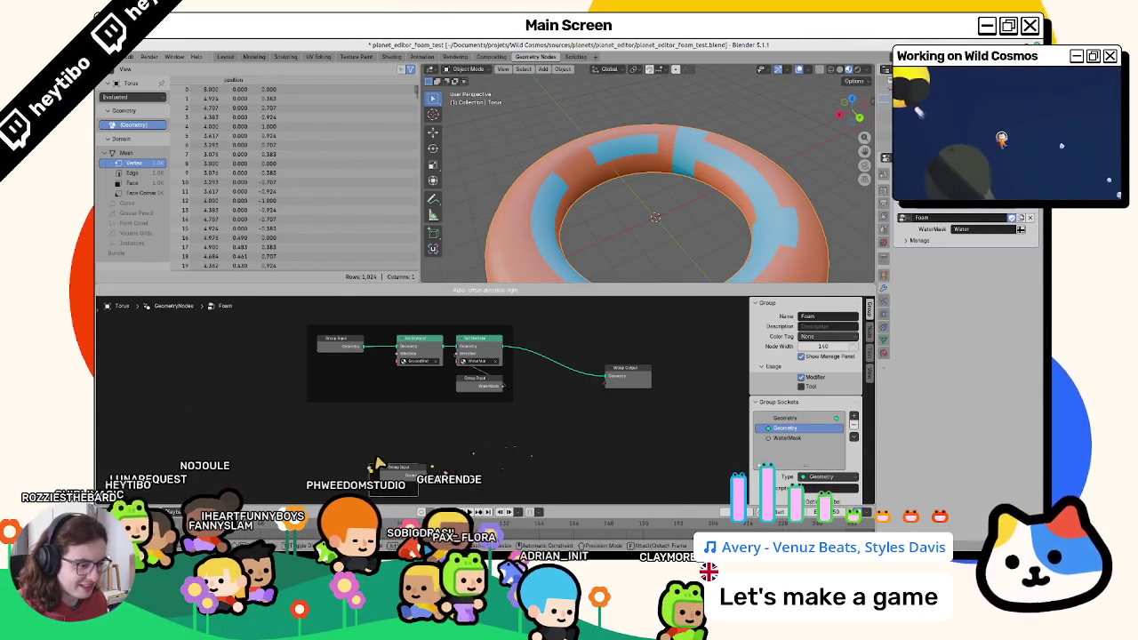
click(414, 475)
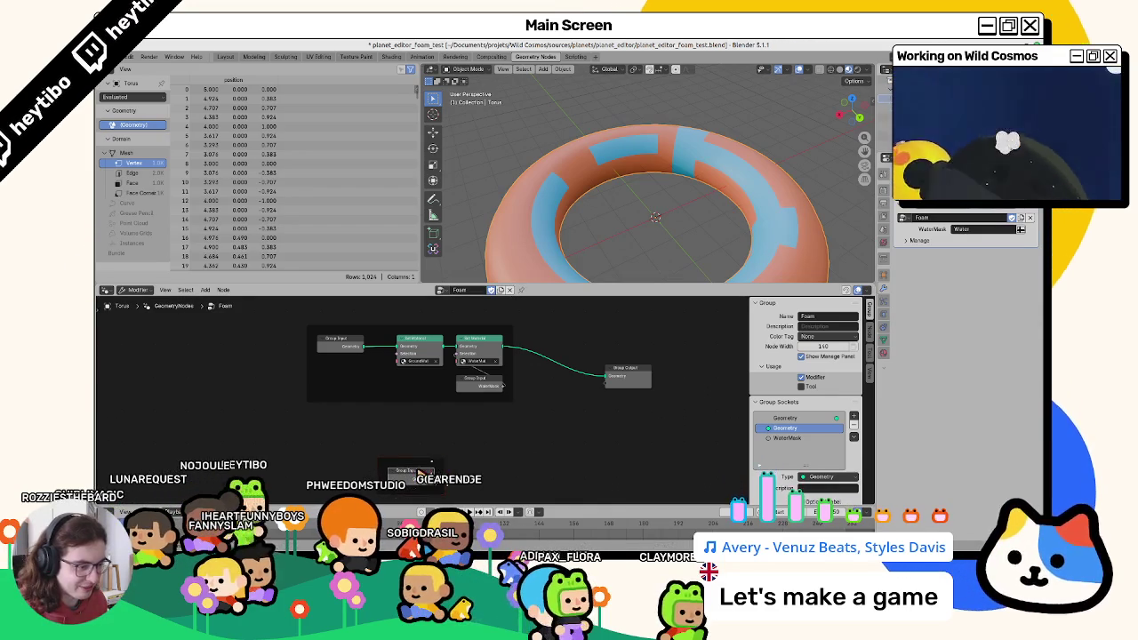
key(F2)
Label the new frame 'Foam'.
text(Foam)
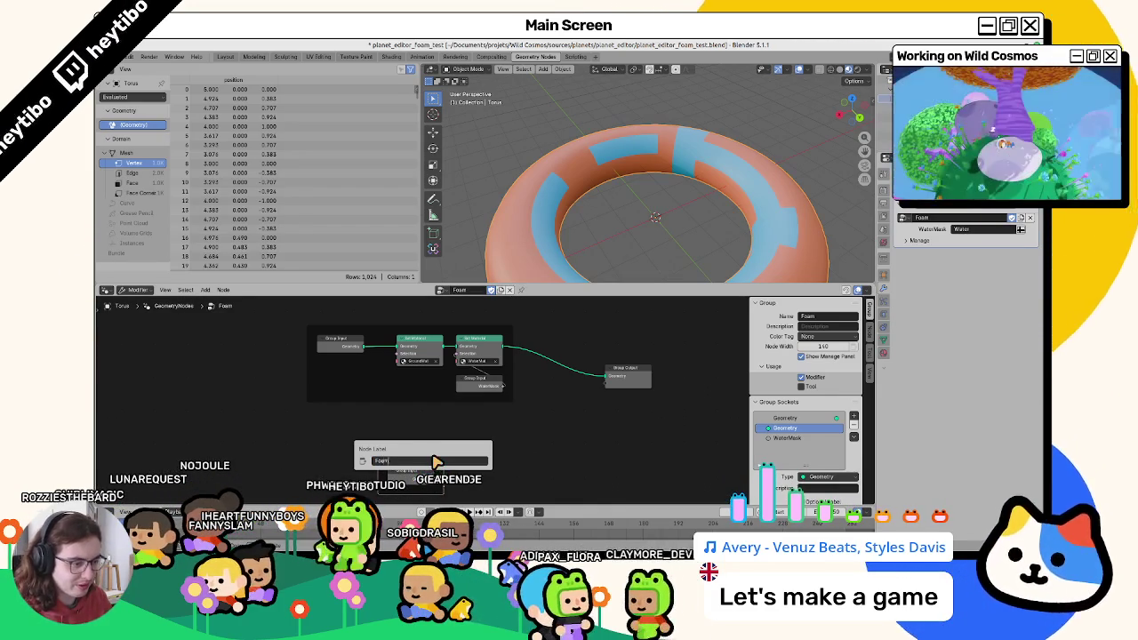
key(Return)
middle_drag(445, 458, 440, 449)
drag(430, 478, 592, 393)
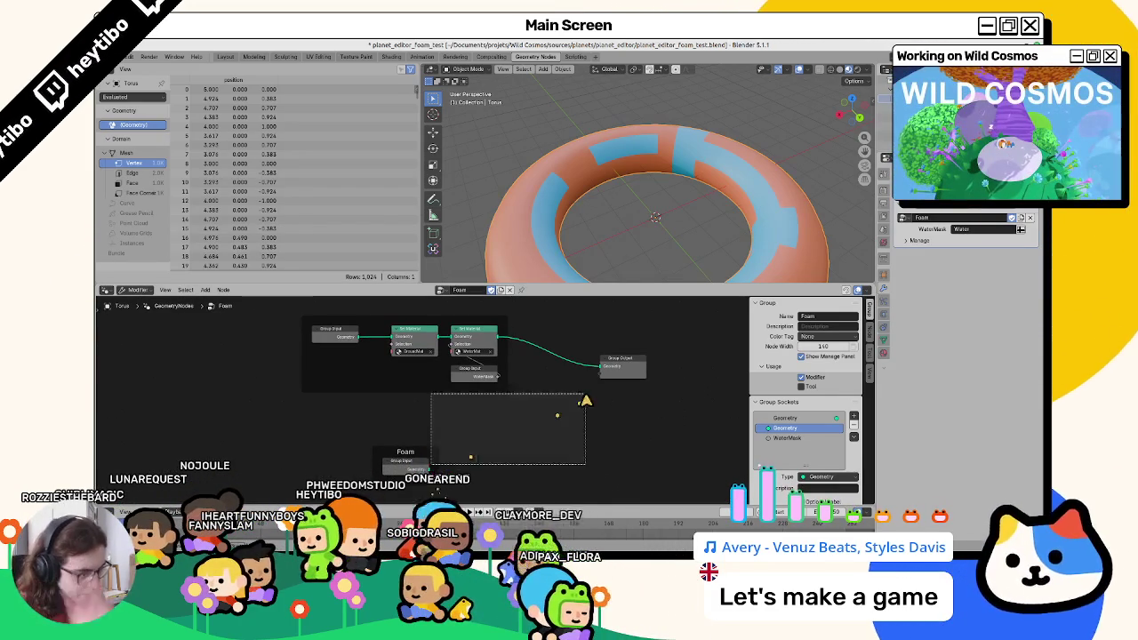
Add a Delete Geometry node inside the Foam frame, fed from the geometry input.
drag(514, 472, 516, 471)
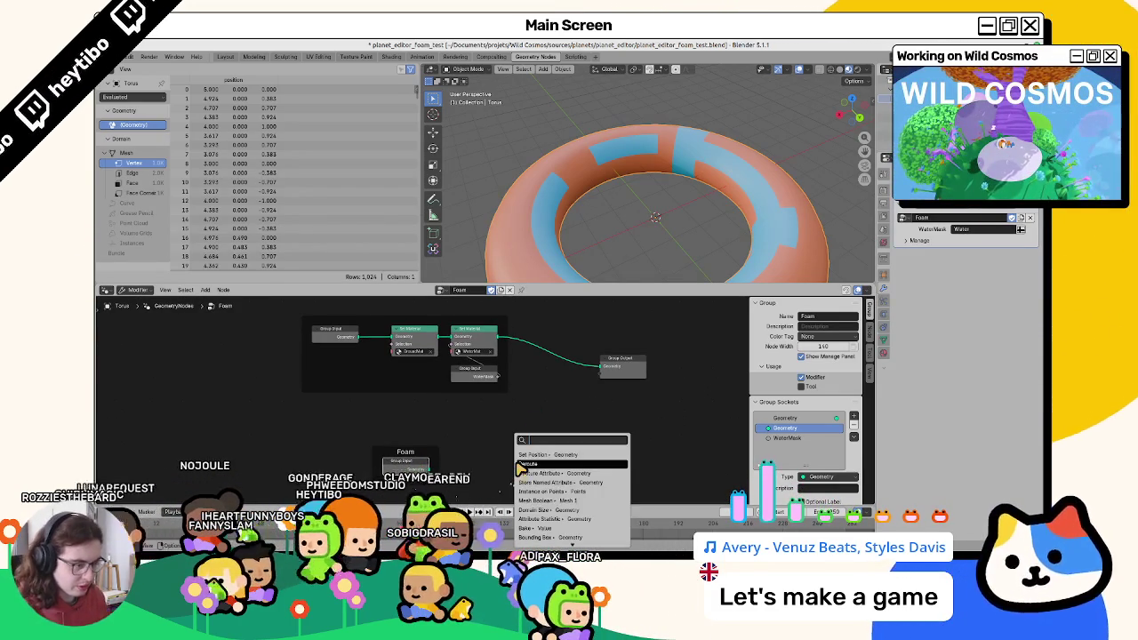
text(delete)
key(Return)
click(446, 466)
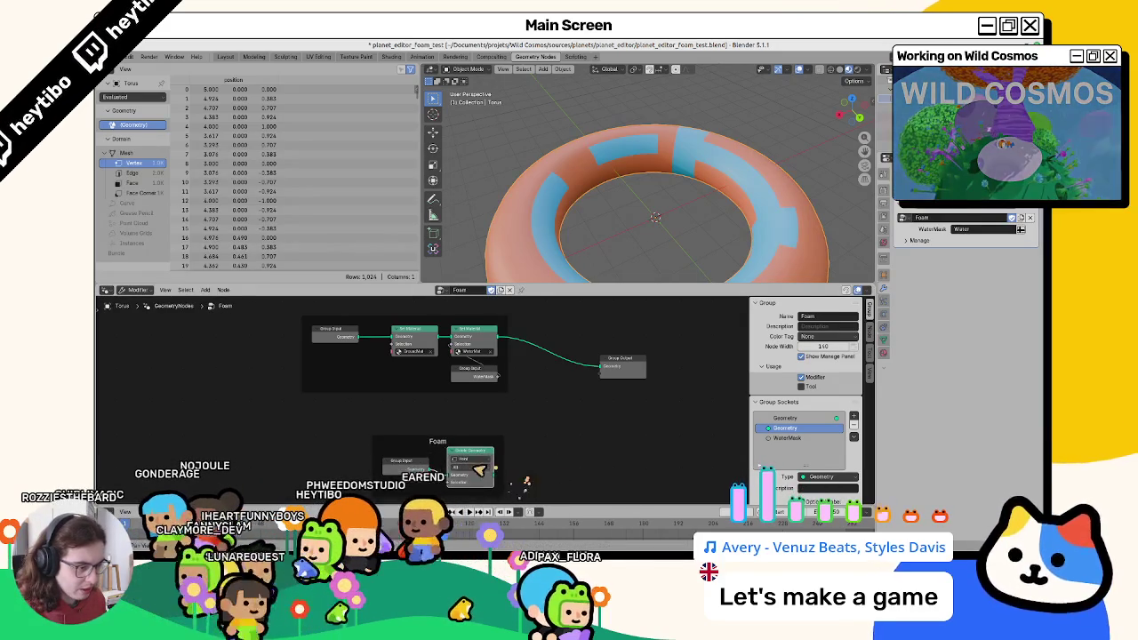
middle_drag(515, 485, 527, 431)
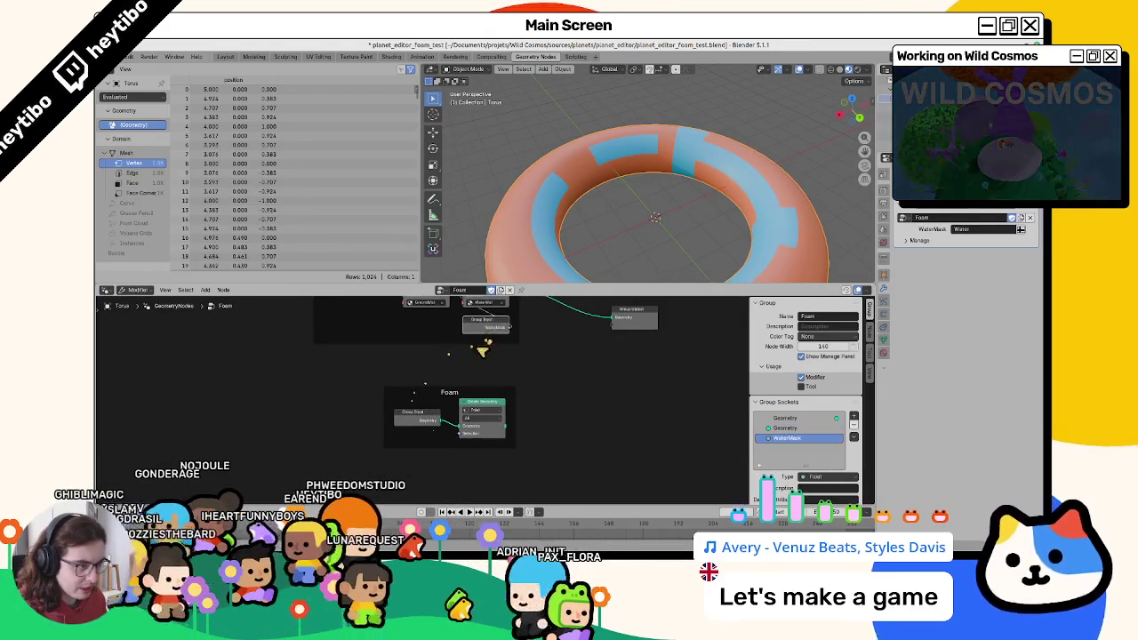
Add a WaterMask group input in the frame and a Join Geometry fed by Delete Geometry.
drag(442, 421, 461, 434)
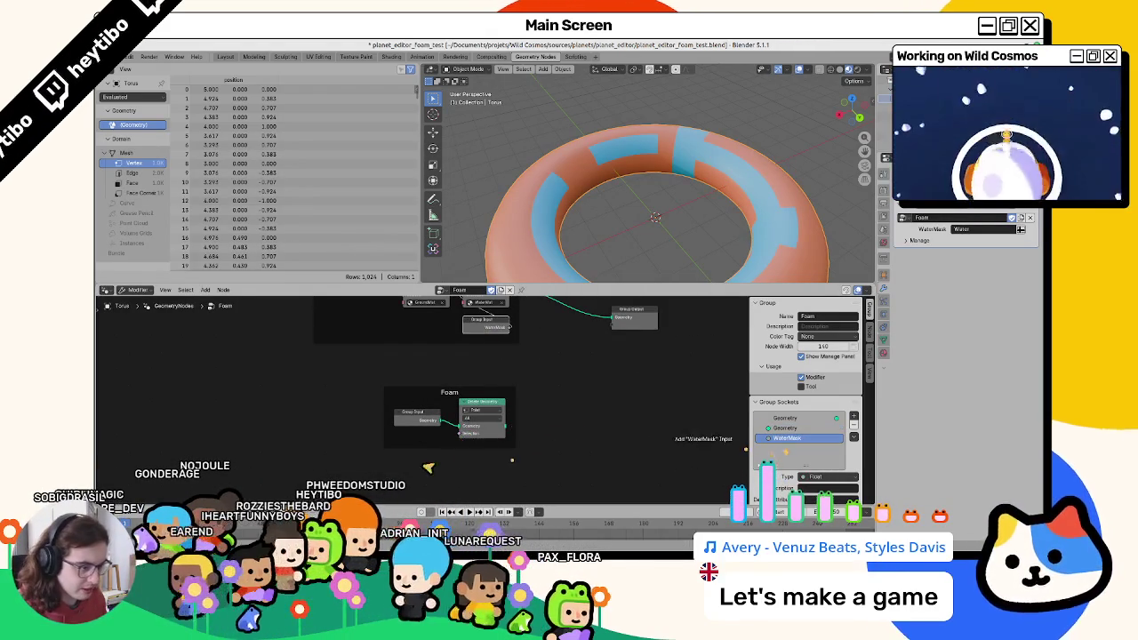
drag(427, 468, 430, 444)
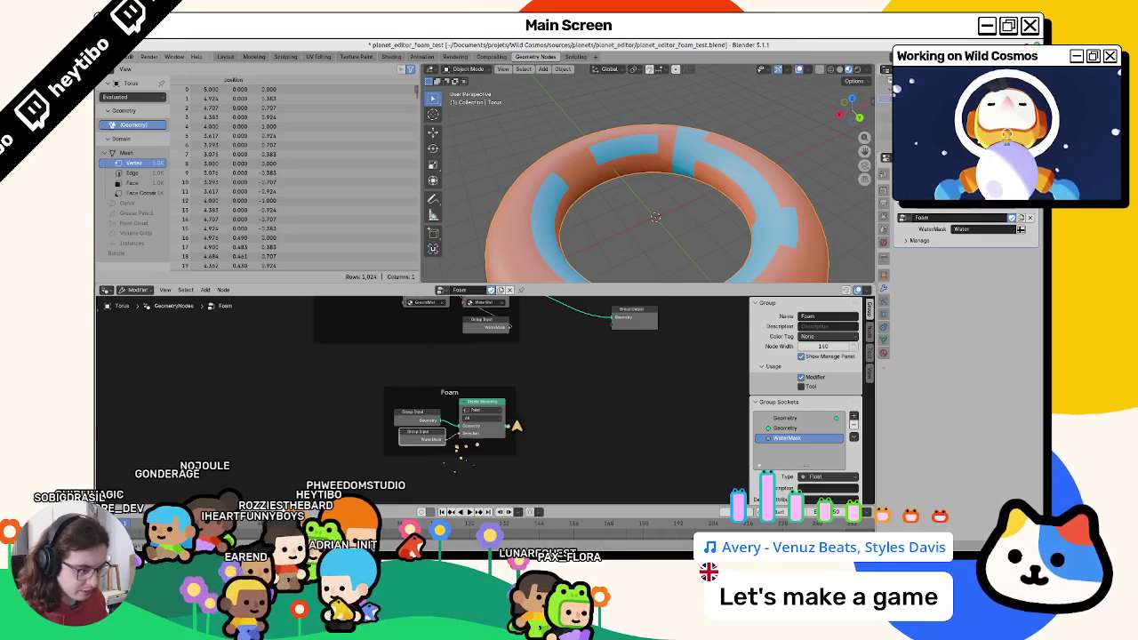
drag(589, 343, 573, 365)
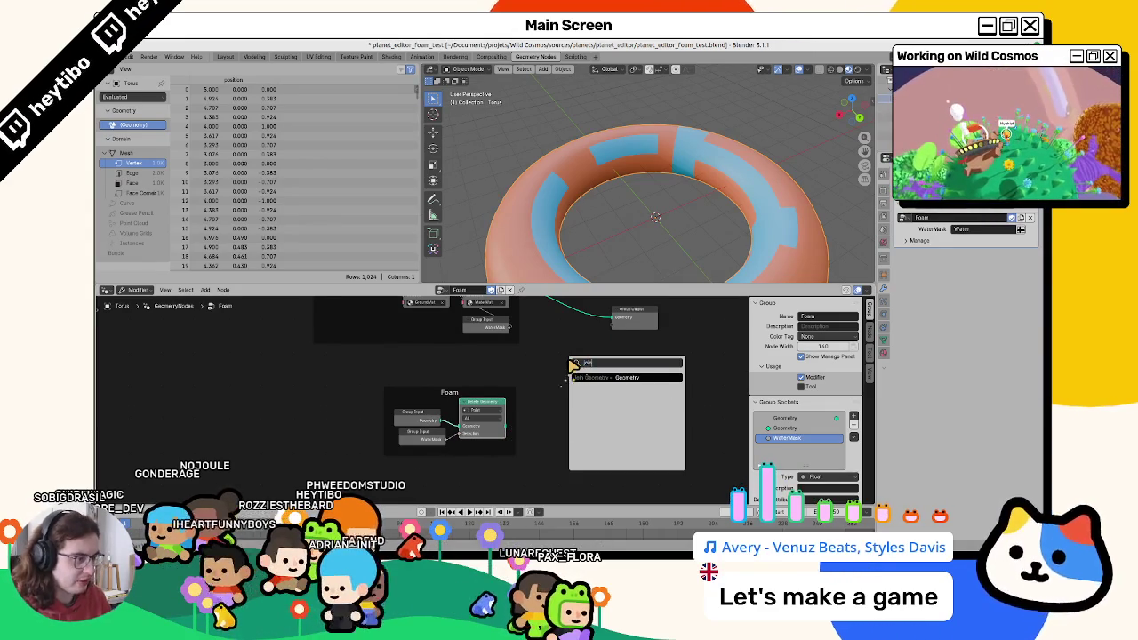
key(Return)
scroll(596, 381, up, 1)
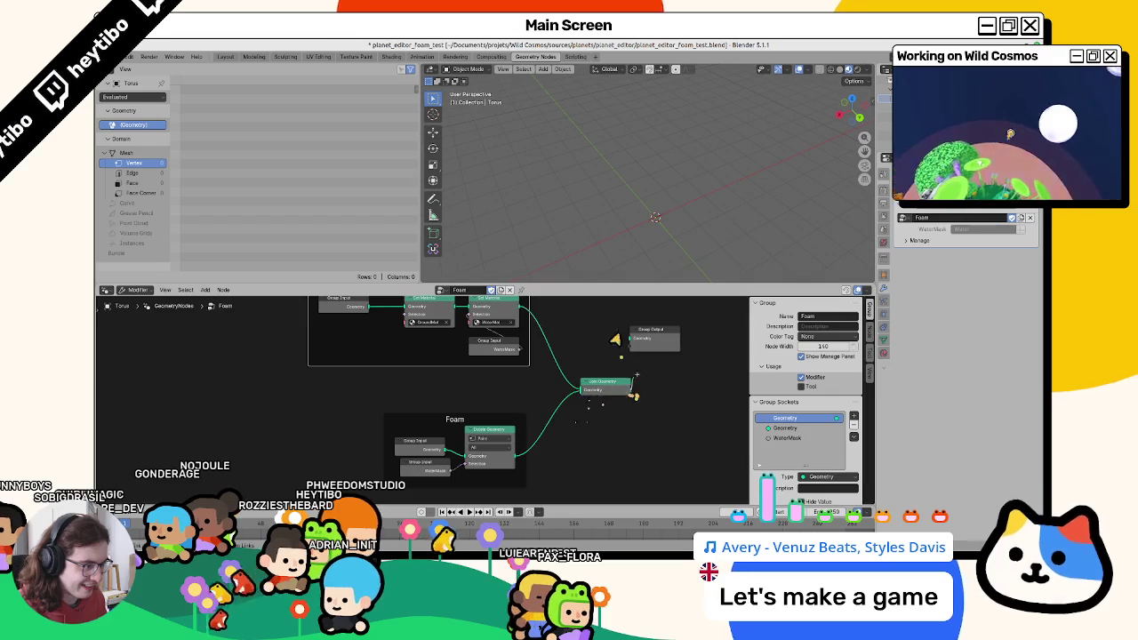
Connect Join Geometry to the Group Output and place it beside the output.
drag(629, 343, 633, 339)
drag(608, 383, 590, 347)
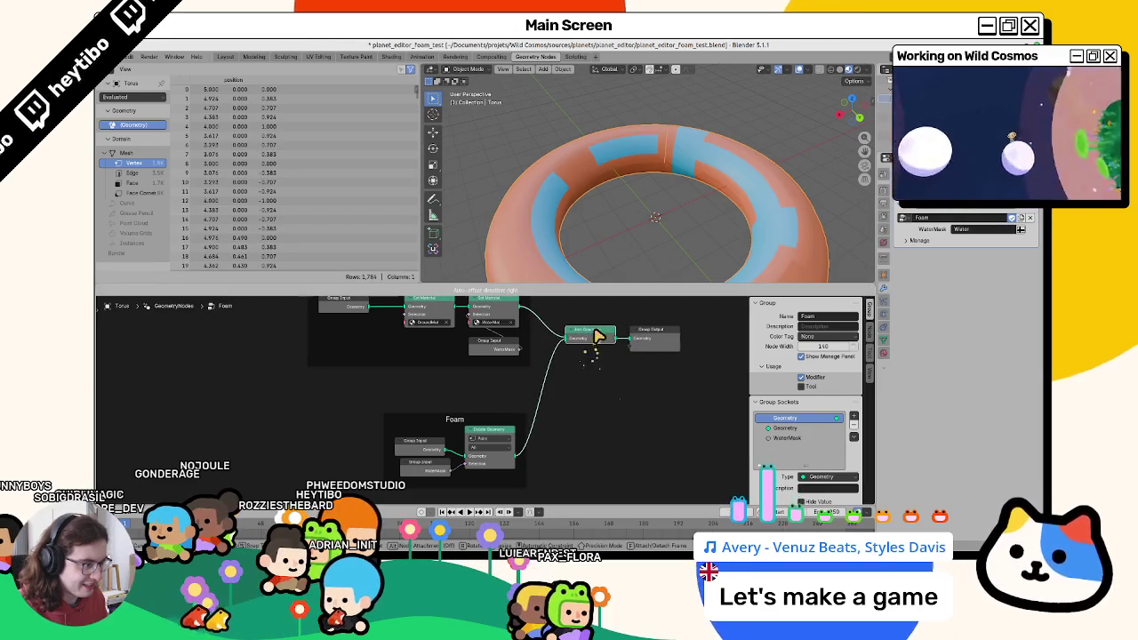
scroll(649, 211, up, 2)
scroll(640, 221, up, 2)
Orbit the torus and switch between wireframe and solid shading to inspect it.
mouse_move(640, 221)
middle_down()
mouse_move(610, 251)
mouse_move(680, 243)
mouse_move(655, 255)
mouse_move(617, 221)
middle_up()
key(shift+z)
scroll(729, 217, up, 2)
key(shift+z)
scroll(675, 244, up, 2)
key(shift+z)
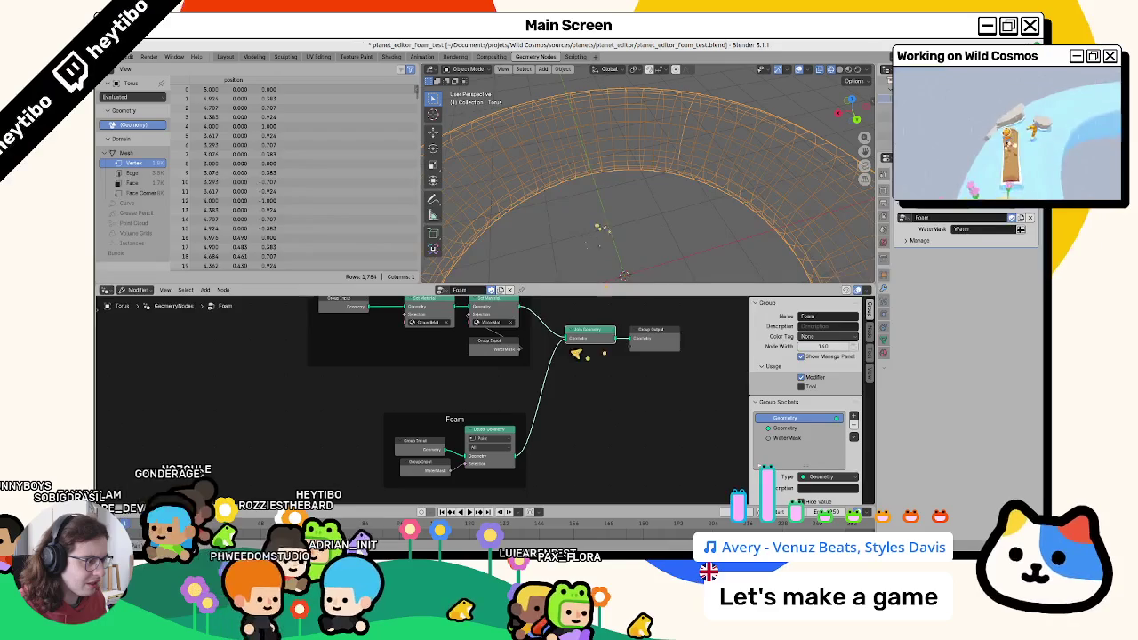
key(shift+z)
scroll(648, 241, down, 3)
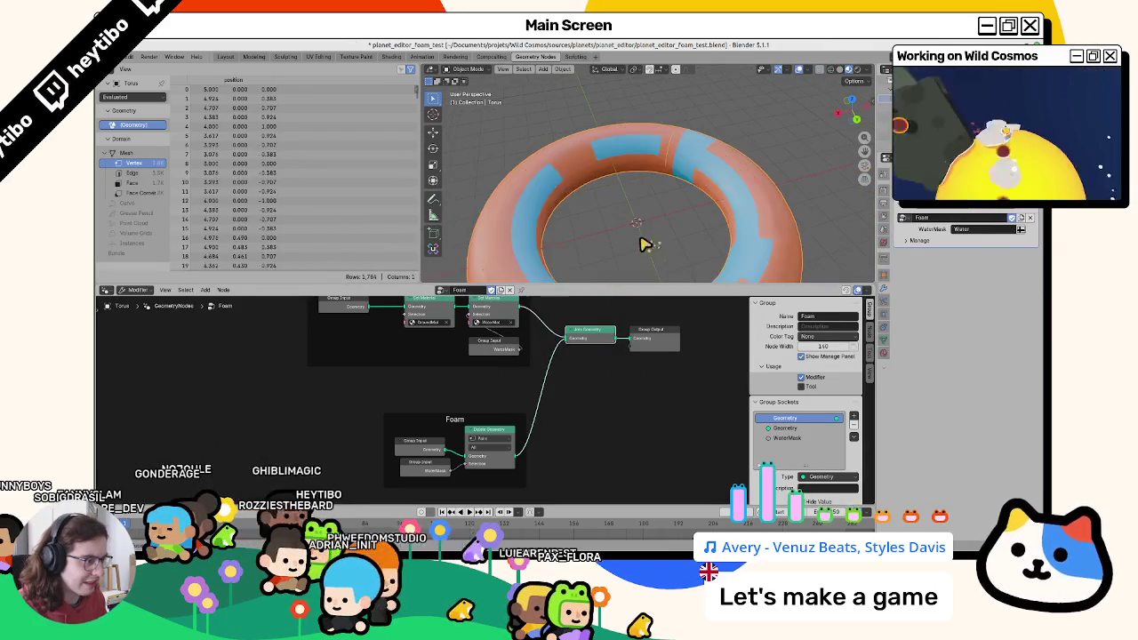
scroll(525, 418, up, 1)
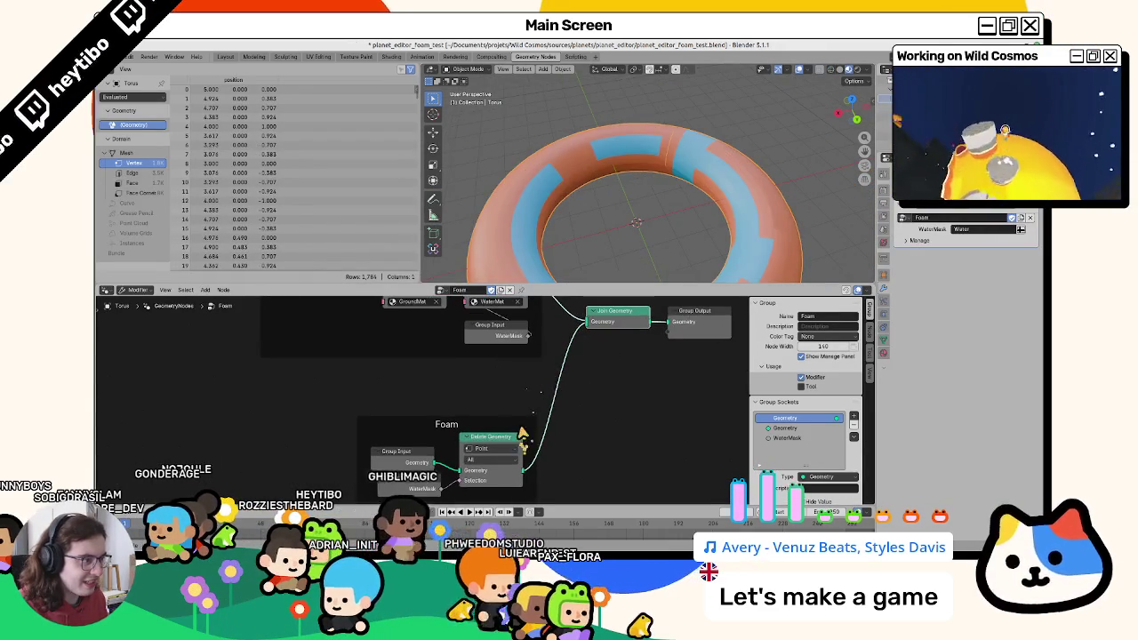
Feed WaterMask into Delete Geometry's Selection and set its domain to Face.
middle_drag(523, 434, 522, 391)
click(505, 408)
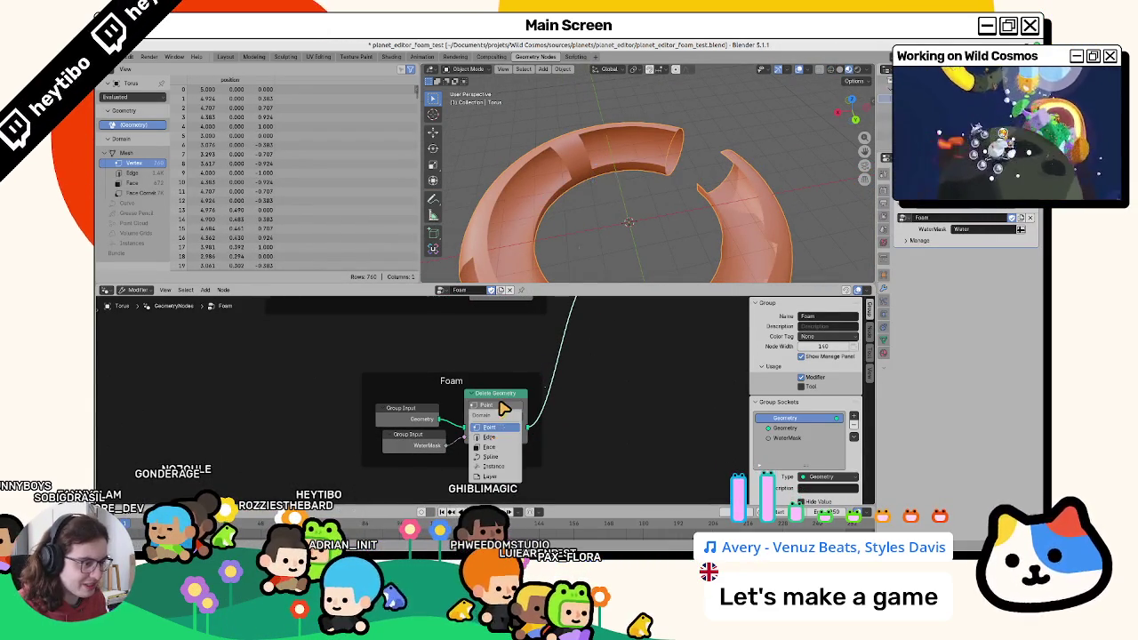
click(502, 436)
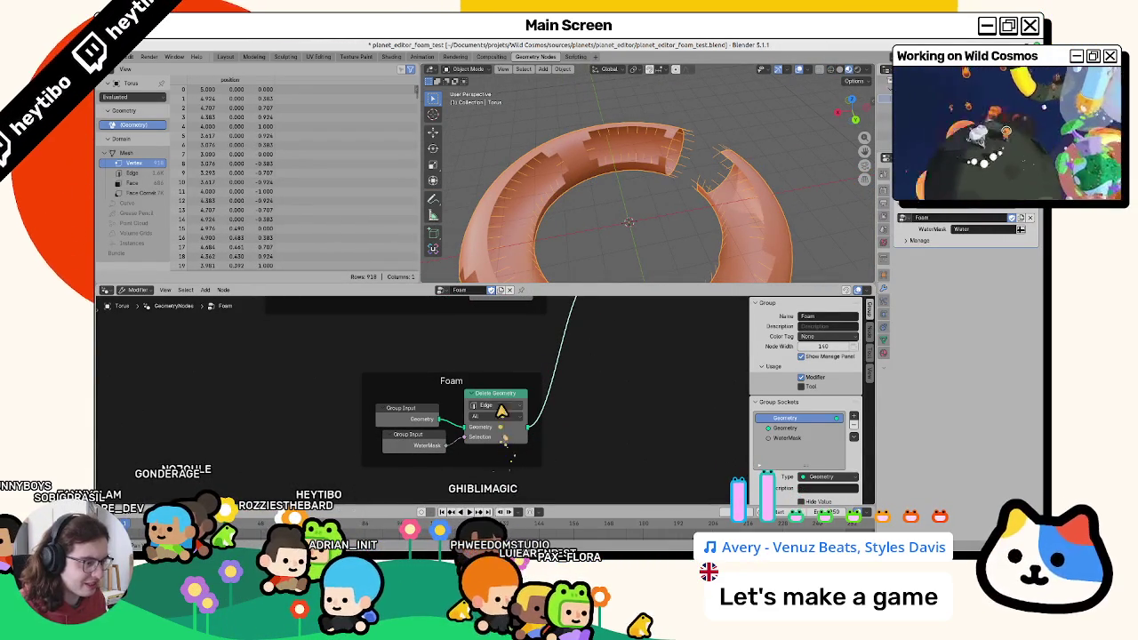
click(502, 408)
click(489, 424)
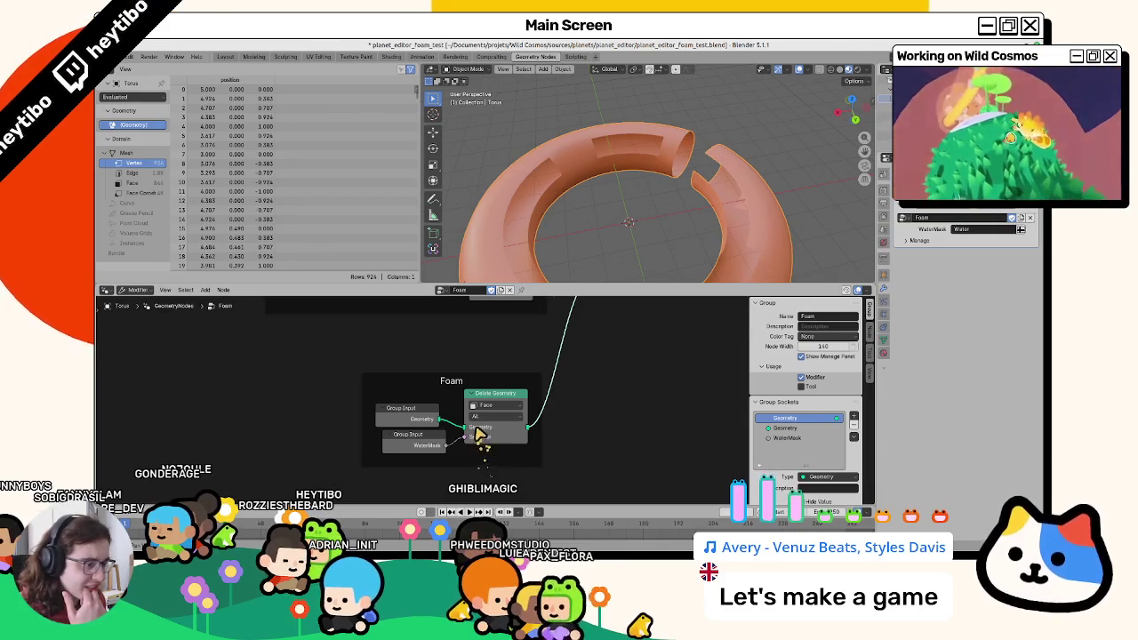
Try Delete Geometry's Only Faces and Only Edges & Faces modes, then return to All.
click(485, 416)
click(487, 451)
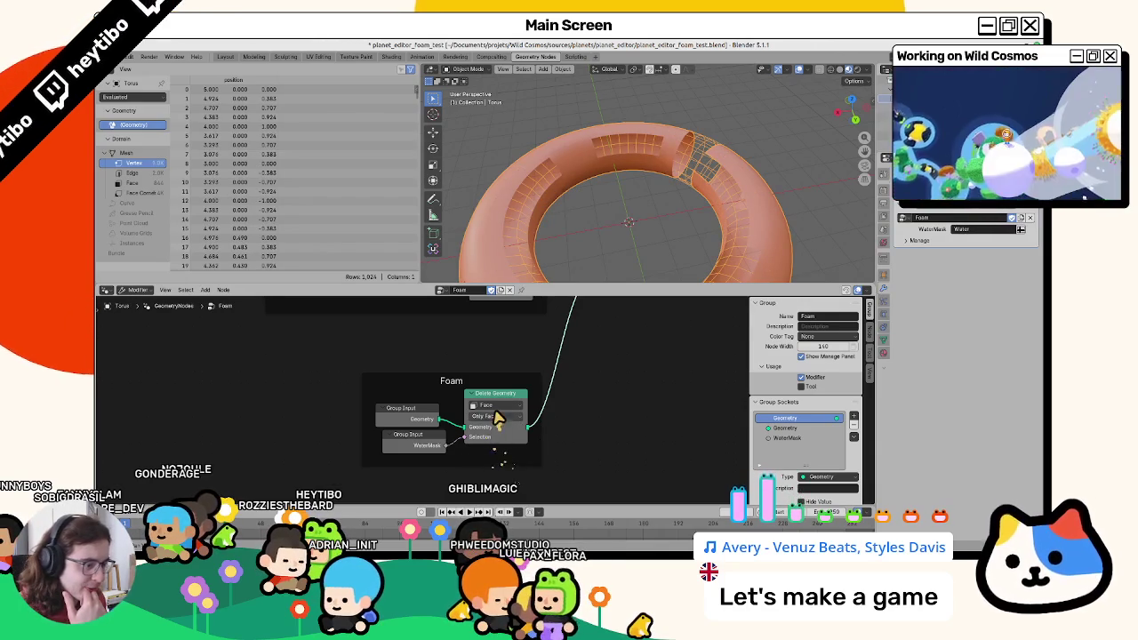
click(498, 416)
click(507, 445)
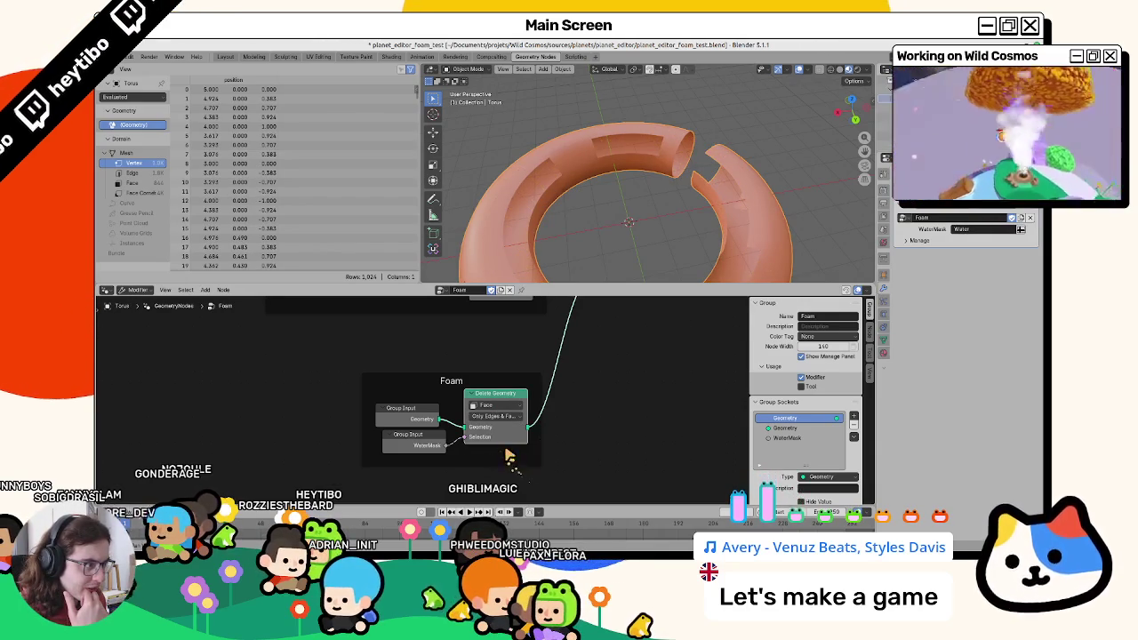
click(498, 416)
Cycle Delete Geometry's domain through Point, Face and Edge, settling on Face.
click(503, 427)
click(487, 404)
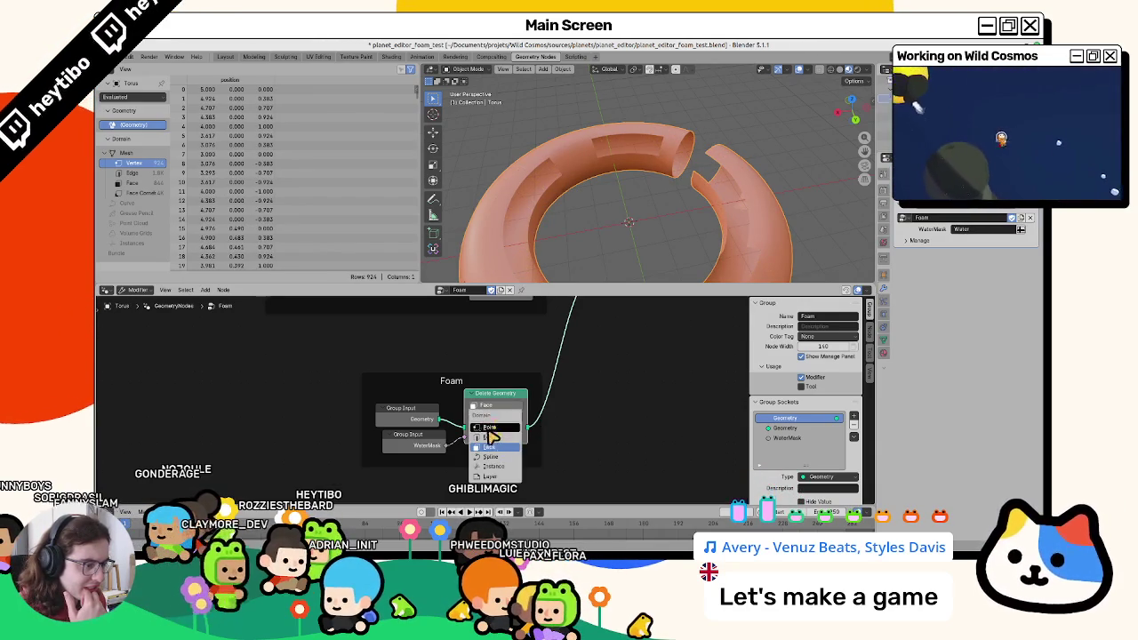
click(489, 429)
click(487, 404)
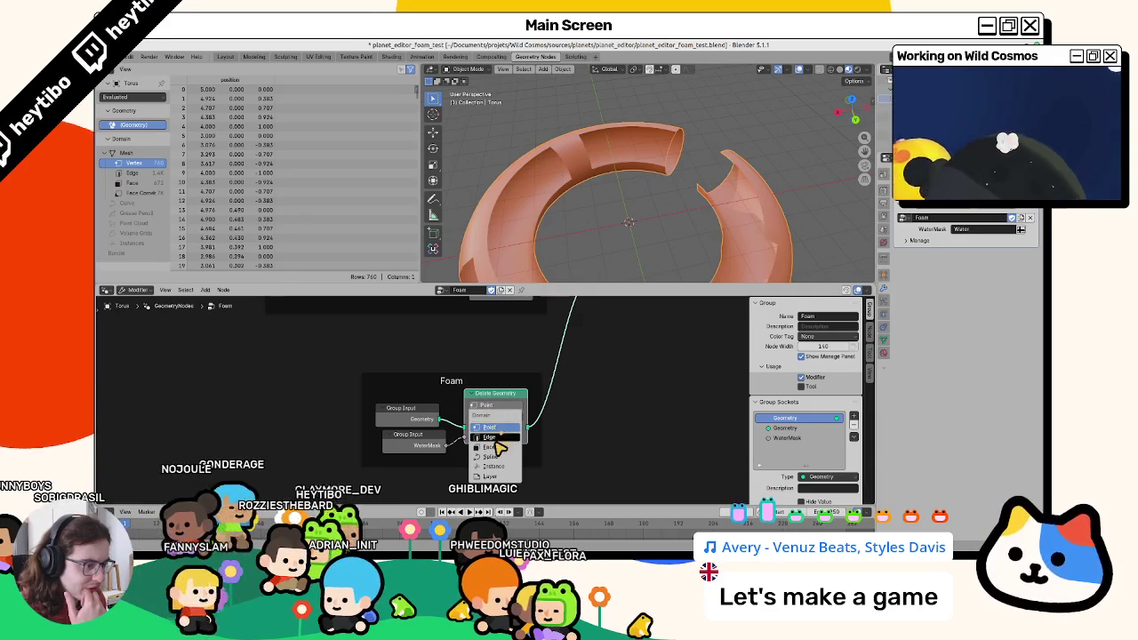
click(496, 447)
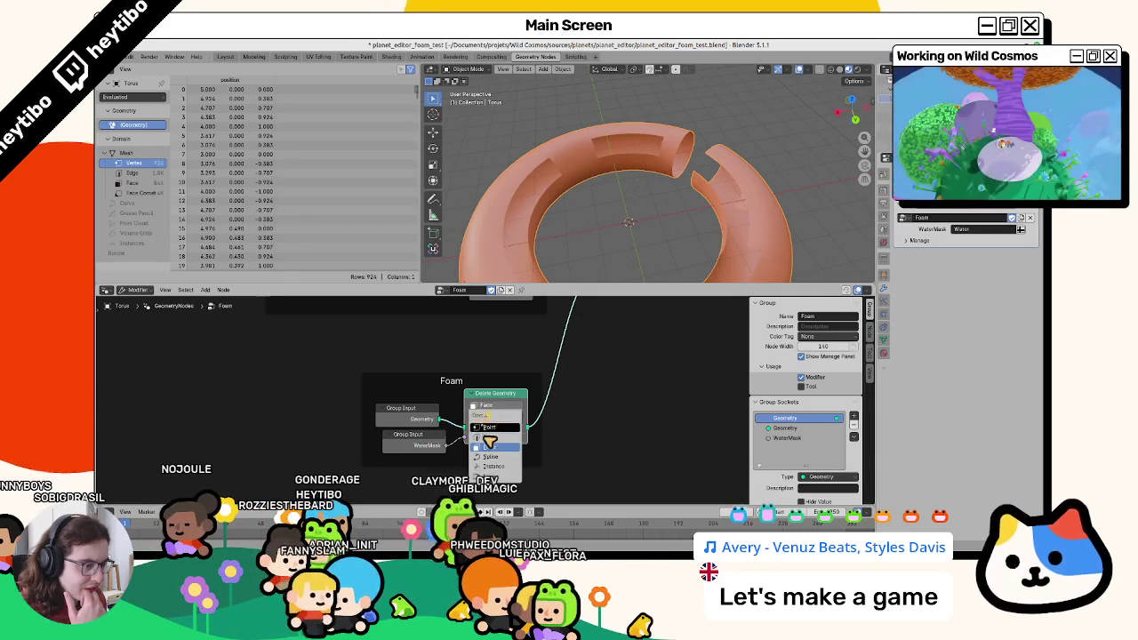
click(486, 405)
click(489, 438)
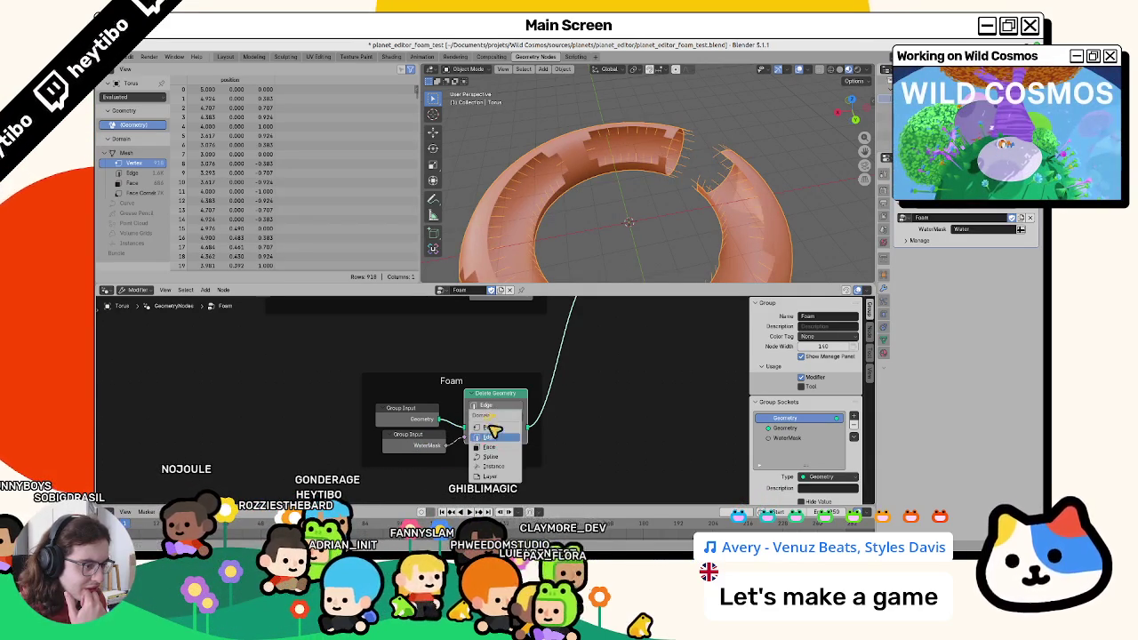
click(490, 447)
Connect Join Geometry into the Group Output and centre the view on the Foam frame.
middle_drag(617, 338, 549, 420)
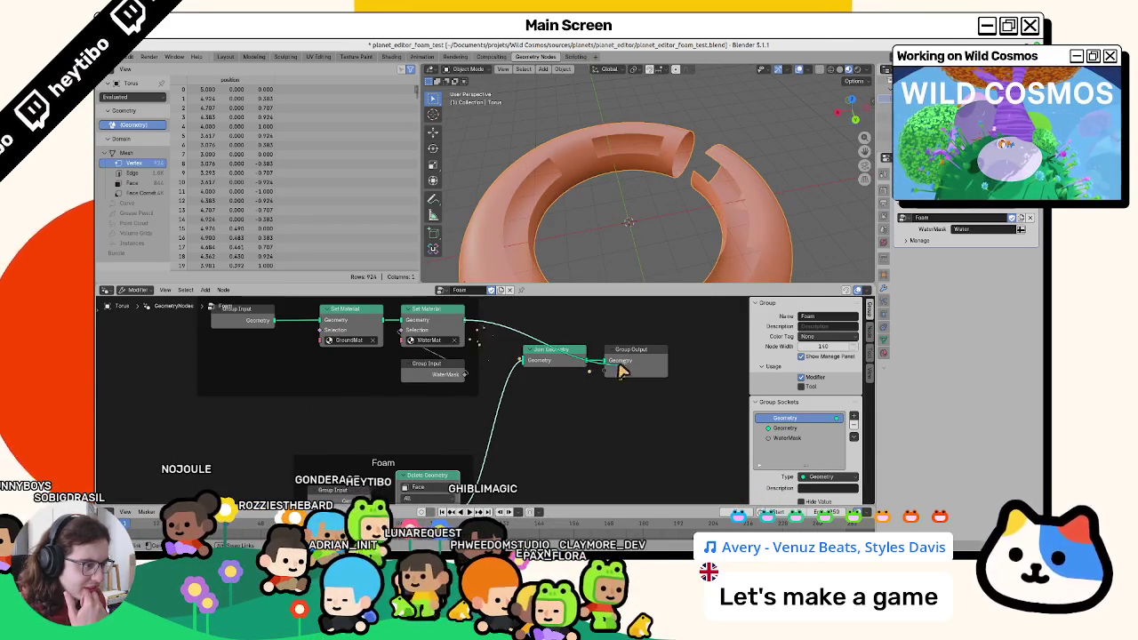
drag(623, 371, 605, 369)
key(ctrl+z)
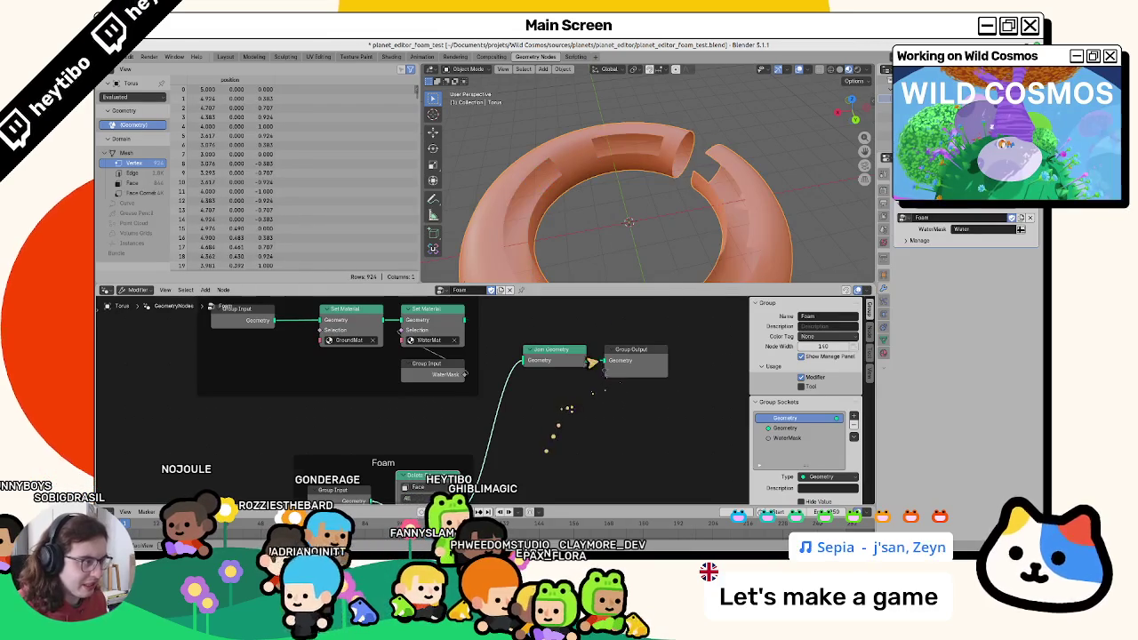
key(KP_Decimal)
Add and discard a stray Boolean node, then start a node search for Boolean.
key(shift+a)
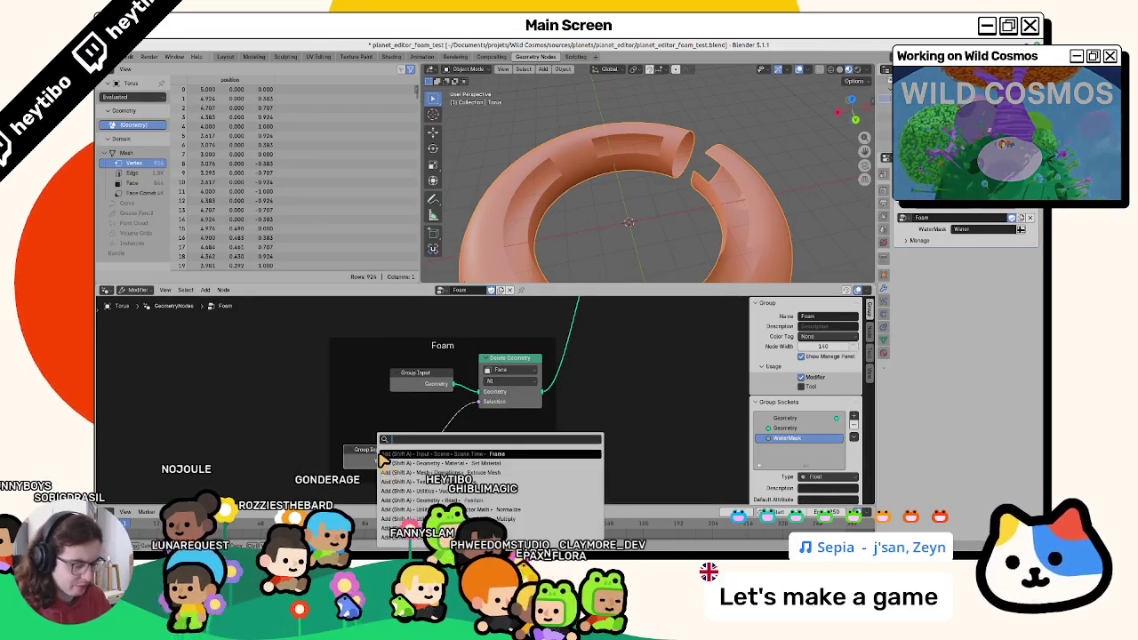
click(384, 460)
key(Delete)
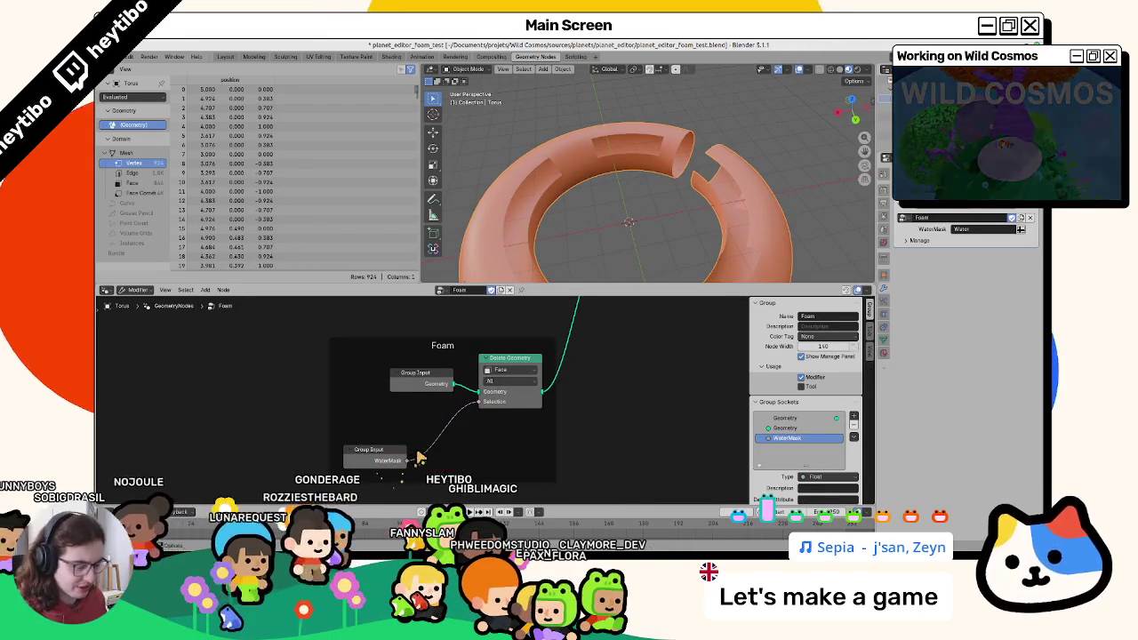
key(shift+a)
text(vboo)
key(BackSpace)
key(BackSpace)
key(BackSpace)
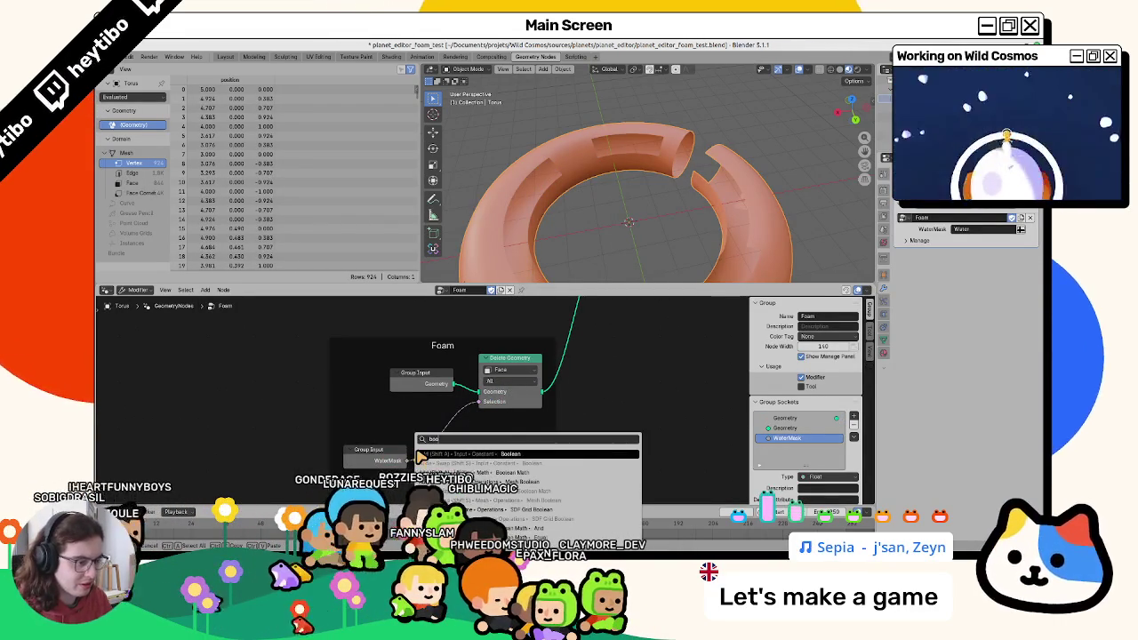
Insert a Boolean Math node on the WaterMask link and set its operation to Not.
text(boolean)
key(Down)
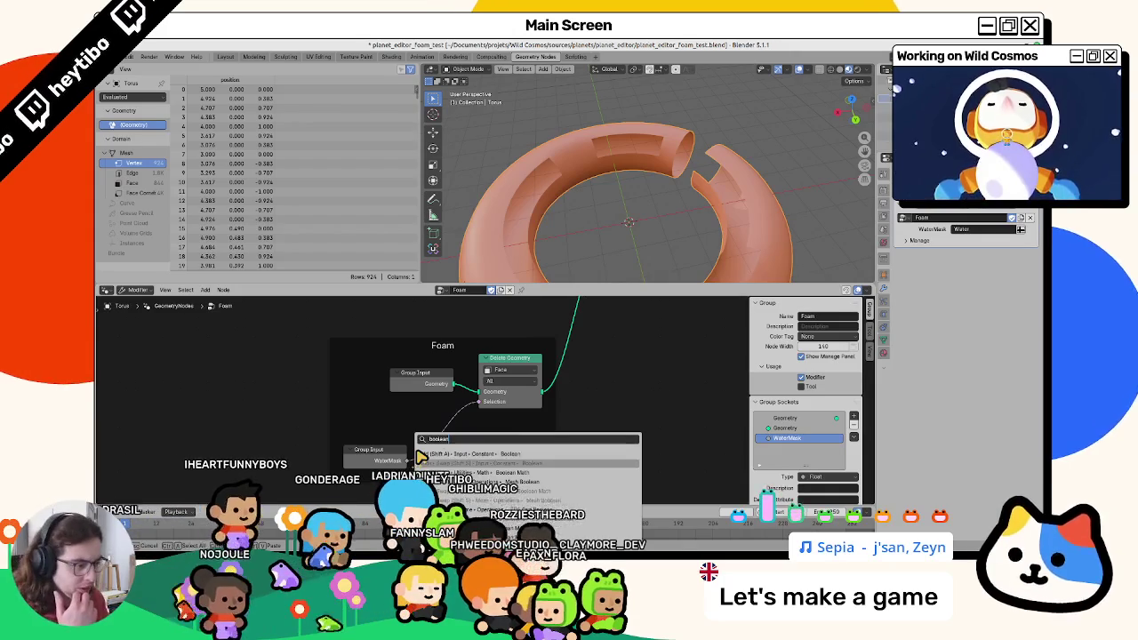
key(Down)
key(Return)
click(425, 458)
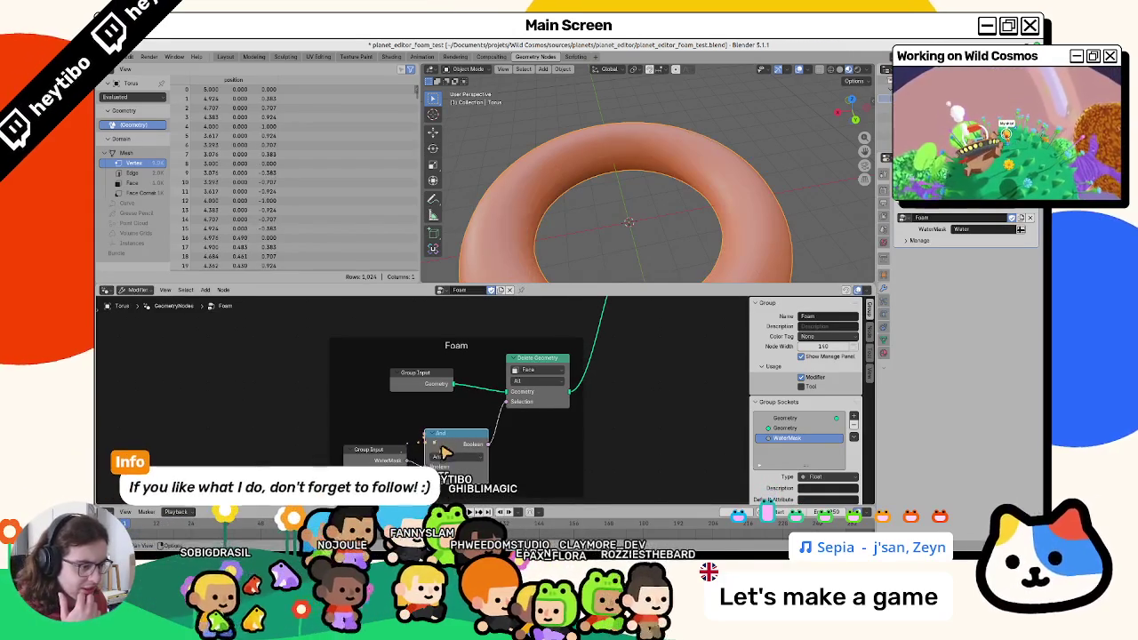
click(446, 456)
click(454, 383)
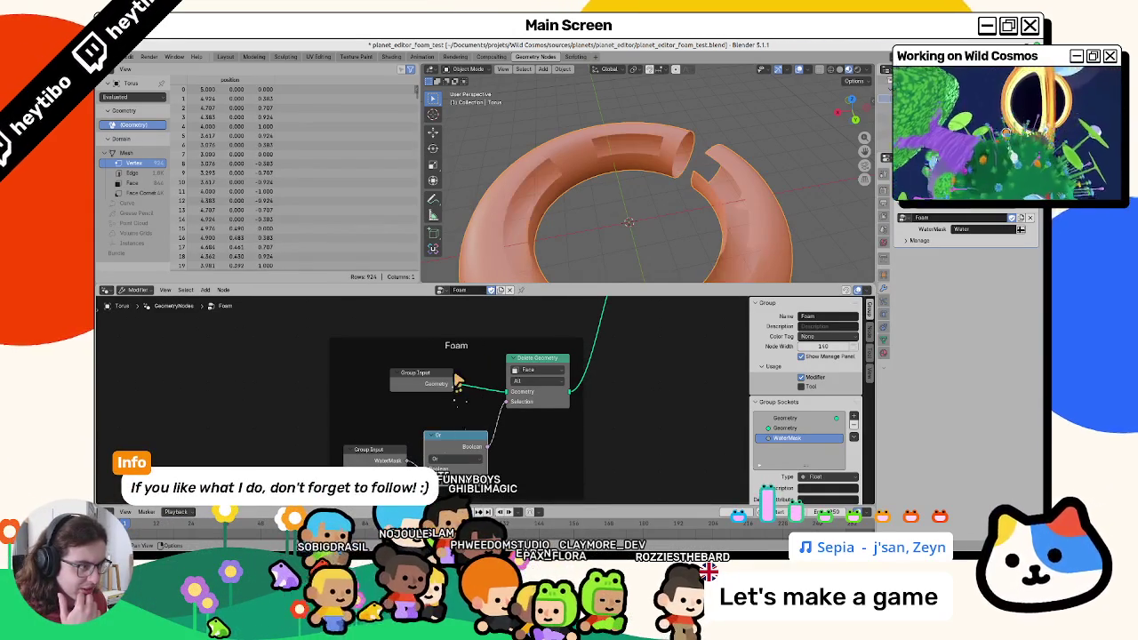
click(458, 459)
click(446, 391)
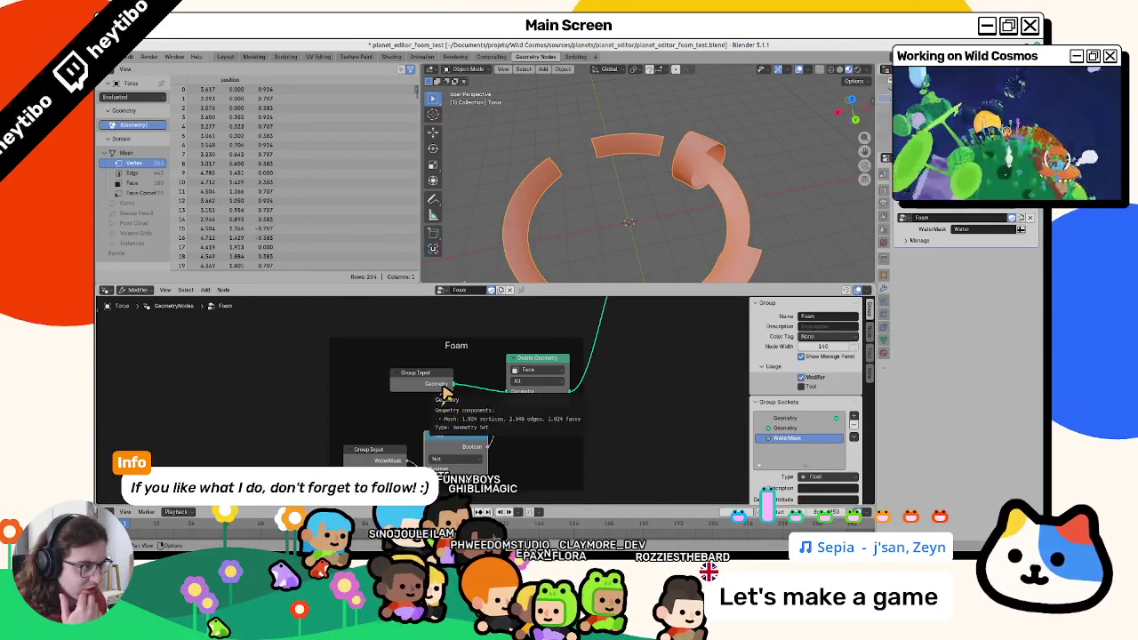
Connect the GroundMat Set Material output into Join Geometry to restore the full textured torus.
mouse_move(578, 204)
middle_down()
mouse_move(594, 202)
mouse_move(613, 231)
middle_up()
scroll(594, 203, down, 3)
middle_drag(622, 320, 561, 389)
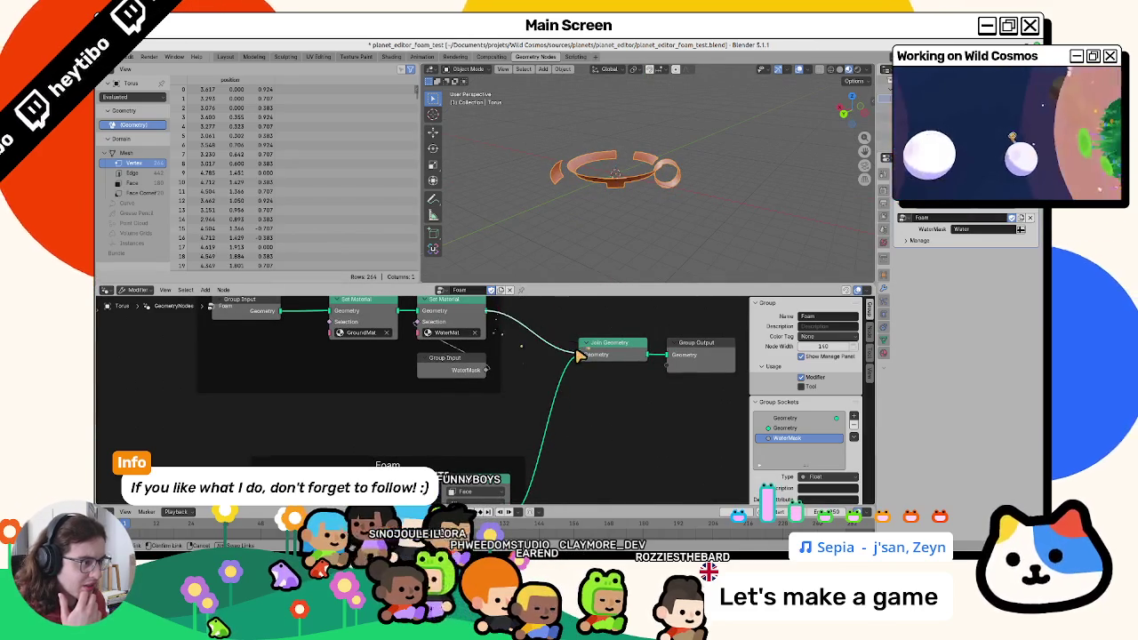
drag(578, 354, 536, 361)
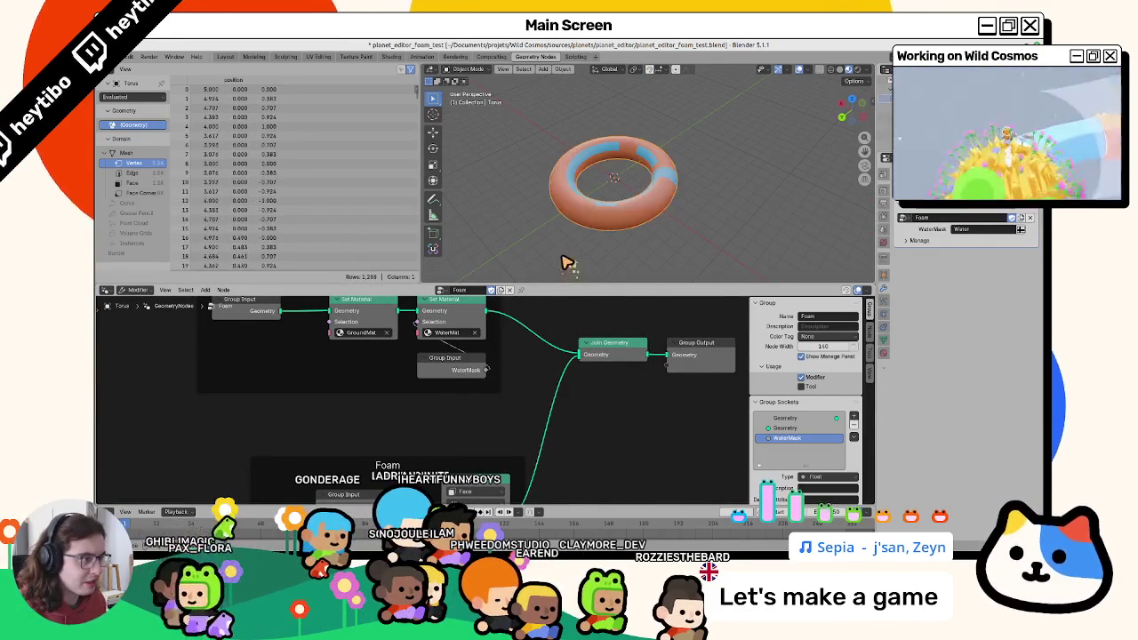
middle_drag(396, 311, 388, 344)
mouse_move(391, 344)
mouse_down()
mouse_move(576, 391)
mouse_move(554, 353)
mouse_up()
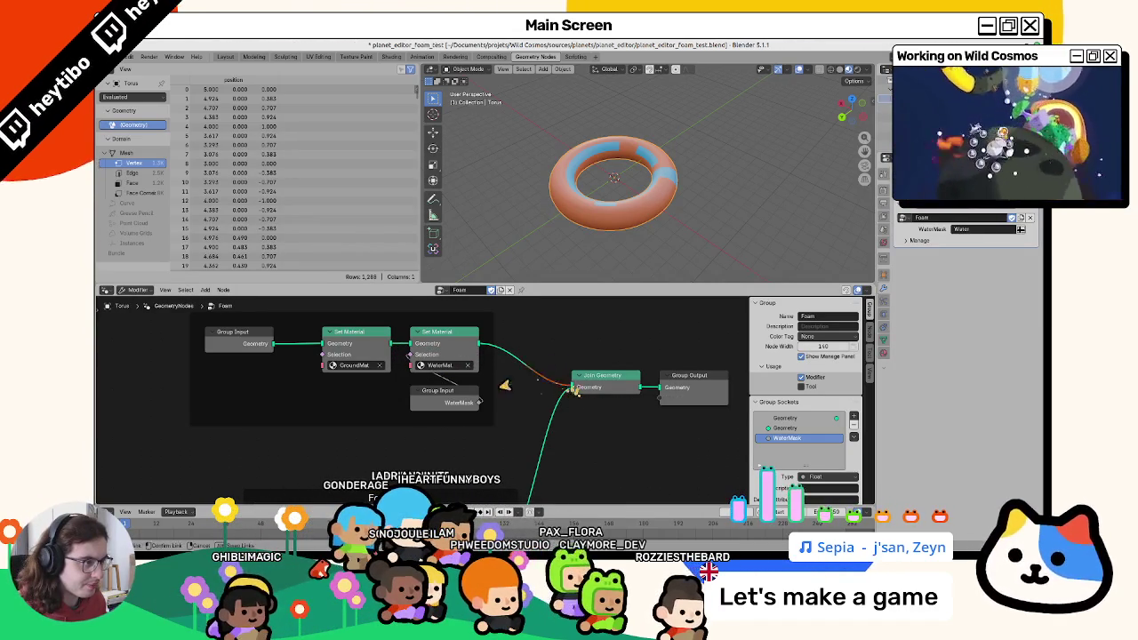
shift+scroll(464, 400, down, 5)
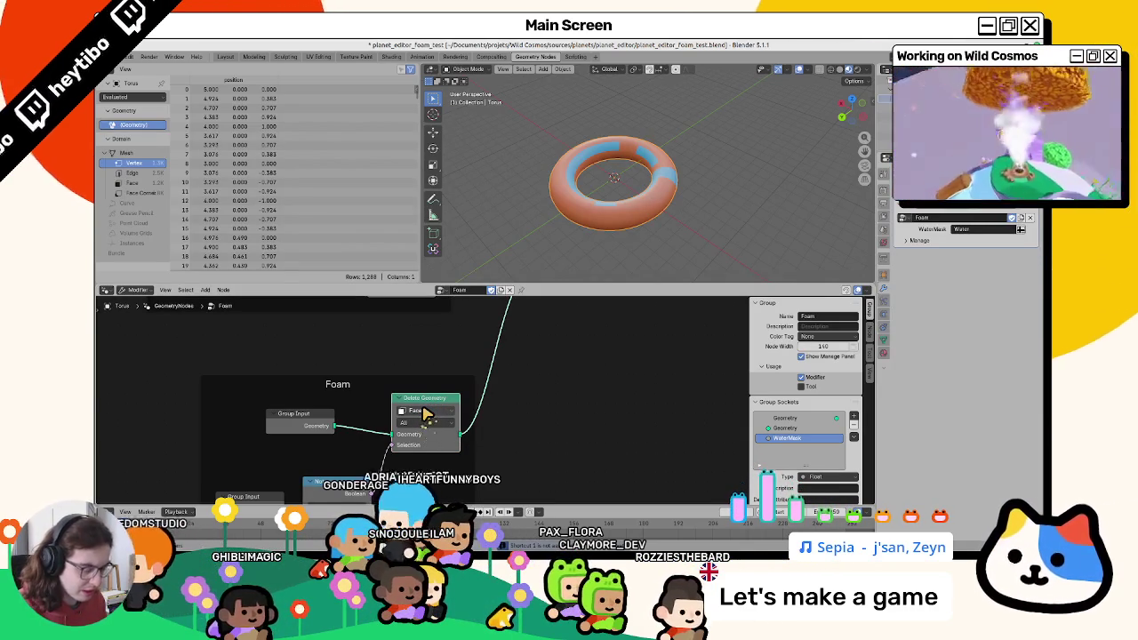
Preview Delete Geometry's output in a Viewer, toggling between it and the full torus.
ctrl+shift+click(425, 414)
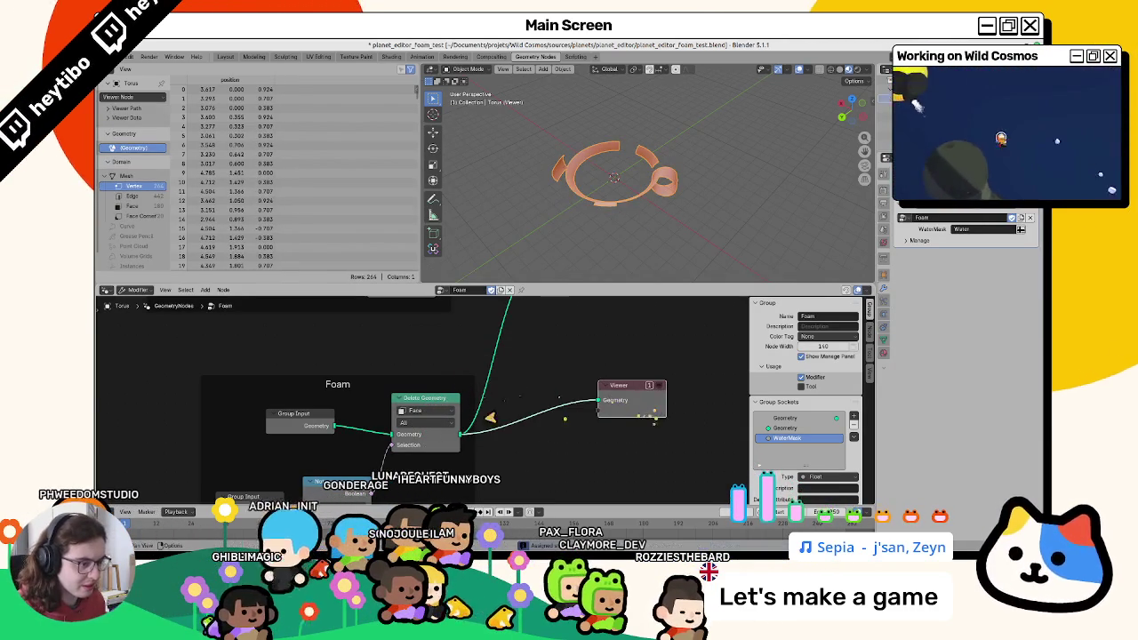
ctrl+shift+click(452, 401)
ctrl+shift+click(451, 402)
ctrl+shift+click(452, 402)
ctrl+shift+click(451, 402)
ctrl+shift+click(452, 401)
ctrl+shift+click(452, 402)
ctrl+shift+click(451, 402)
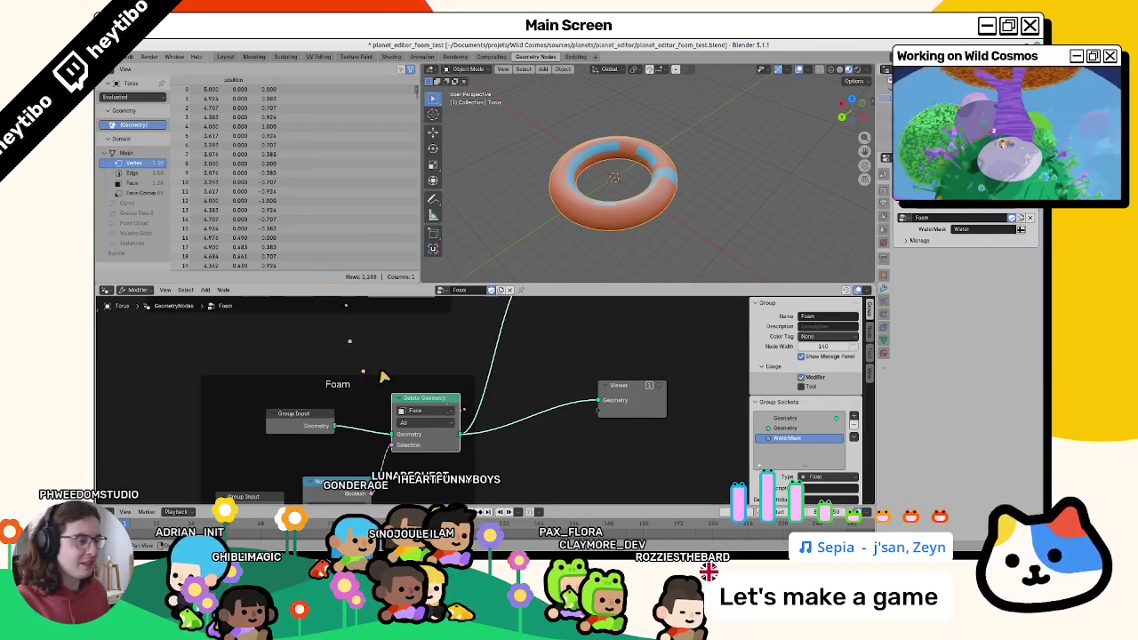
ctrl+shift+click(380, 373)
ctrl+shift+click(380, 372)
ctrl+shift+click(381, 373)
ctrl+shift+click(374, 369)
ctrl+shift+click(369, 366)
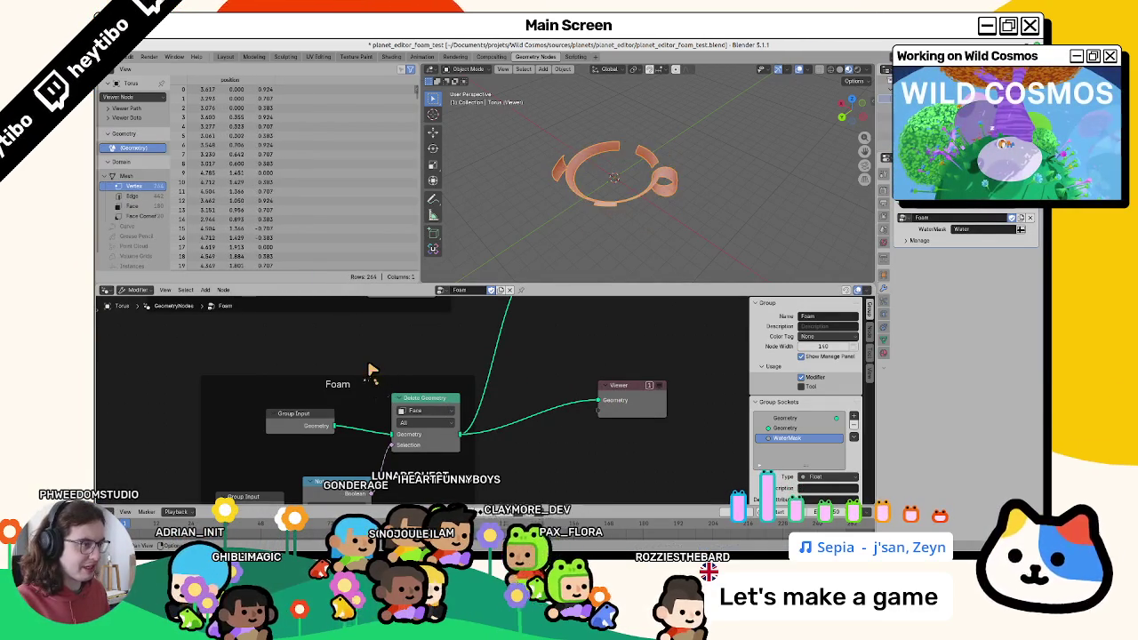
ctrl+shift+click(544, 386)
ctrl+shift+click(543, 384)
ctrl+shift+click(543, 382)
Save the planet_editor_foam_test.blend file.
scroll(547, 391, down, 2)
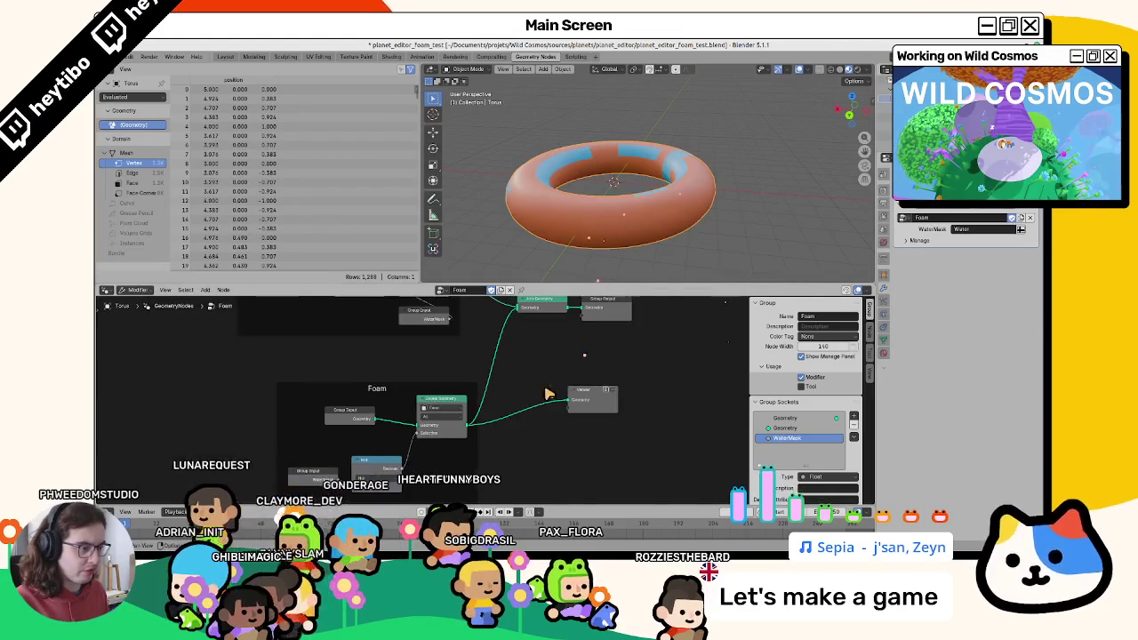
middle_drag(549, 393, 538, 428)
key(ctrl+s)
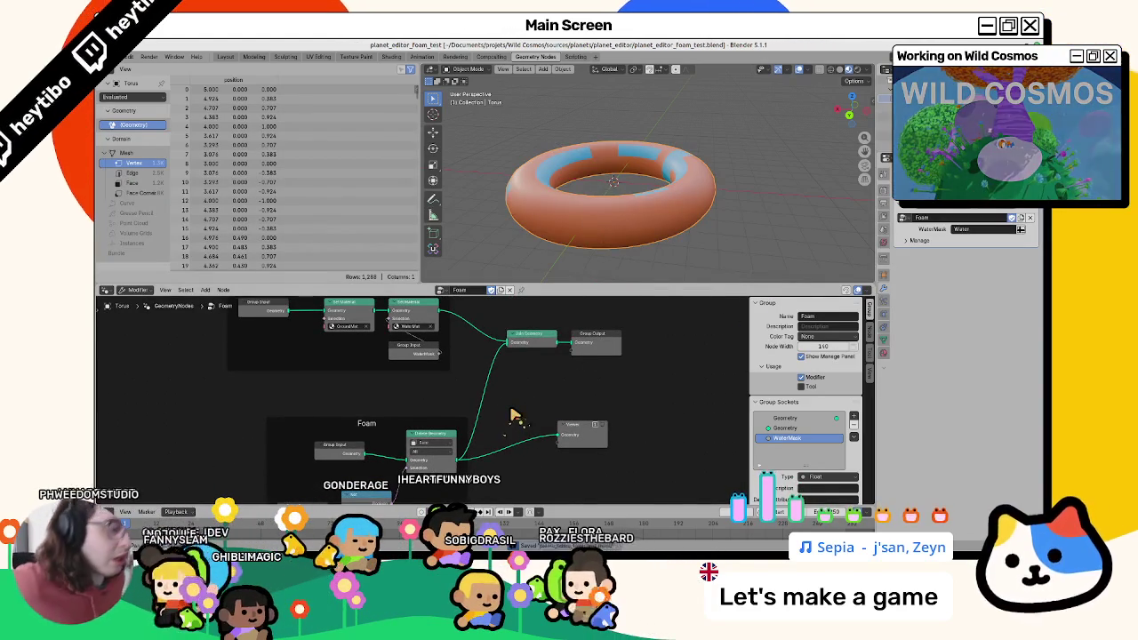
Drop a Reroute onto the Delete Geometry link and view the ring fragments from above.
key(shift+a)
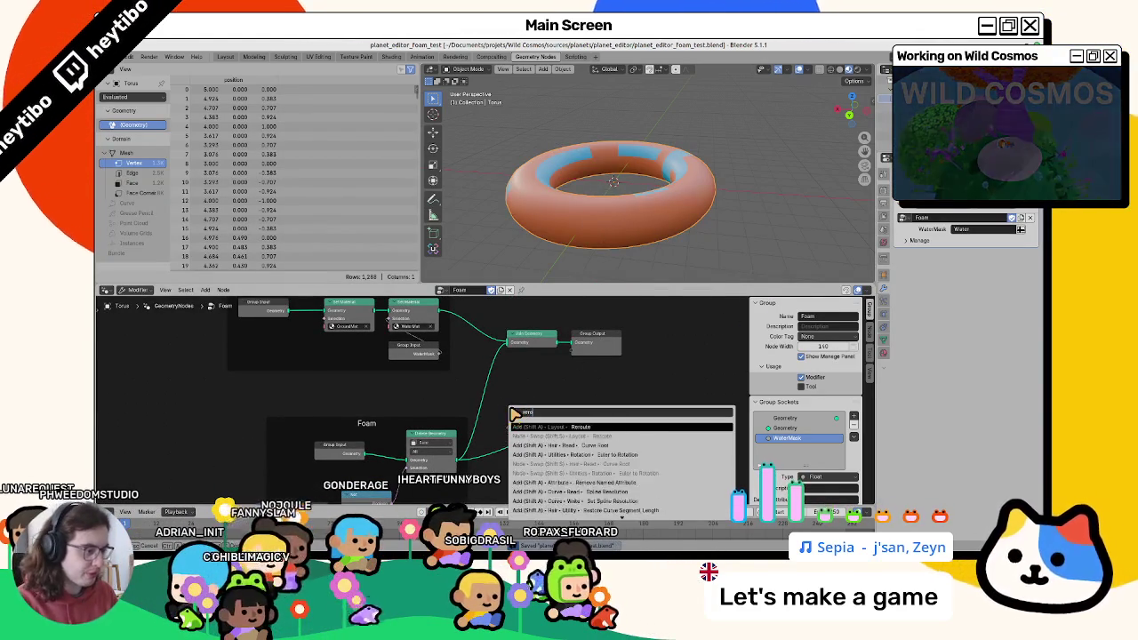
key(Return)
click(474, 434)
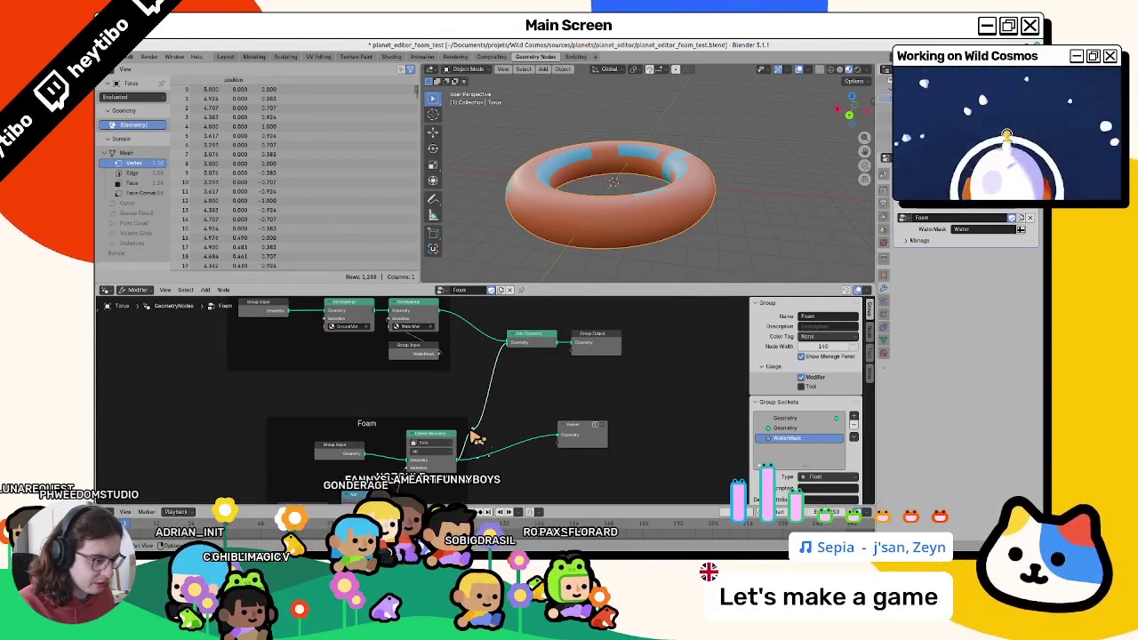
key(g)
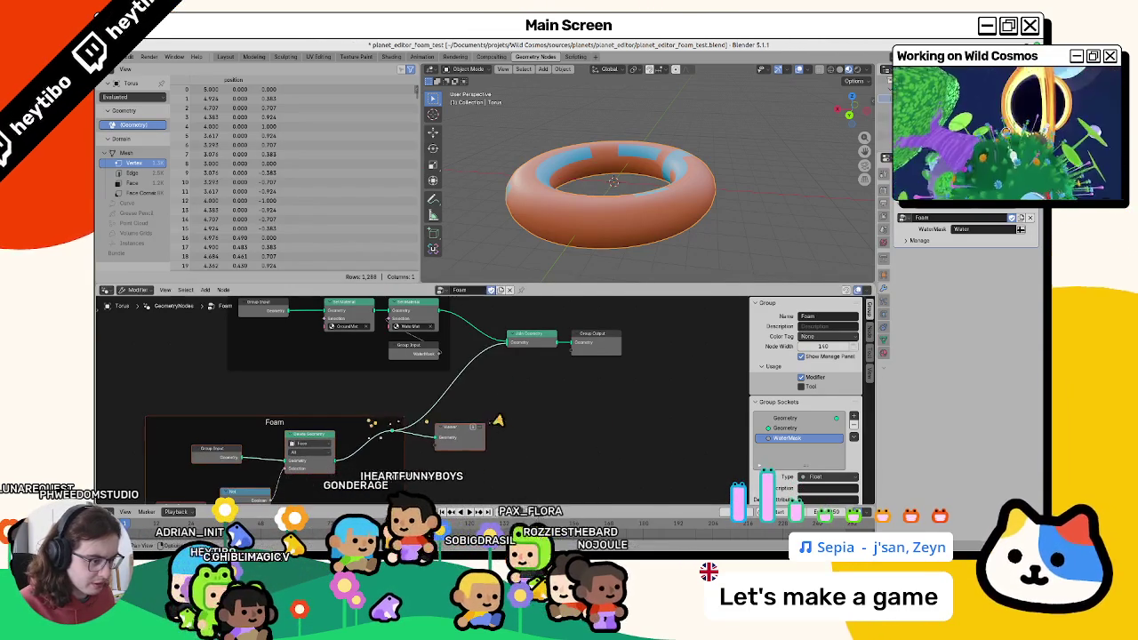
key(g)
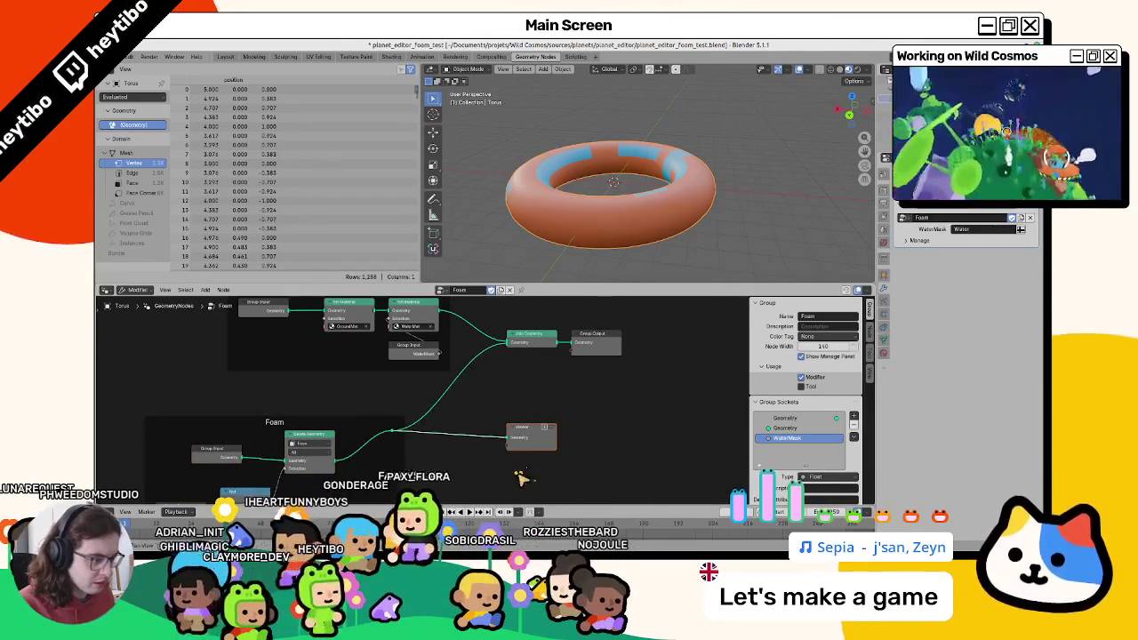
middle_drag(523, 478, 645, 397)
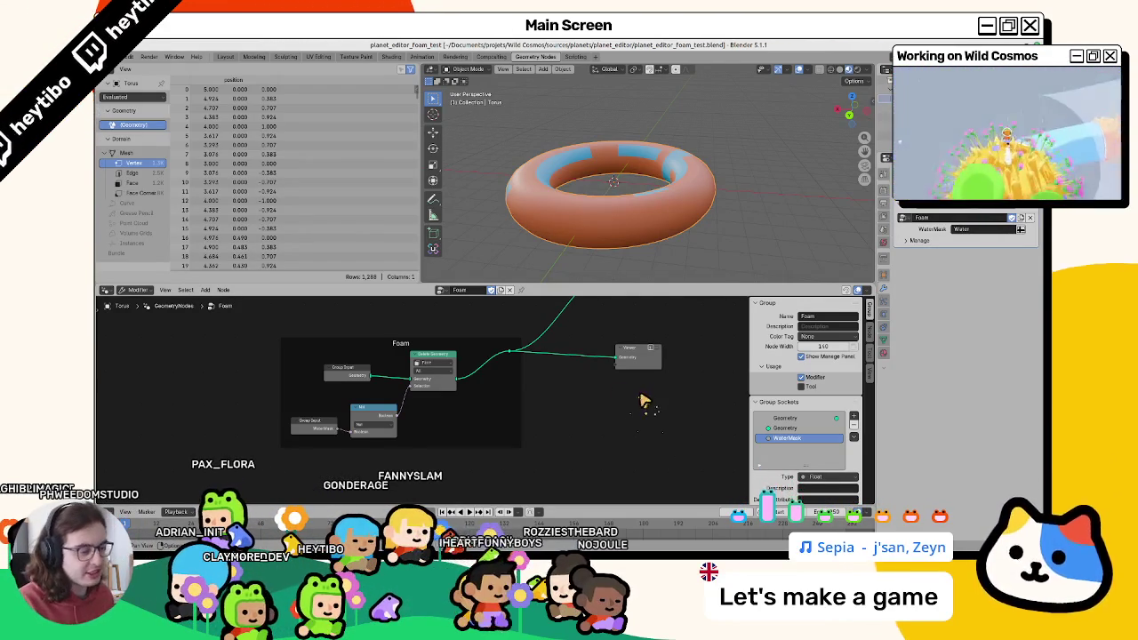
middle_drag(478, 425, 464, 459)
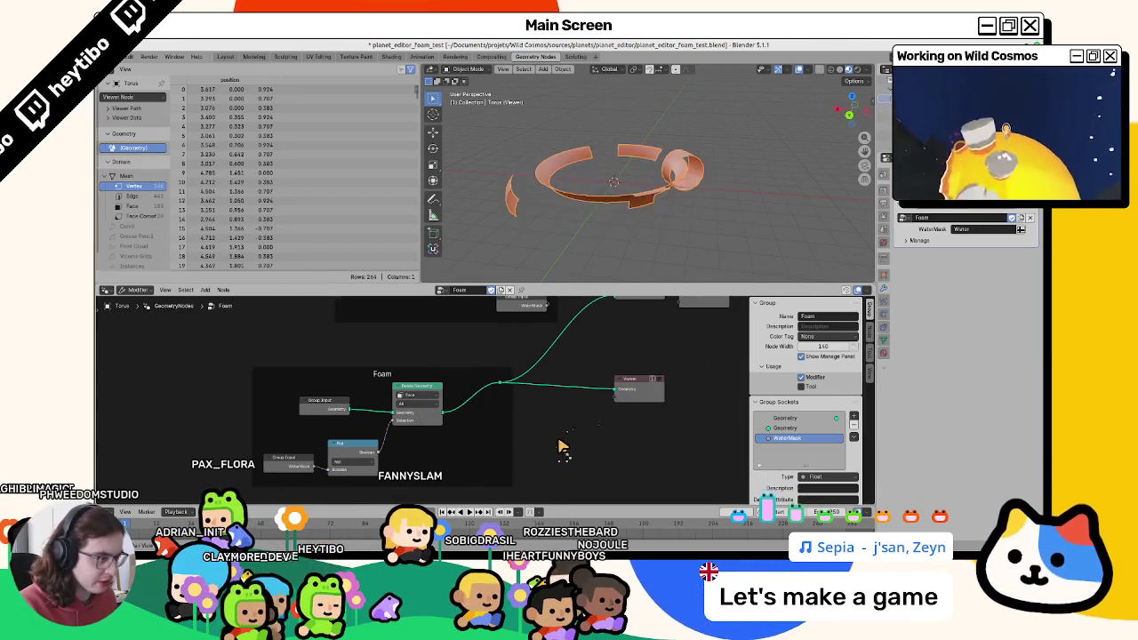
mouse_move(529, 258)
middle_down()
mouse_move(516, 280)
mouse_move(541, 207)
middle_up()
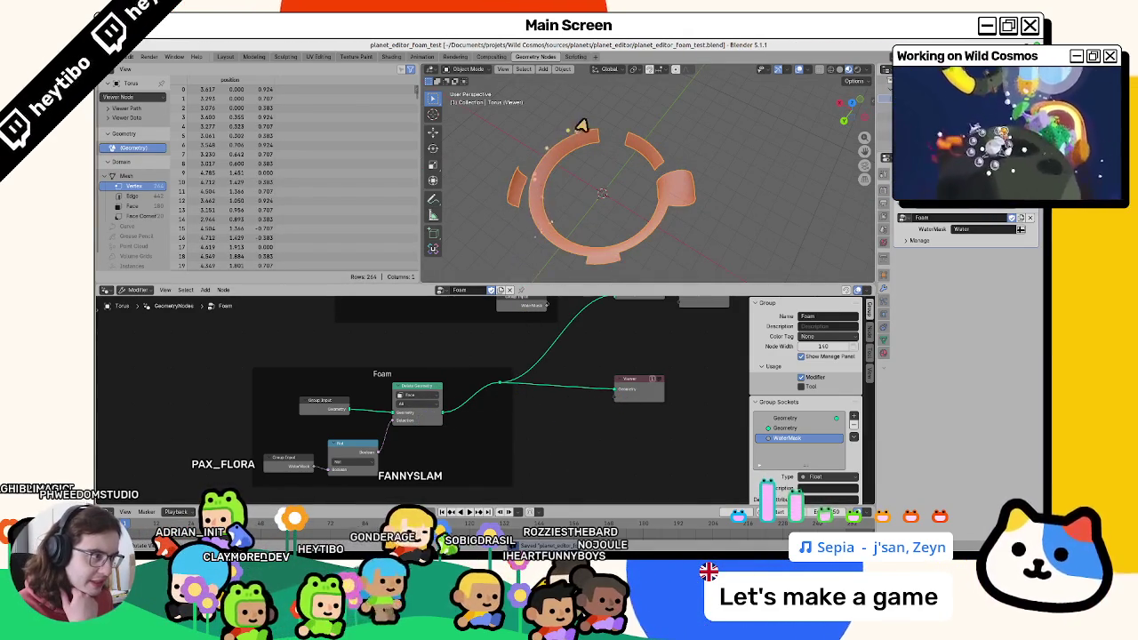
scroll(488, 434, up, 2)
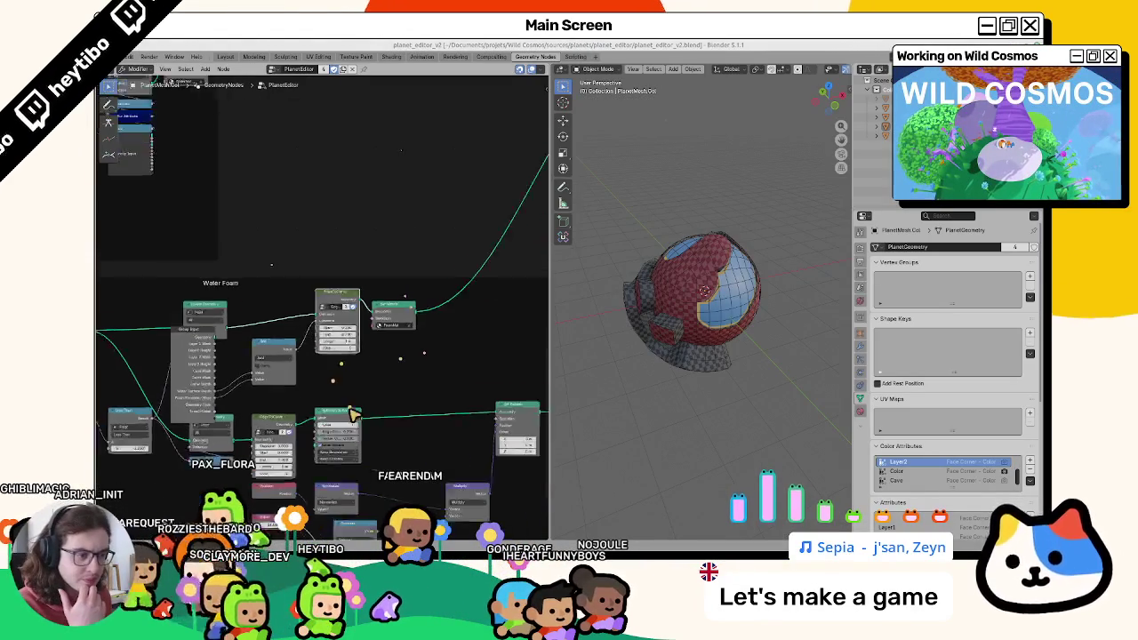
In planet_editor_v2.blend, zoom in and select the Separate Geometry node for reference.
mouse_move(53, 364)
middle_down()
mouse_move(129, 377)
mouse_move(305, 223)
mouse_move(311, 267)
mouse_move(422, 175)
mouse_move(229, 296)
mouse_move(359, 291)
mouse_move(305, 283)
middle_up()
scroll(422, 175, up, 1)
scroll(359, 292, up, 1)
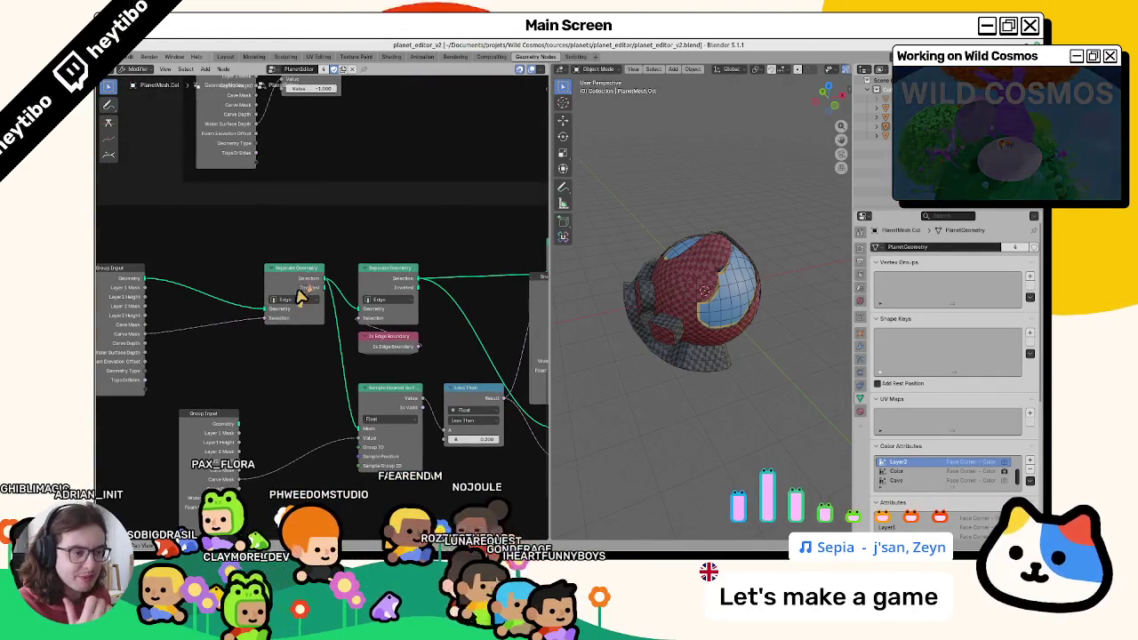
click(305, 285)
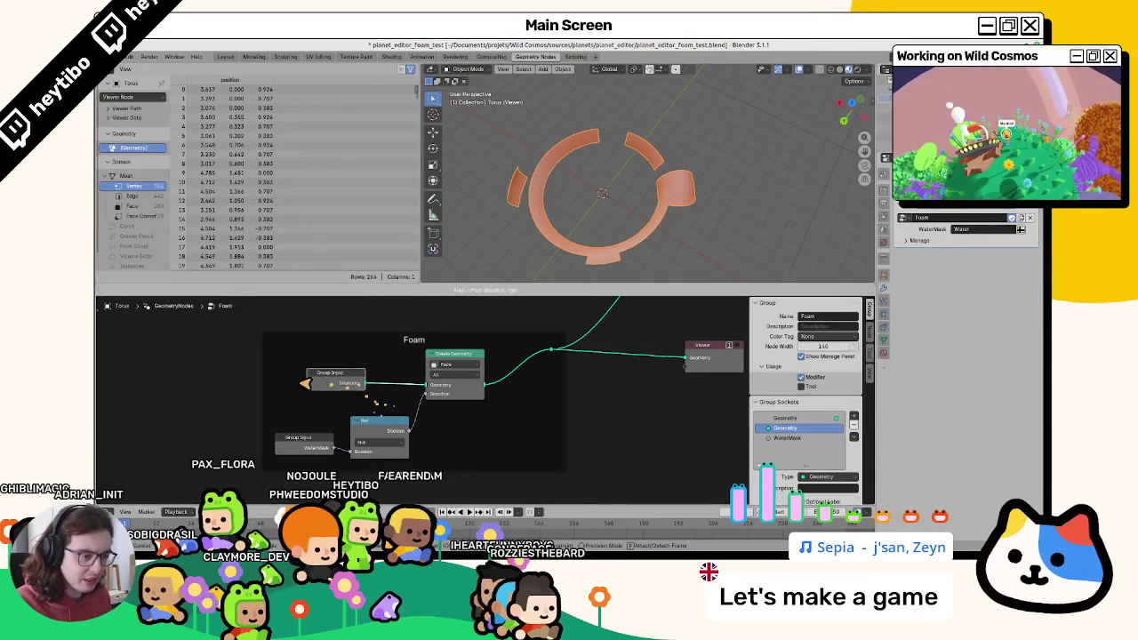
Insert a Separate Geometry node between Group Input and Delete Geometry.
key(F3)
text(separate g)
key(Return)
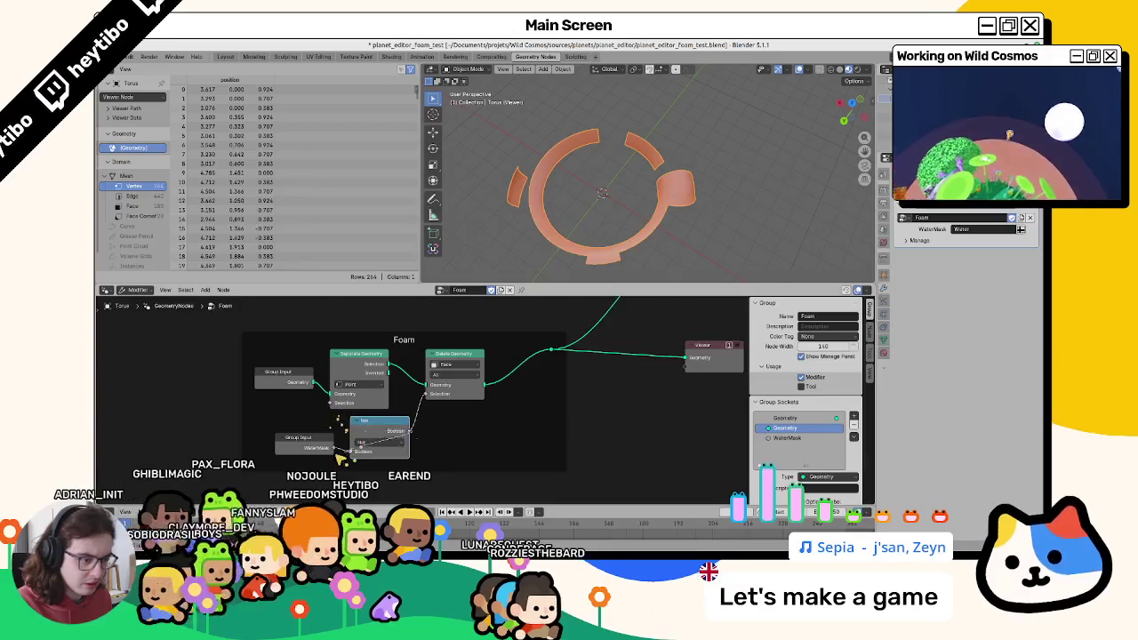
drag(407, 445, 331, 409)
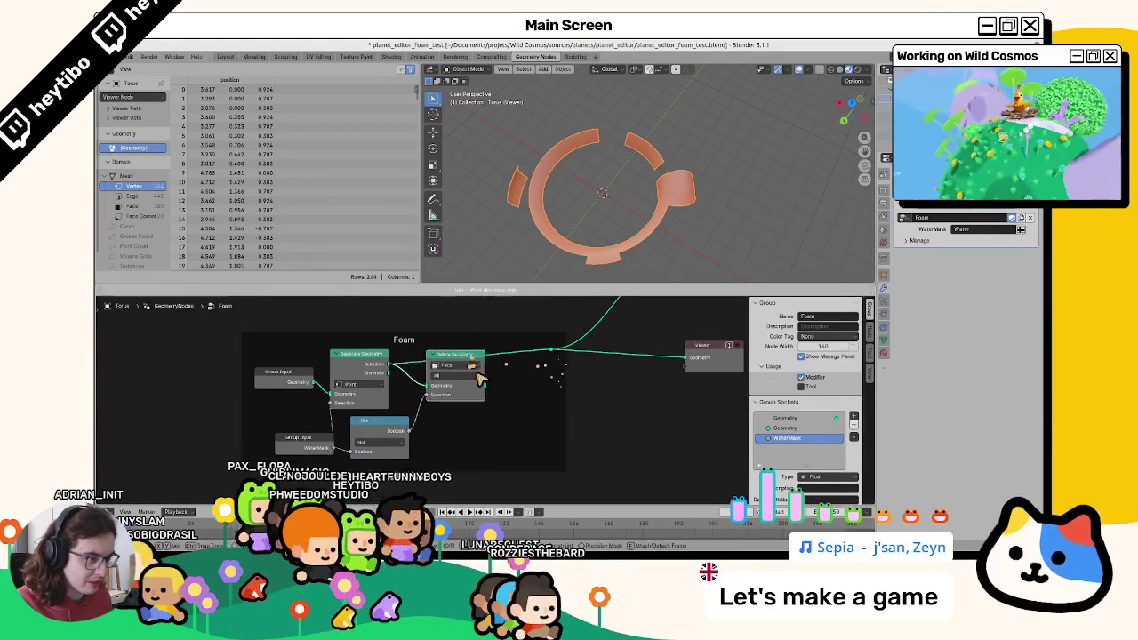
drag(449, 356, 483, 397)
right_click(538, 362)
key(Escape)
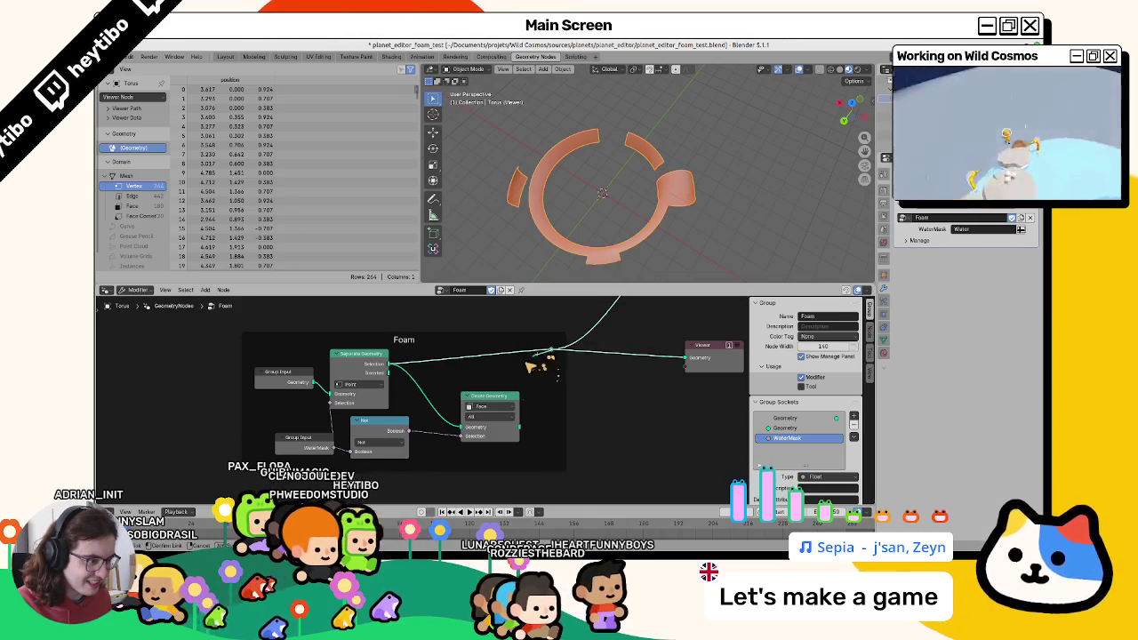
key(x)
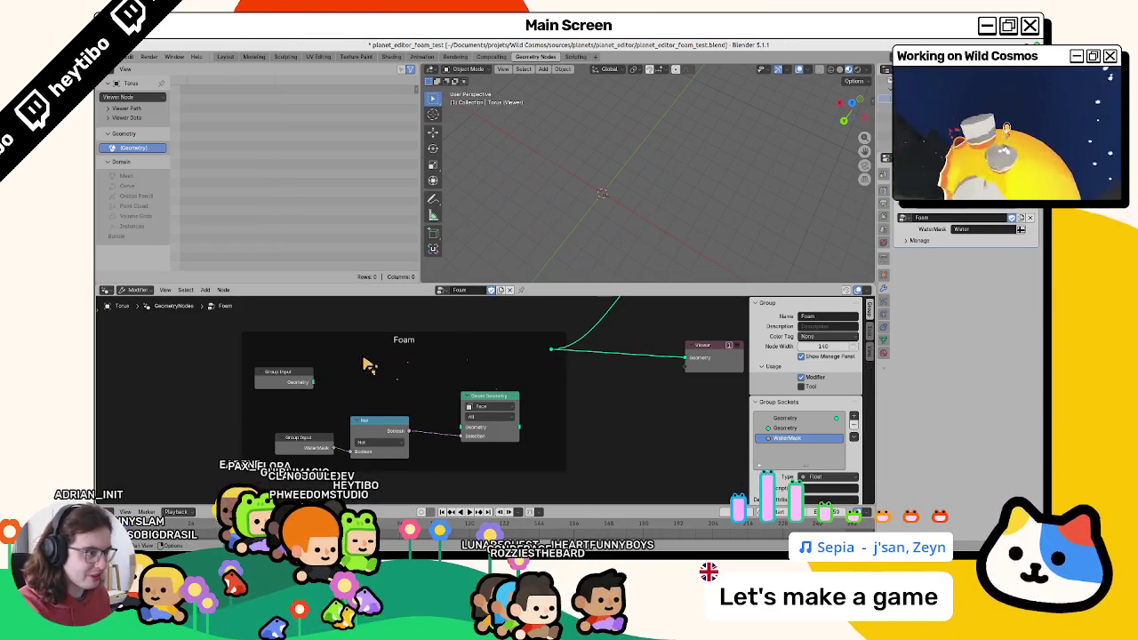
key(ctrl+z)
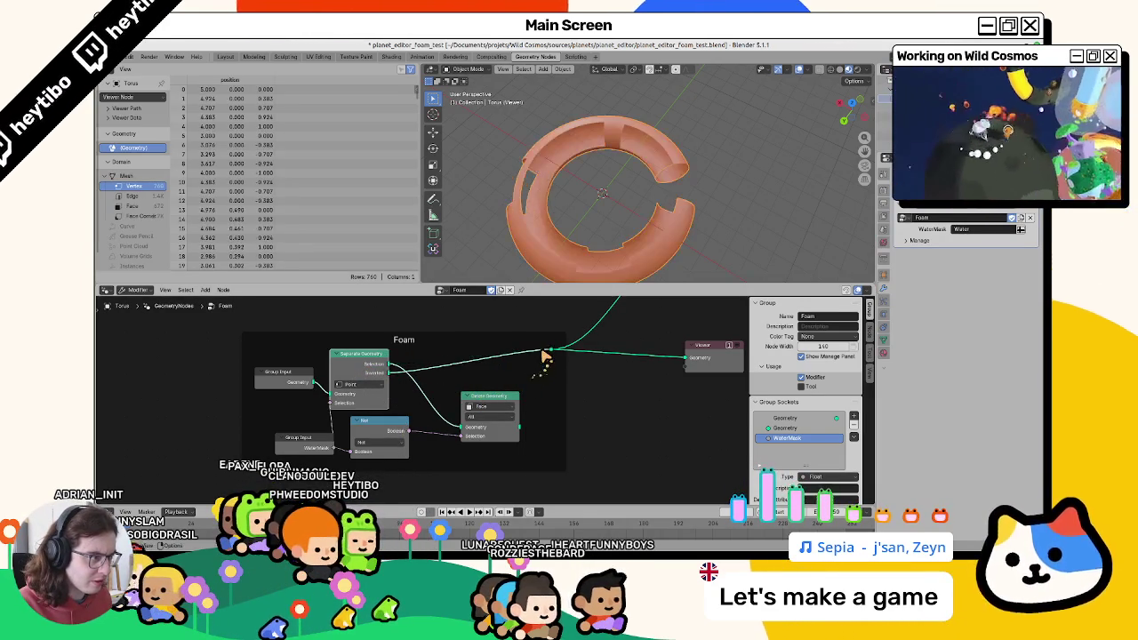
Set Separate Geometry to Edge, delete Delete Geometry and Not, and feed Inverted to the Viewer.
drag(544, 358, 514, 347)
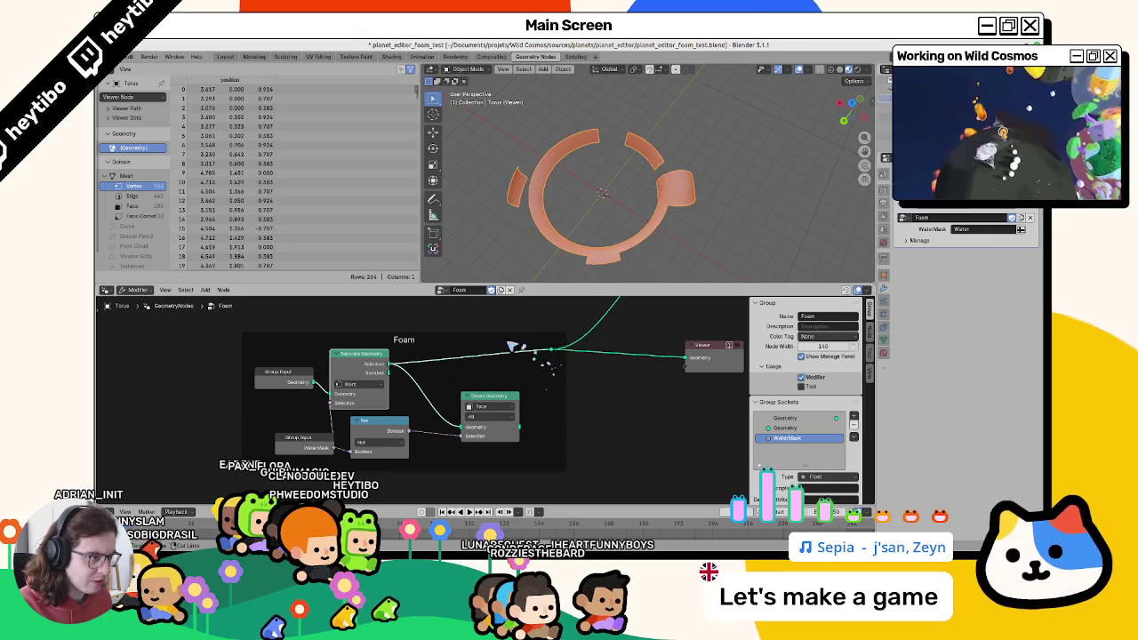
key(alt+Tab)
key(alt+Tab)
click(366, 402)
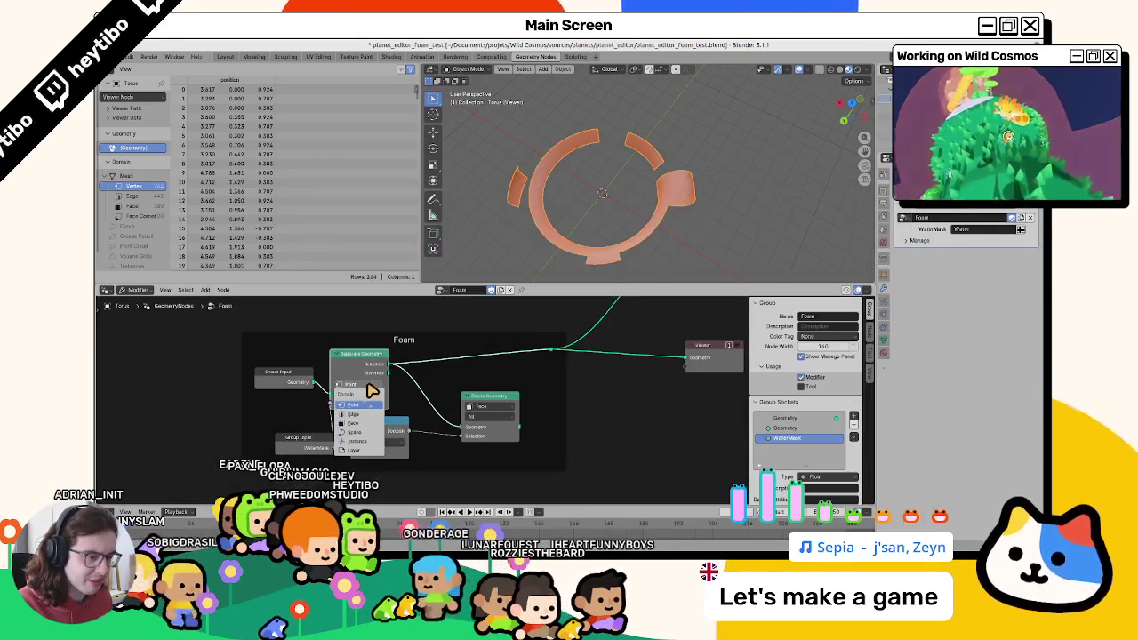
click(370, 415)
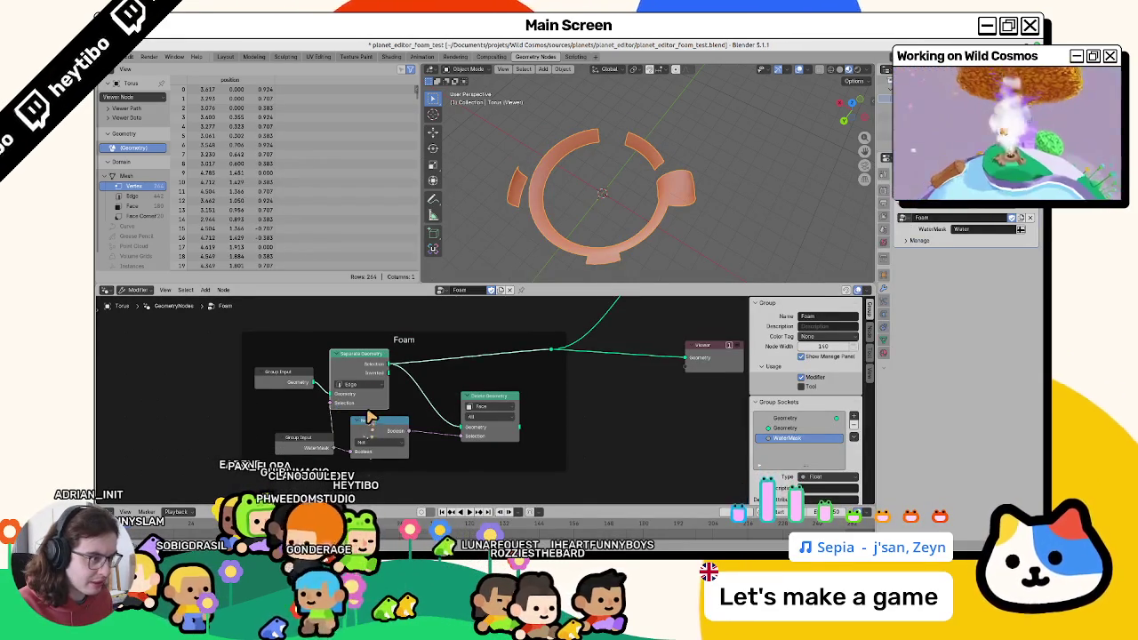
drag(369, 391, 389, 391)
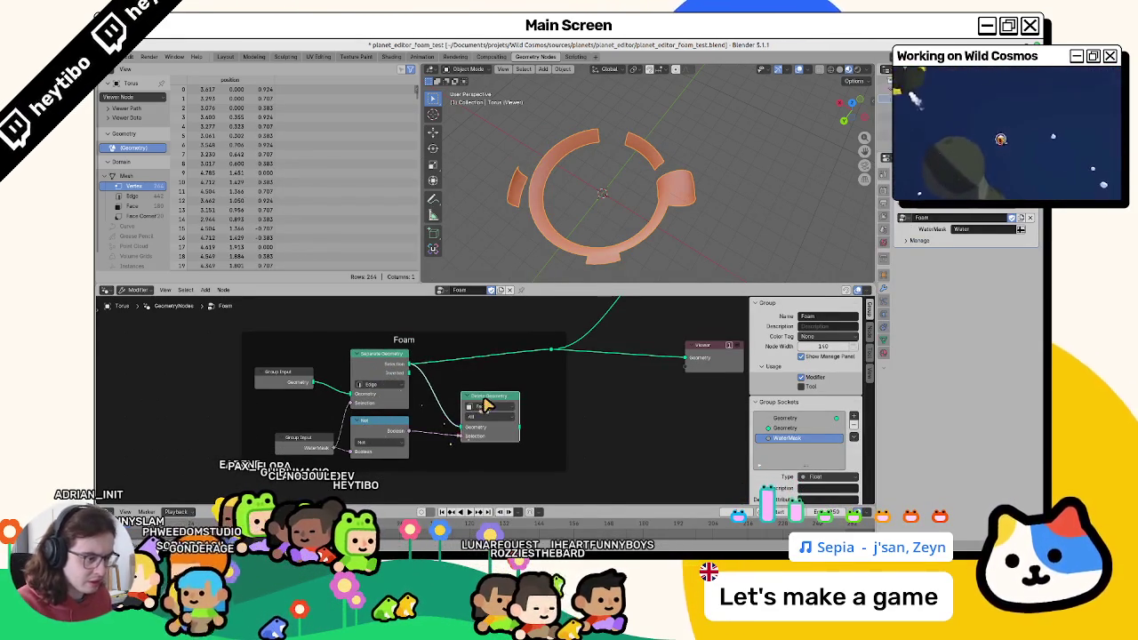
key(x)
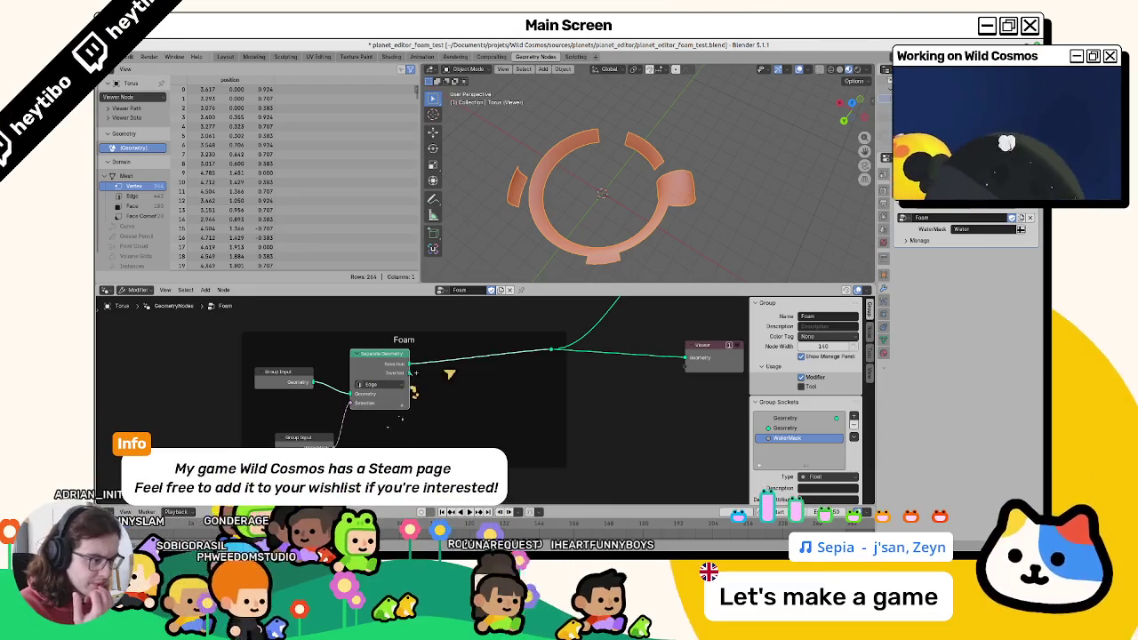
drag(449, 374, 553, 348)
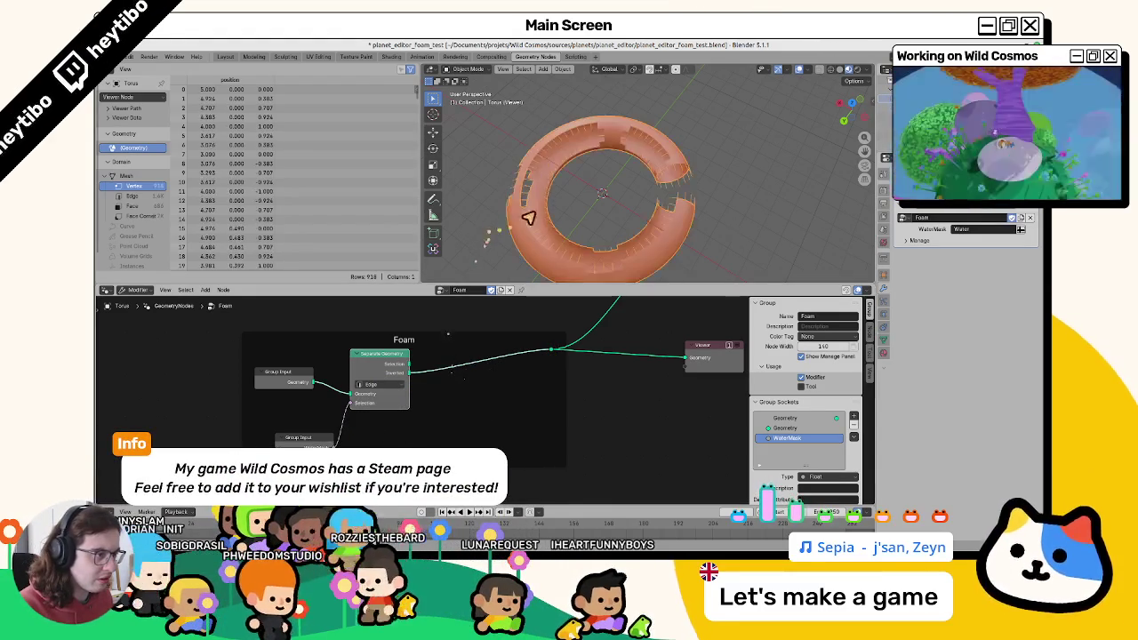
middle_drag(528, 218, 472, 255)
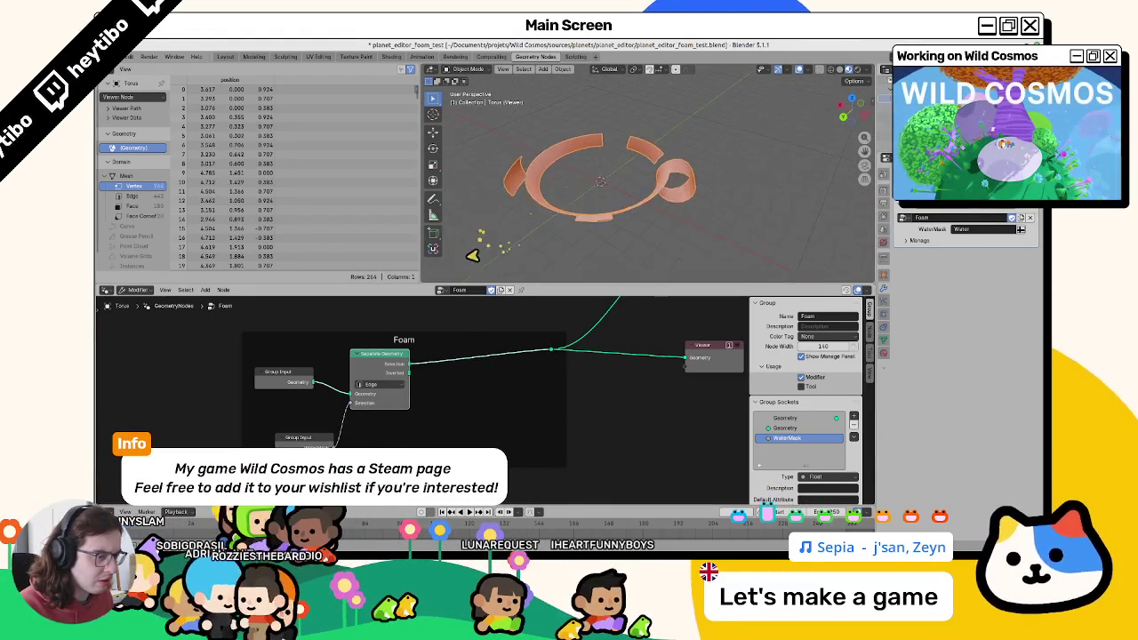
key(alt+Tab)
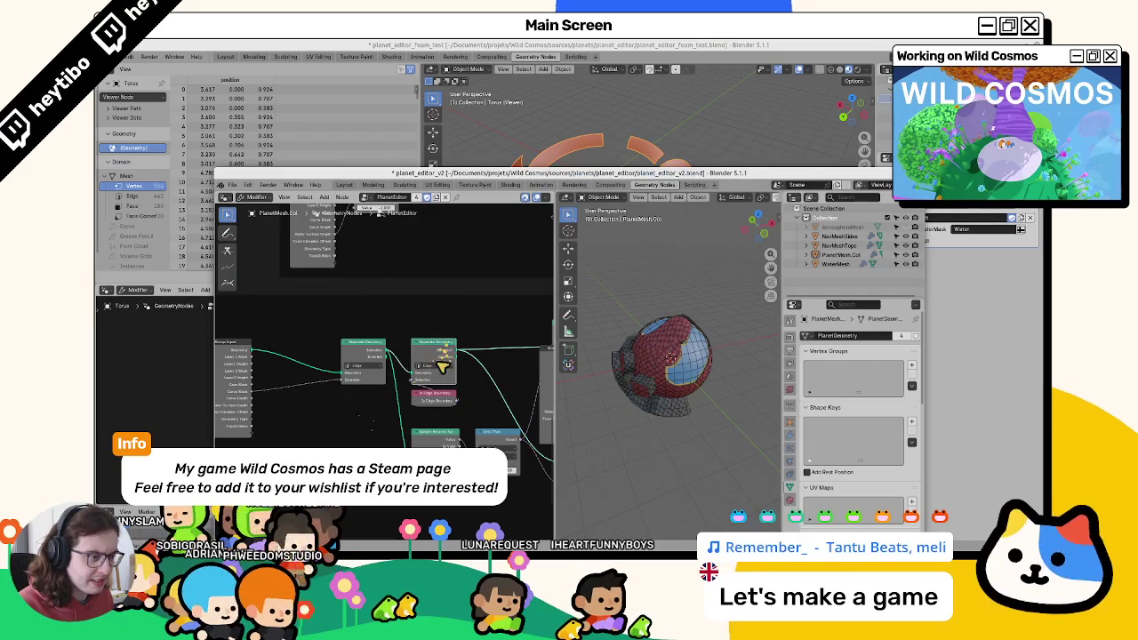
key(alt+Tab)
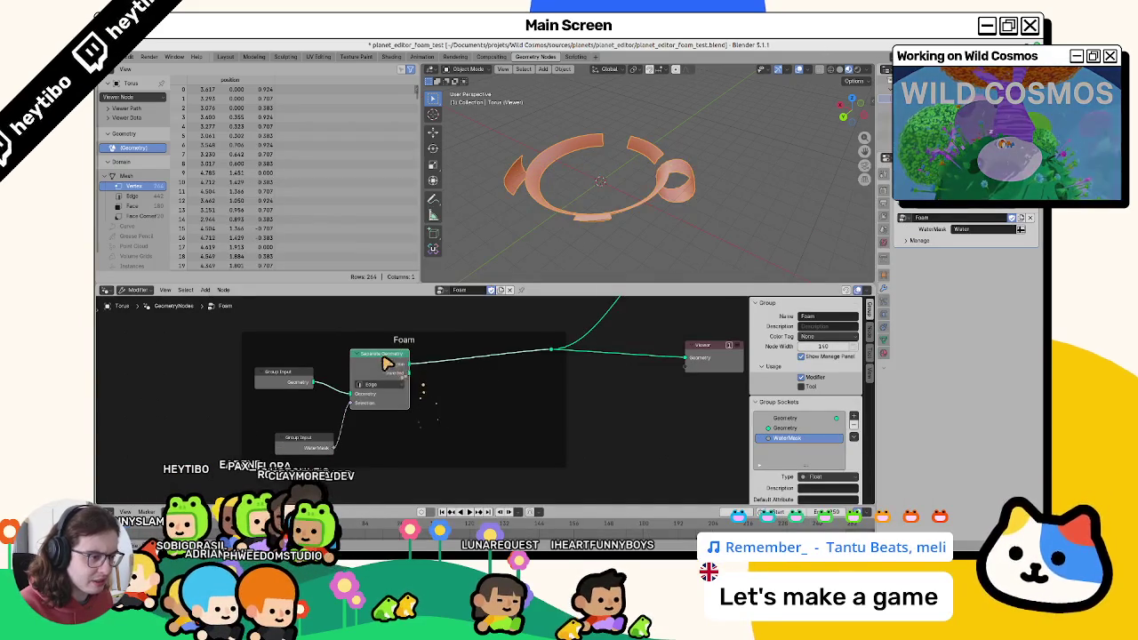
Duplicate Separate Geometry and drive its Selection with a new Is Edge Boundary node.
key(shift+d)
click(462, 362)
key(F3)
text(is edge bo)
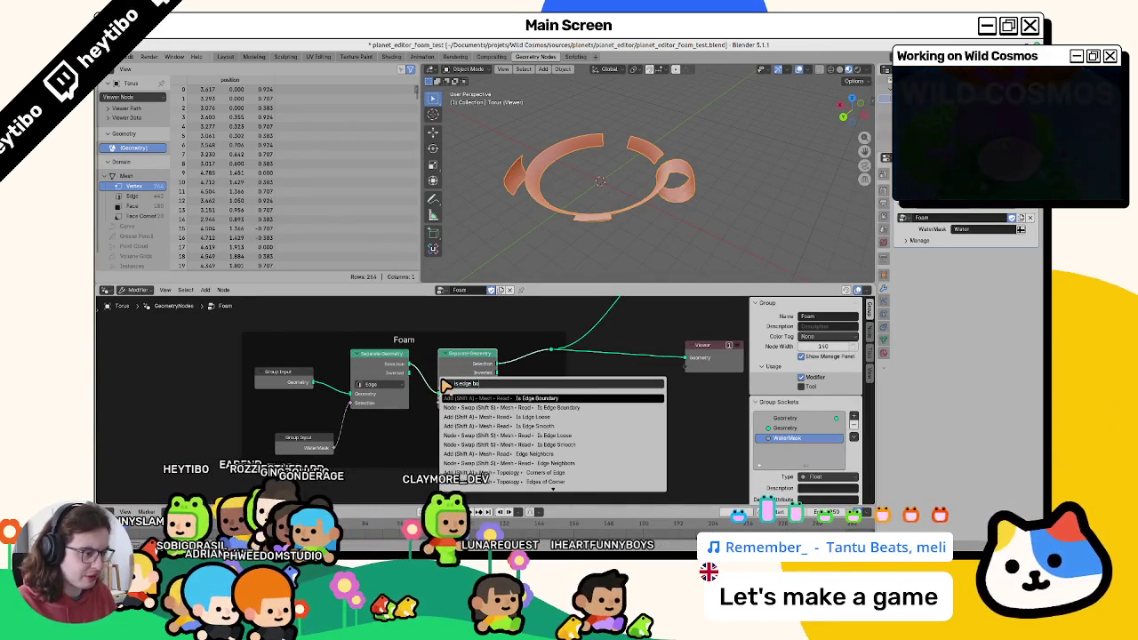
click(445, 434)
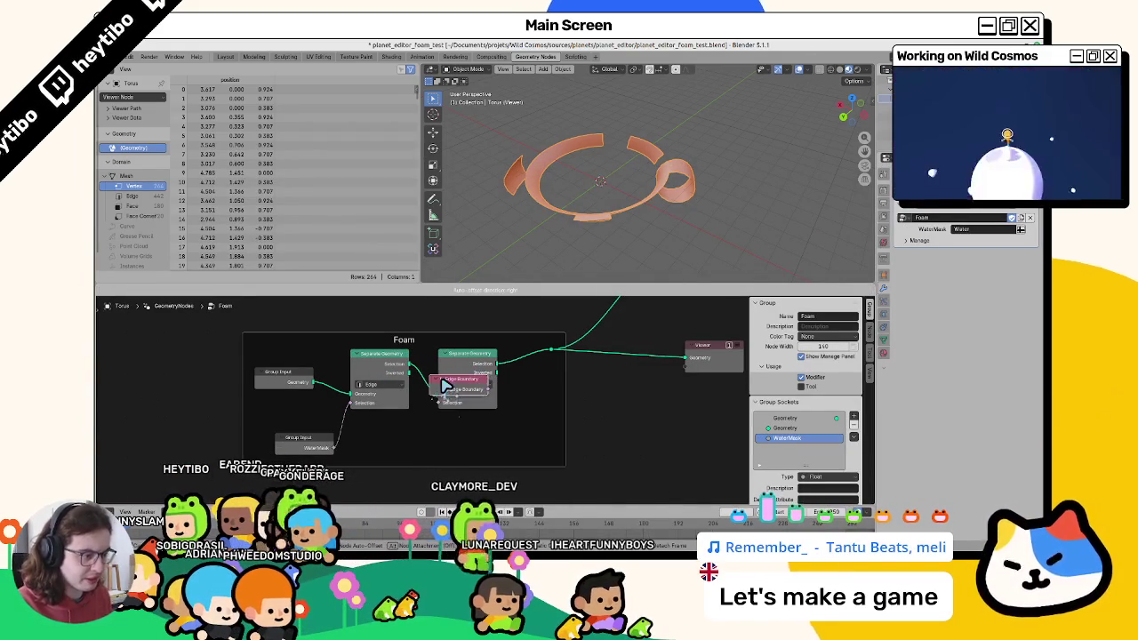
click(480, 436)
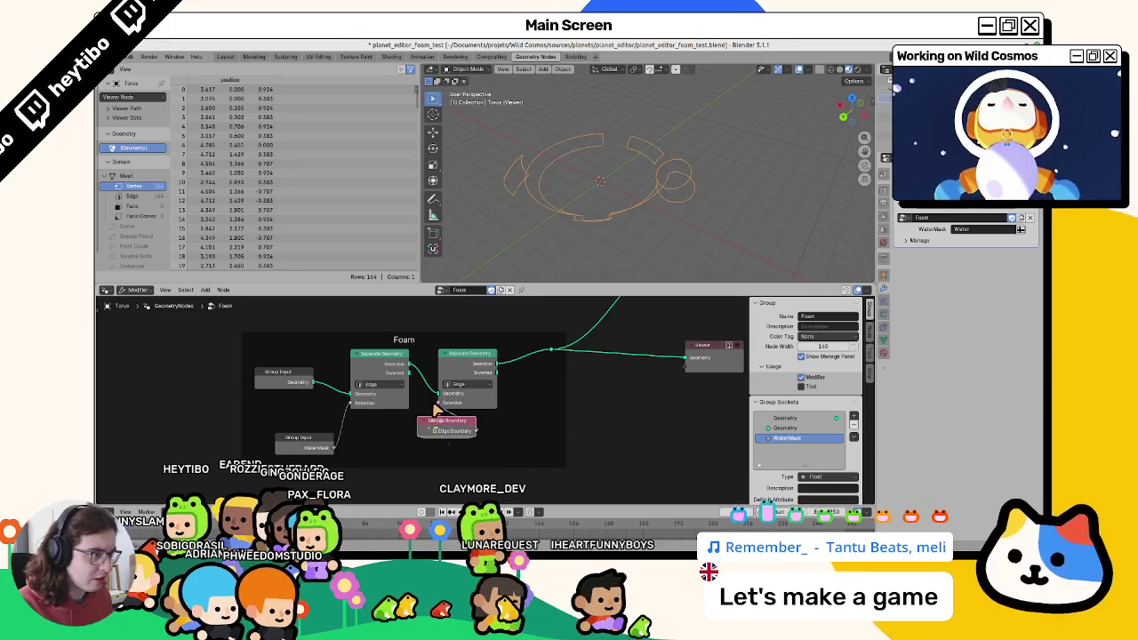
mouse_move(447, 425)
mouse_down()
mouse_move(480, 426)
mouse_move(473, 443)
mouse_up()
key(g)
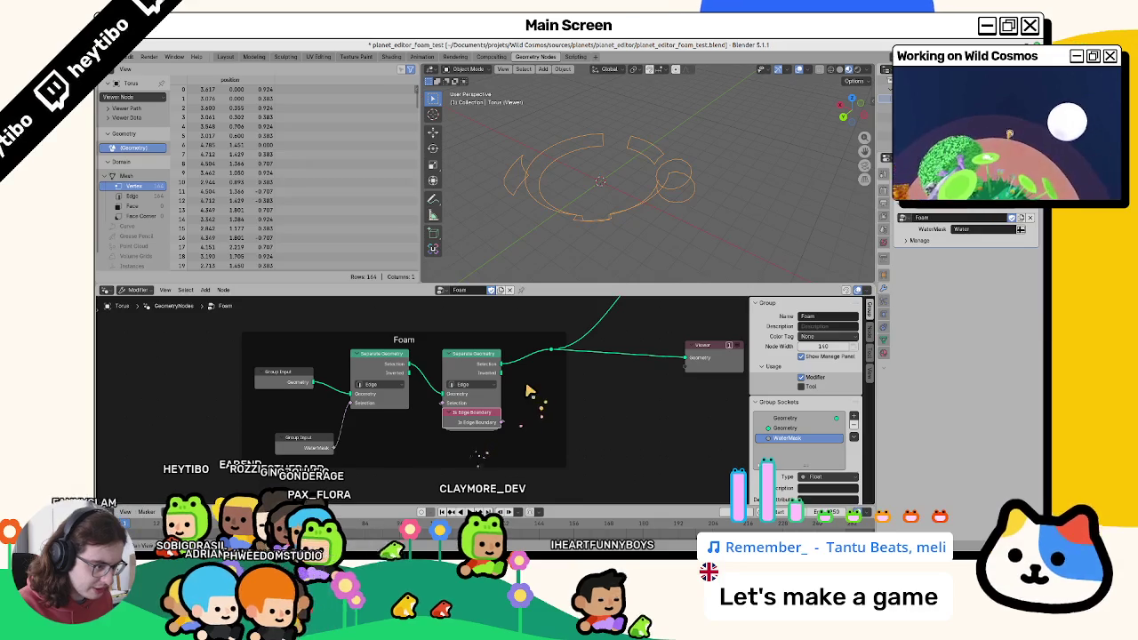
middle_drag(534, 388, 492, 396)
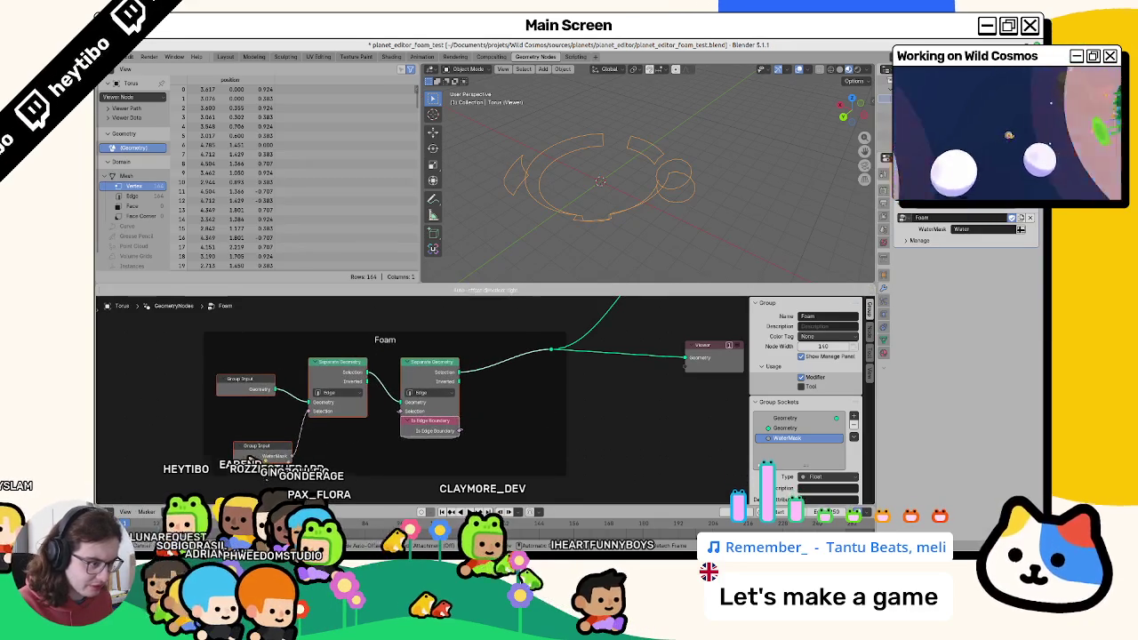
mouse_move(545, 200)
middle_down()
mouse_move(610, 121)
mouse_move(572, 160)
mouse_move(528, 158)
middle_up()
key(alt+Tab)
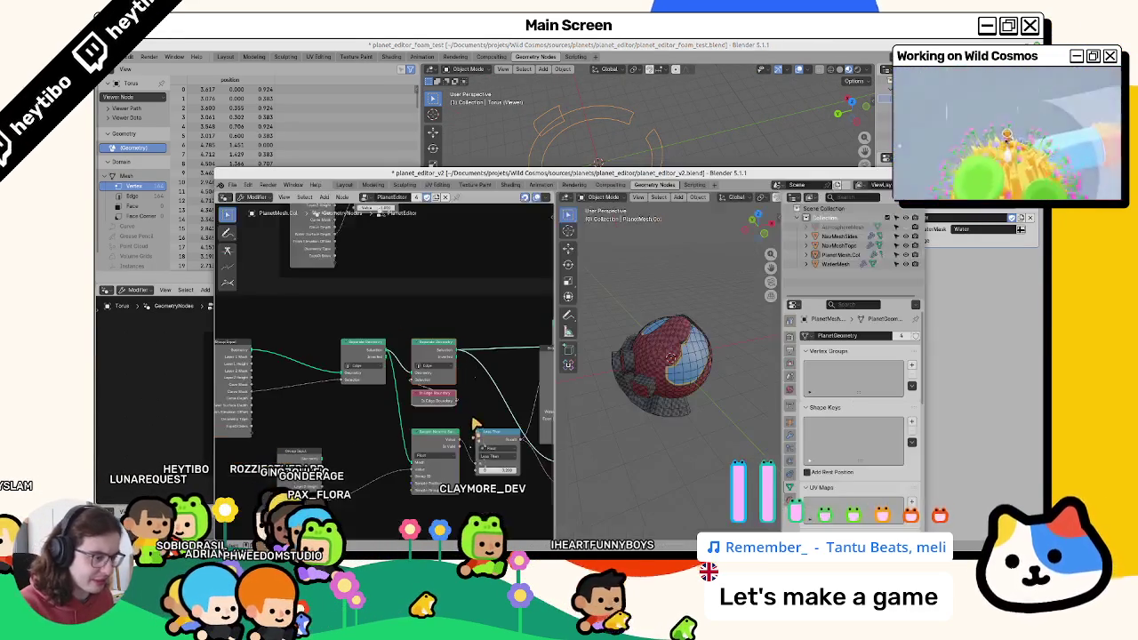
Review the Water Foam nodes in planet_editor_v2, changing one node's mode, then return to the foam file.
middle_drag(473, 417, 356, 435)
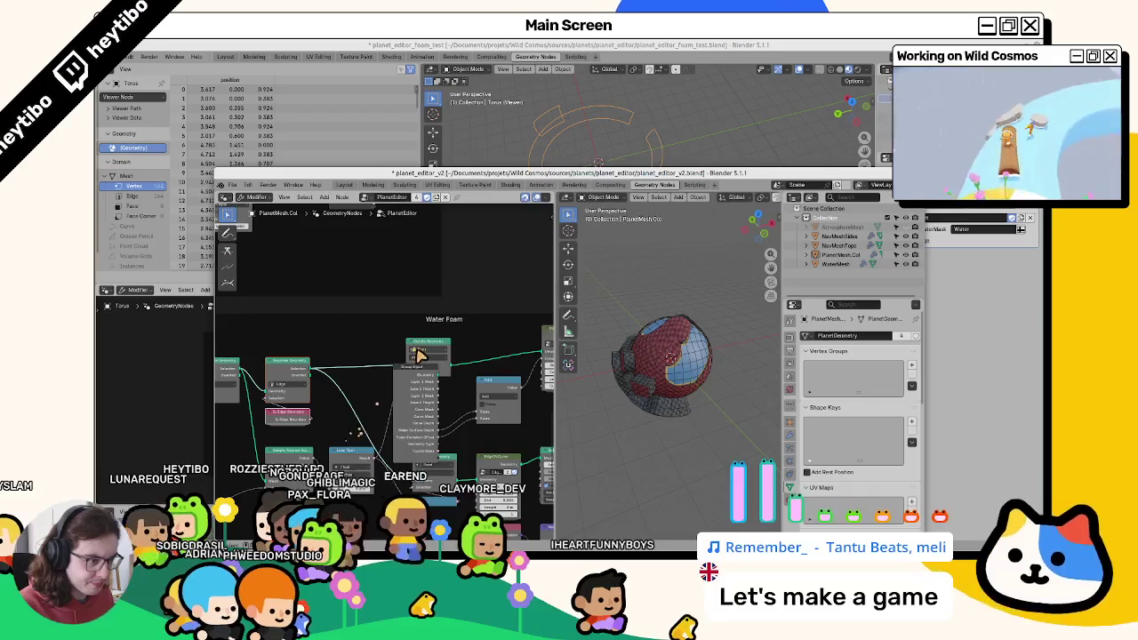
click(416, 345)
click(427, 365)
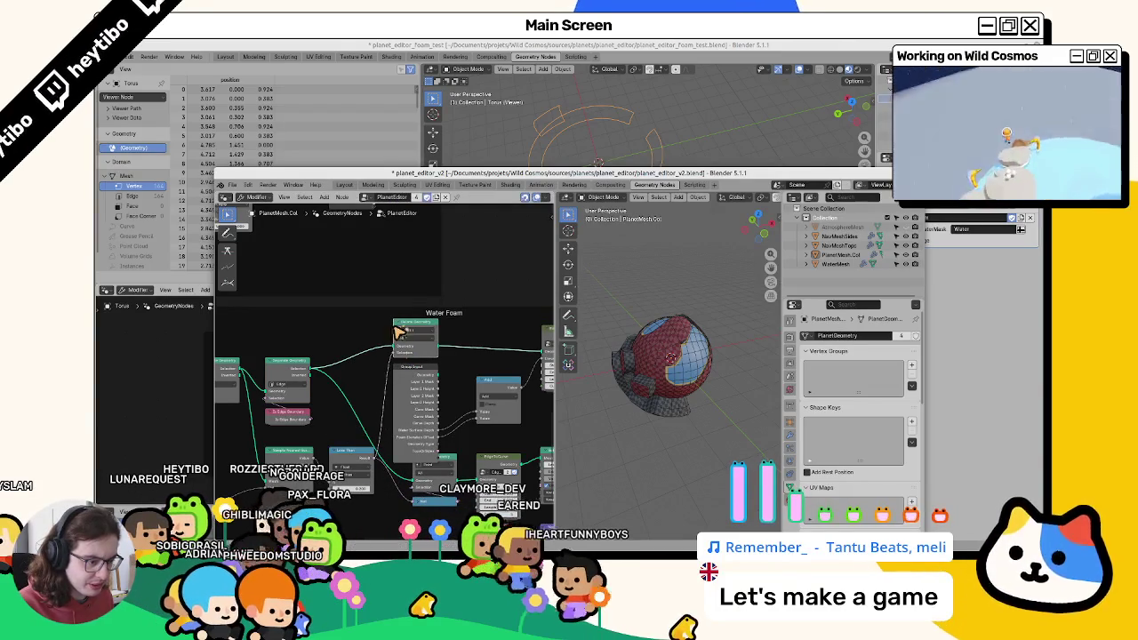
middle_drag(367, 374, 299, 371)
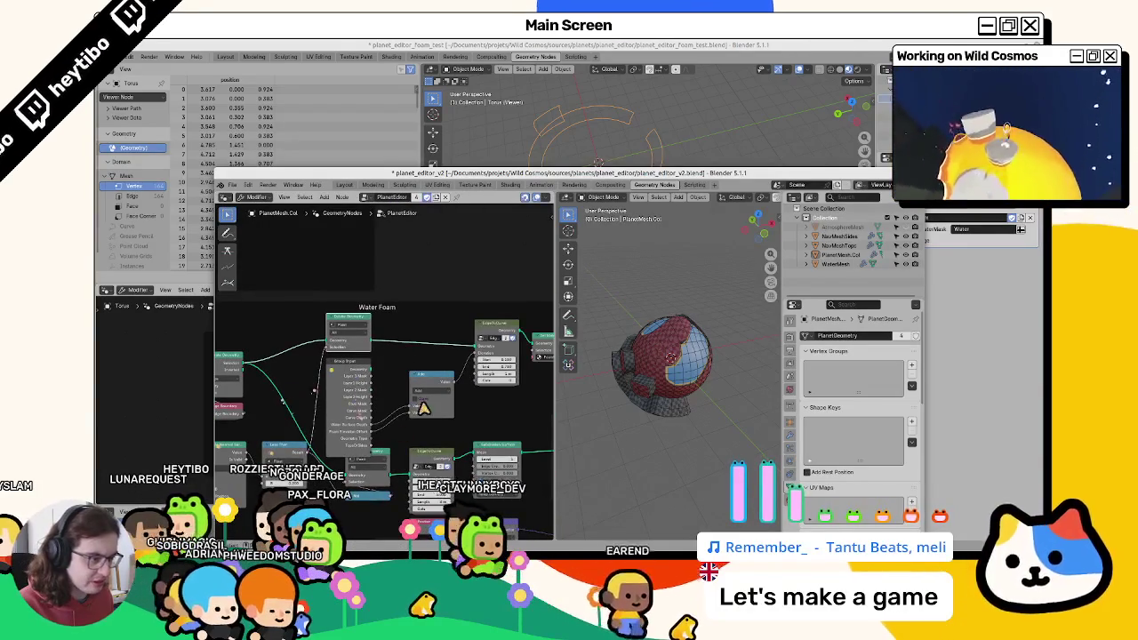
middle_drag(376, 401, 322, 394)
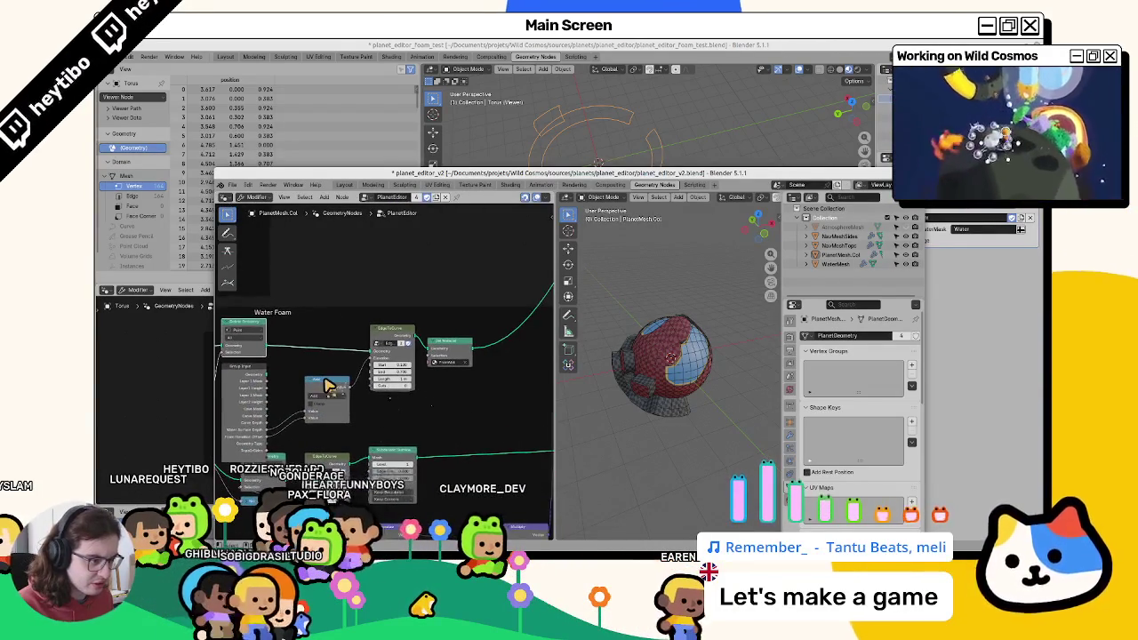
key(alt+Tab)
middle_drag(508, 401, 521, 386)
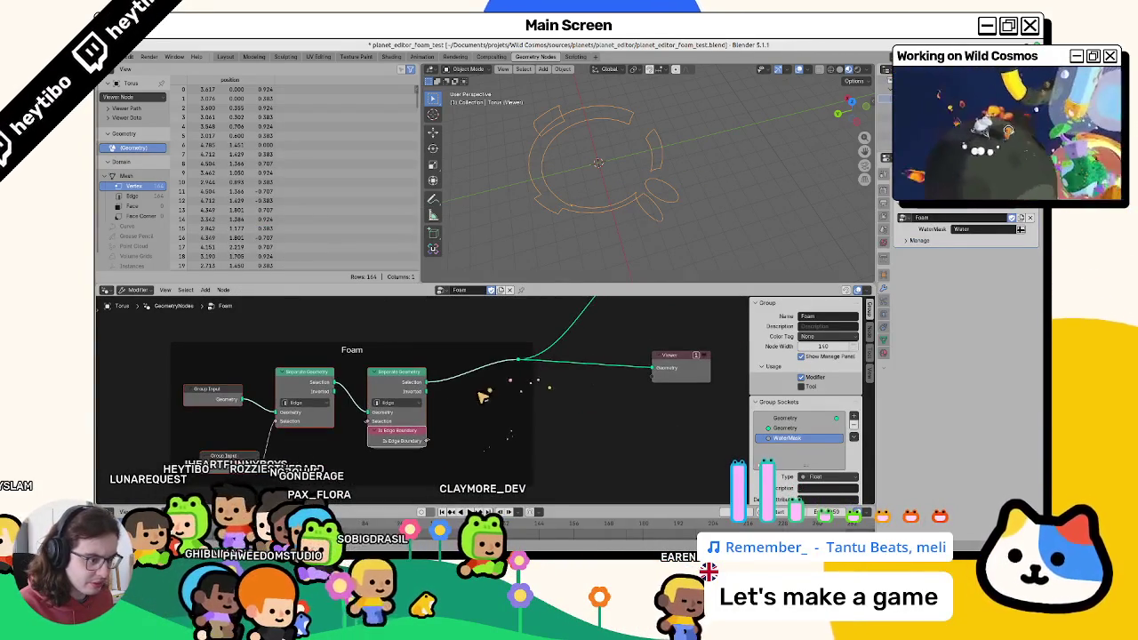
Insert a Mesh to Curve node on the Viewer link, then switch to planet_editor_v2.
key(shift+a)
text(cuyrve)
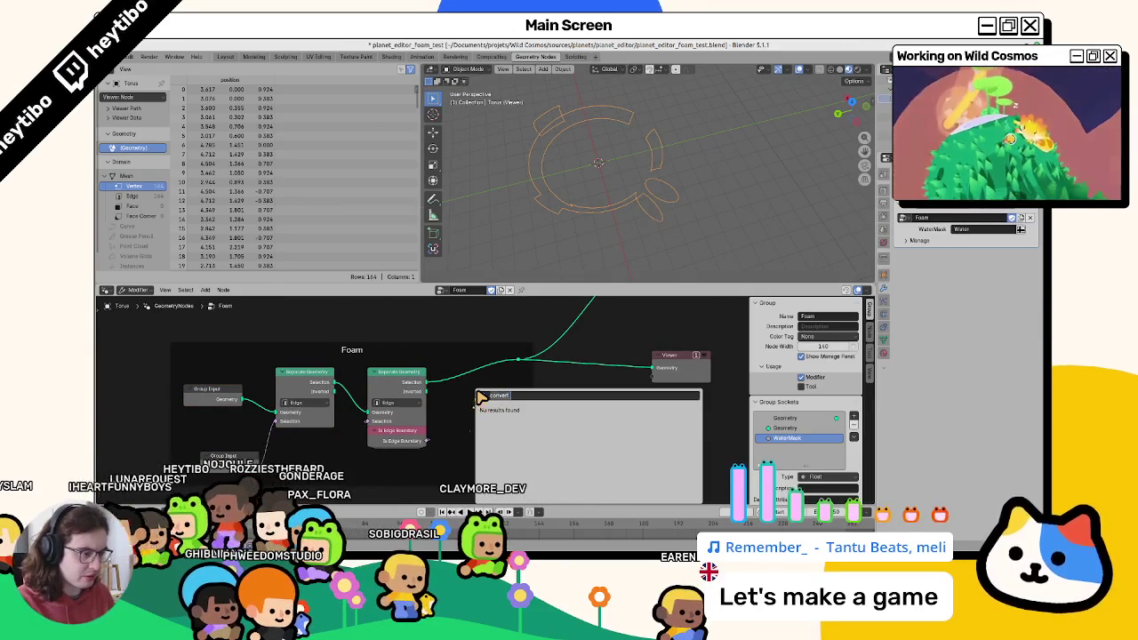
key(BackSpace)
key(BackSpace)
key(BackSpace)
text(mesh to c)
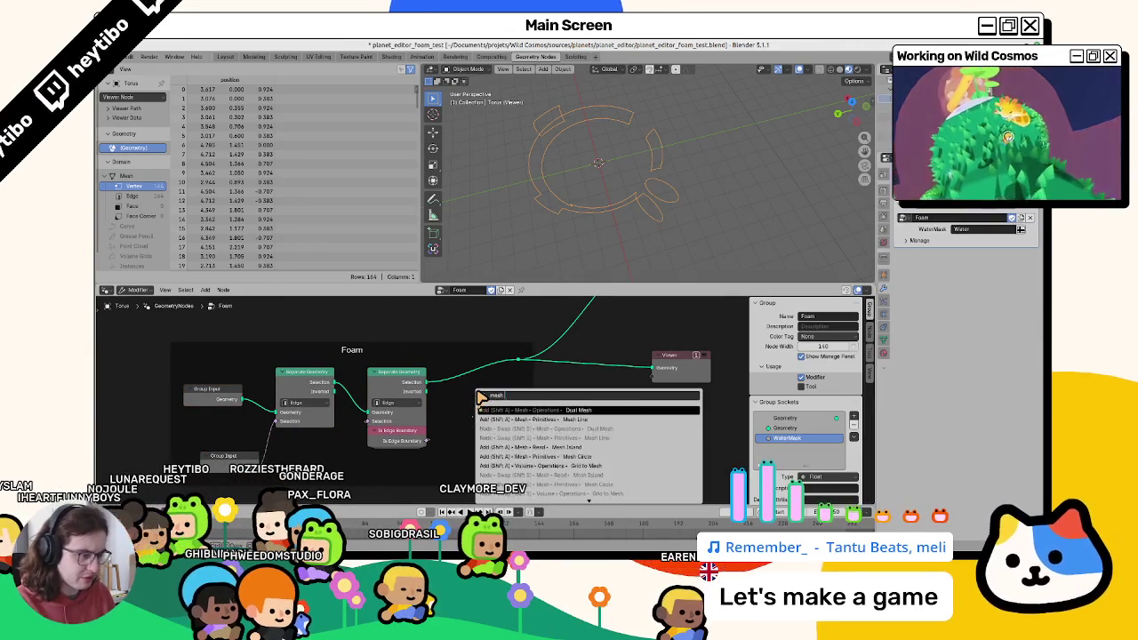
key(Return)
click(451, 365)
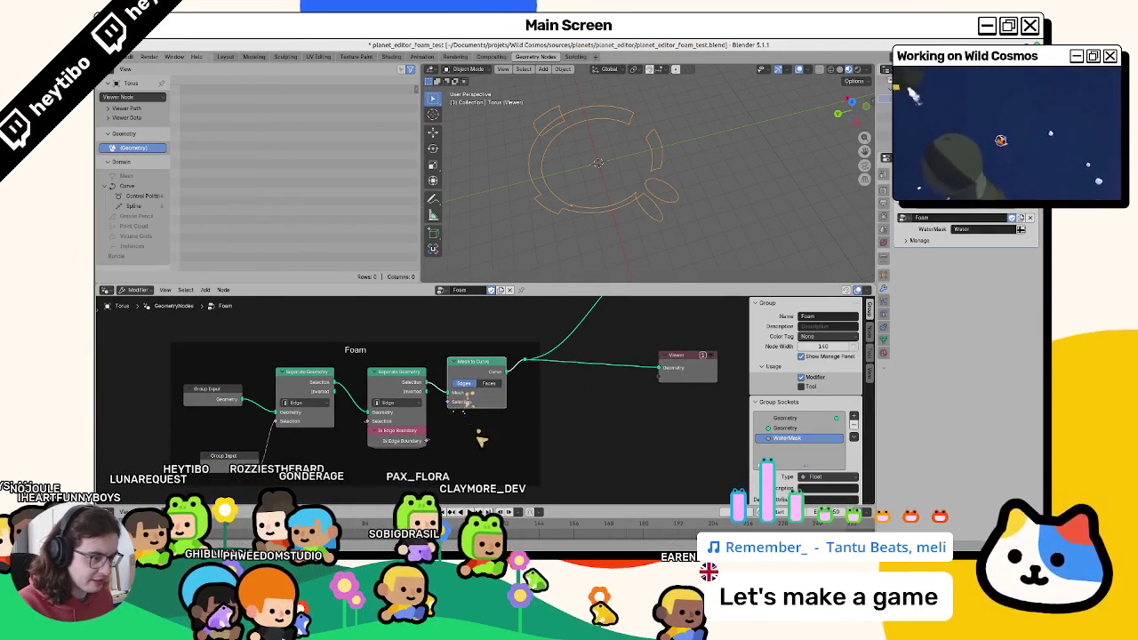
key(alt+Tab)
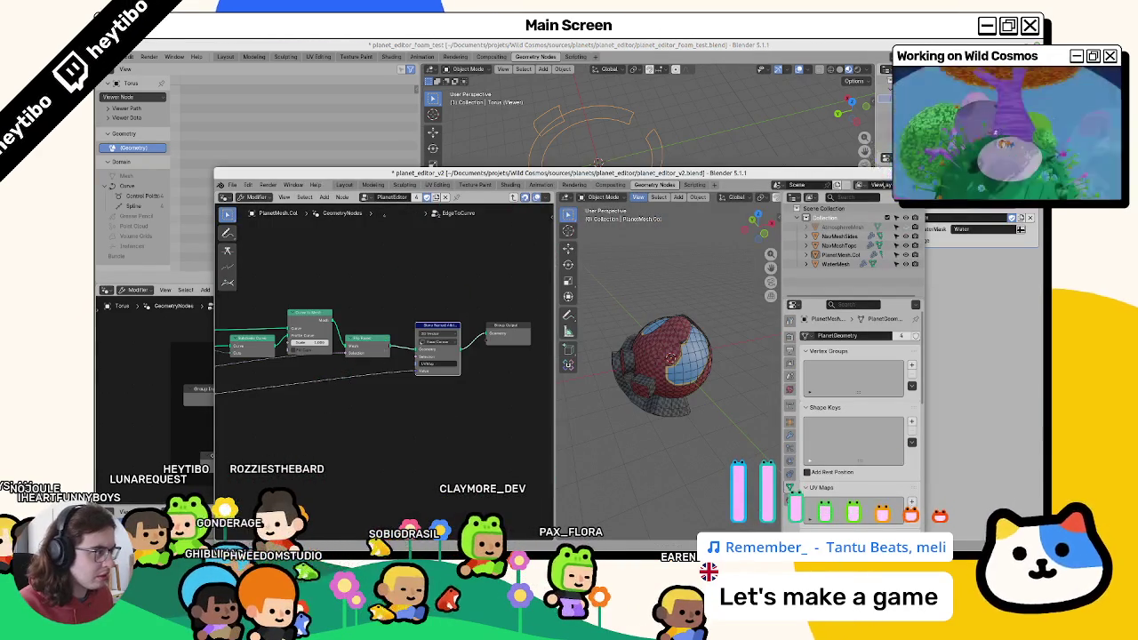
Maximize planet_editor_v2 and pan through EdgeToCurve's Store Named Attribute, Set Curve Normal, Subdivide and Reverse Curve nodes.
key(super+Up)
middle_drag(521, 380, 153, 395)
mouse_move(227, 386)
middle_down()
mouse_move(515, 350)
mouse_move(386, 443)
middle_up()
middle_drag(481, 407, 368, 412)
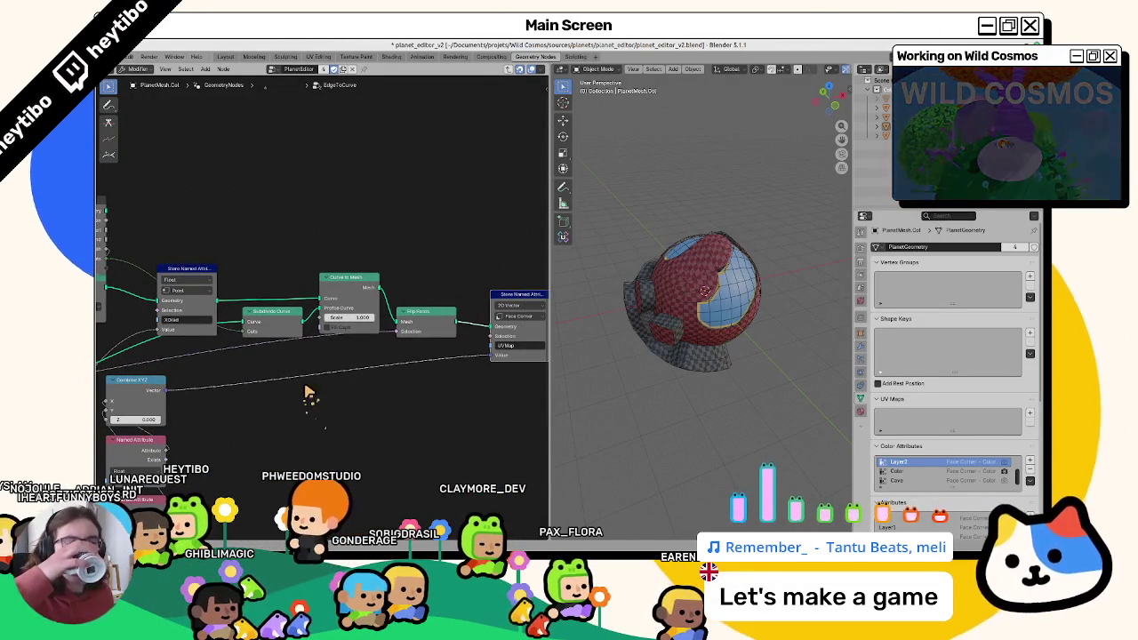
middle_drag(157, 425, 531, 407)
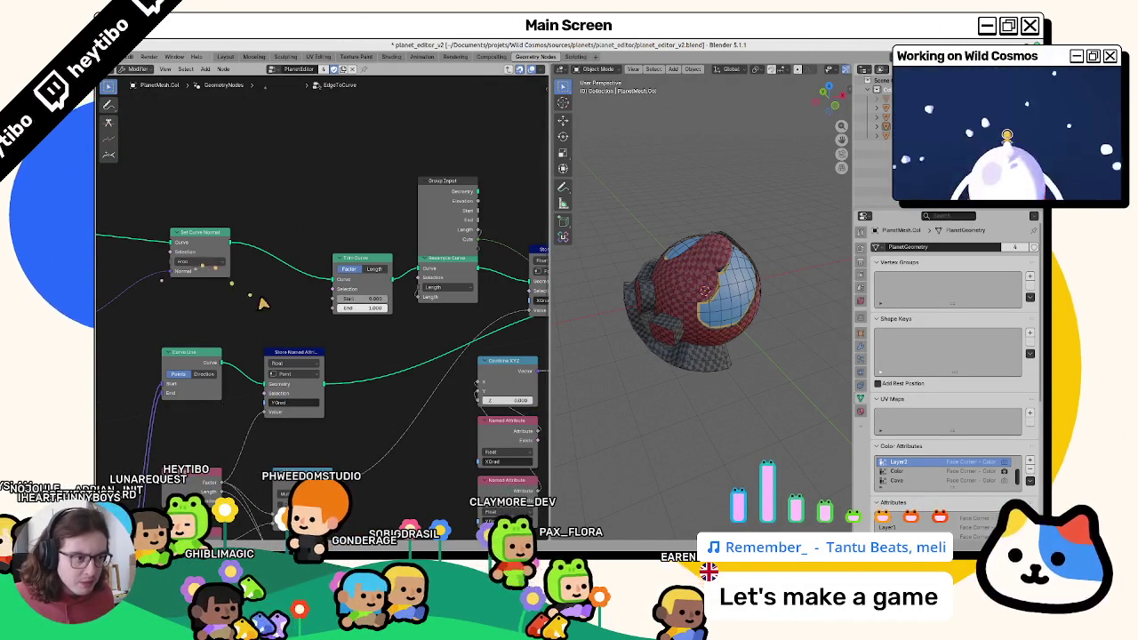
mouse_move(213, 330)
middle_down()
mouse_move(121, 281)
mouse_move(427, 317)
mouse_move(220, 314)
mouse_move(418, 304)
mouse_move(163, 300)
middle_up()
mouse_move(437, 305)
middle_down()
mouse_move(412, 257)
mouse_move(170, 261)
mouse_move(104, 286)
mouse_move(481, 295)
mouse_move(376, 301)
middle_up()
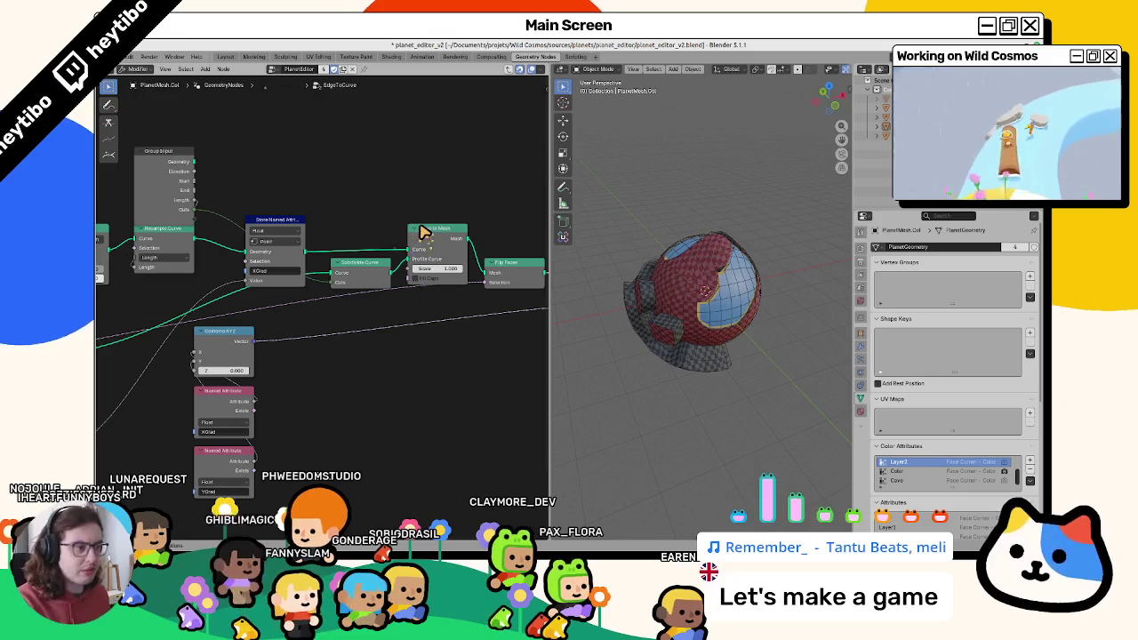
key(alt+Tab)
Add a Curve to Mesh node right after Mesh to Curve.
key(F3)
text(curve t)
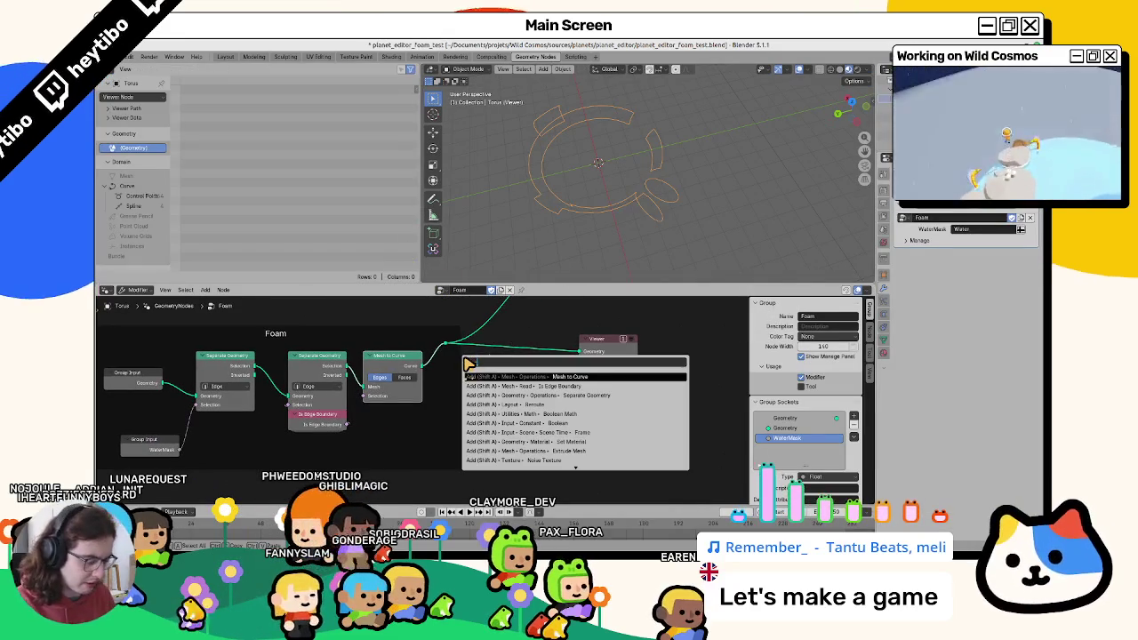
text(o mesh)
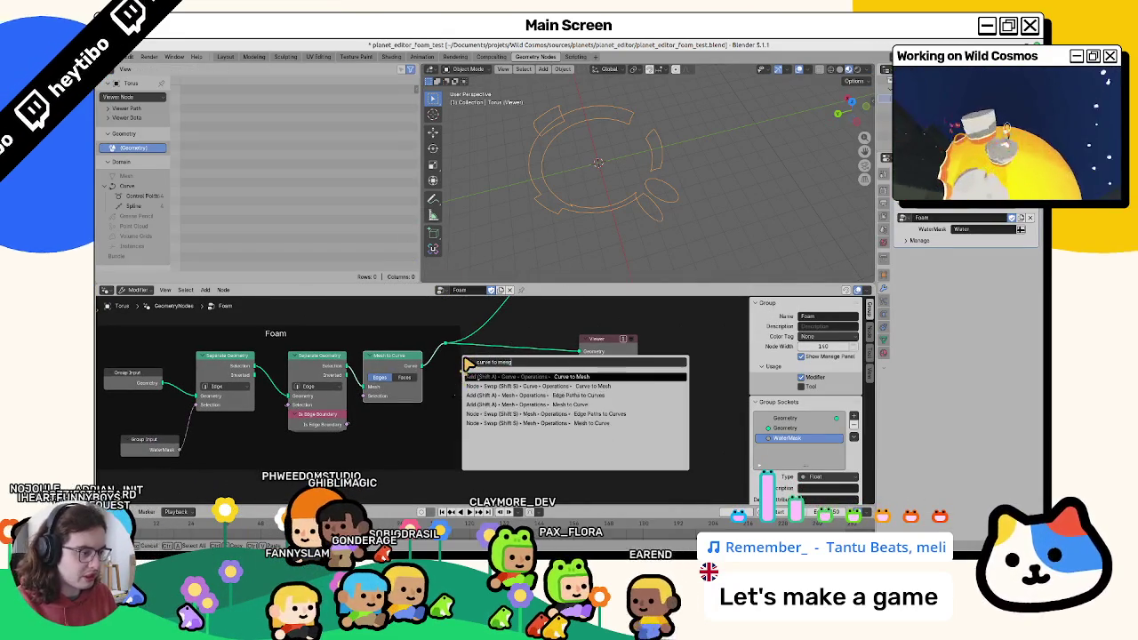
key(Return)
click(374, 360)
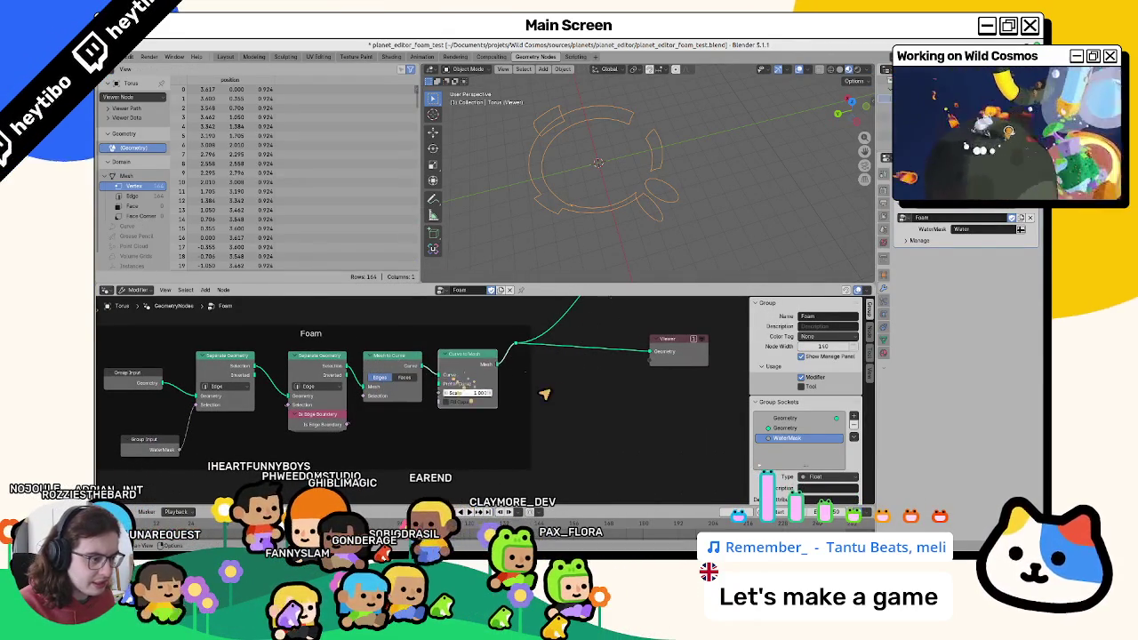
Tuck the reroute inside the Foam frame and add a Curve Line profile for Curve to Mesh.
scroll(541, 394, down, 2)
ctrl+scroll(488, 352, down, 2)
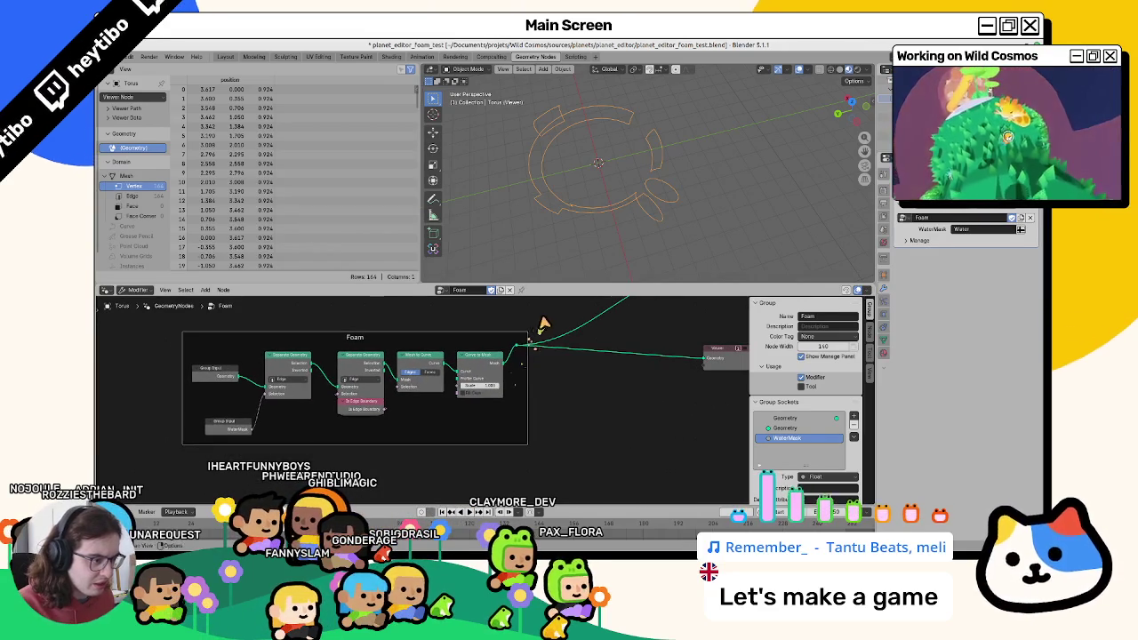
drag(500, 343, 551, 365)
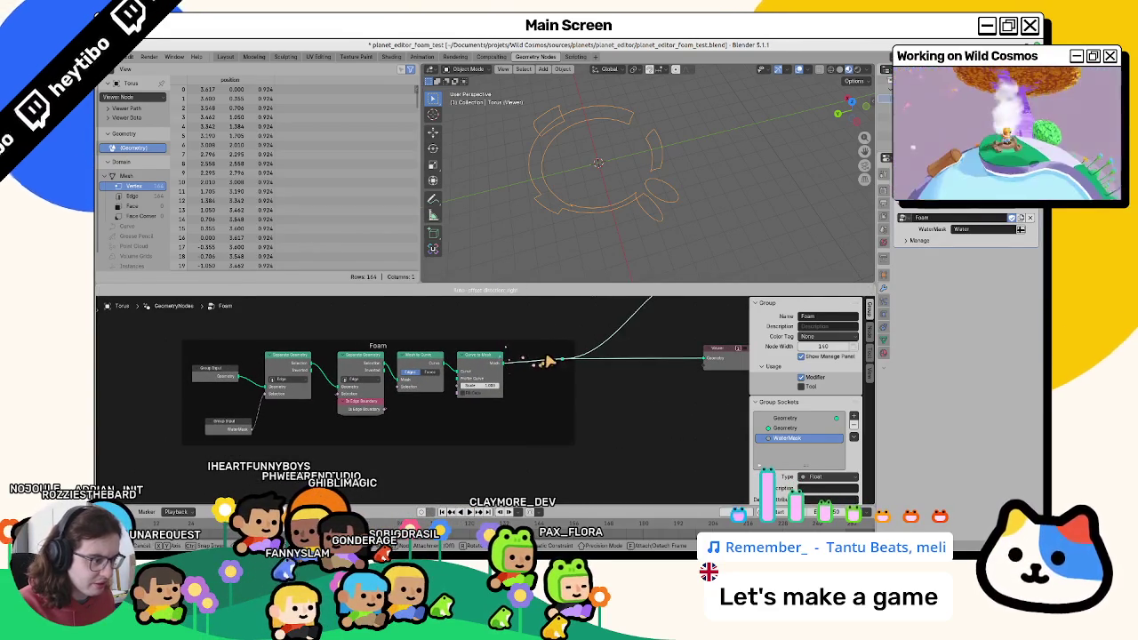
key(alt+Tab)
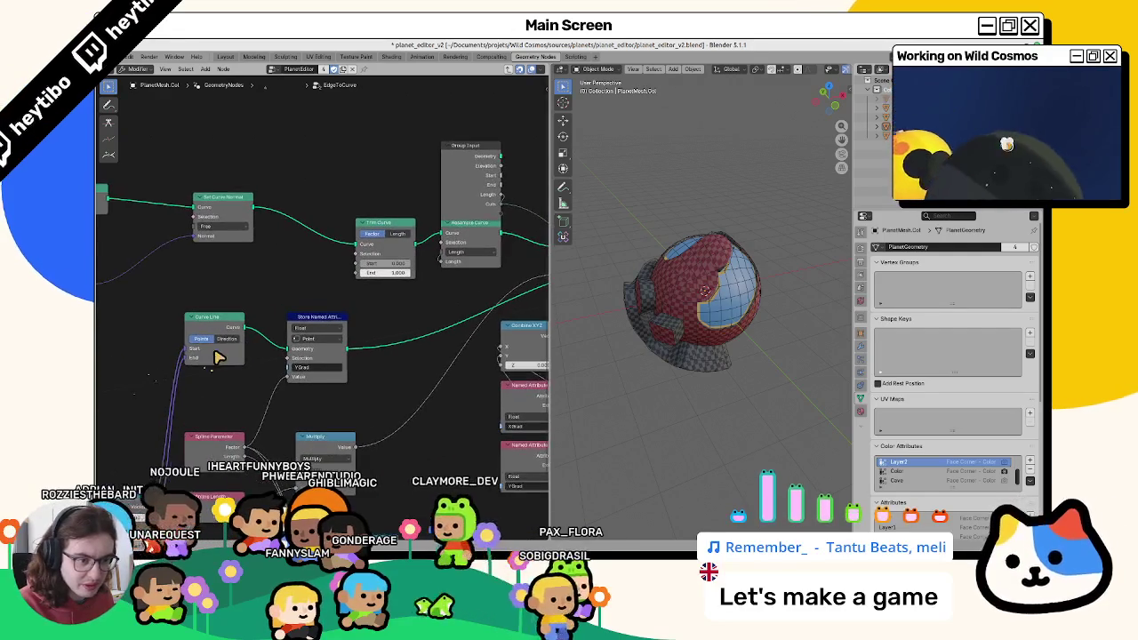
key(alt+Tab)
key(shift+a)
click(569, 435)
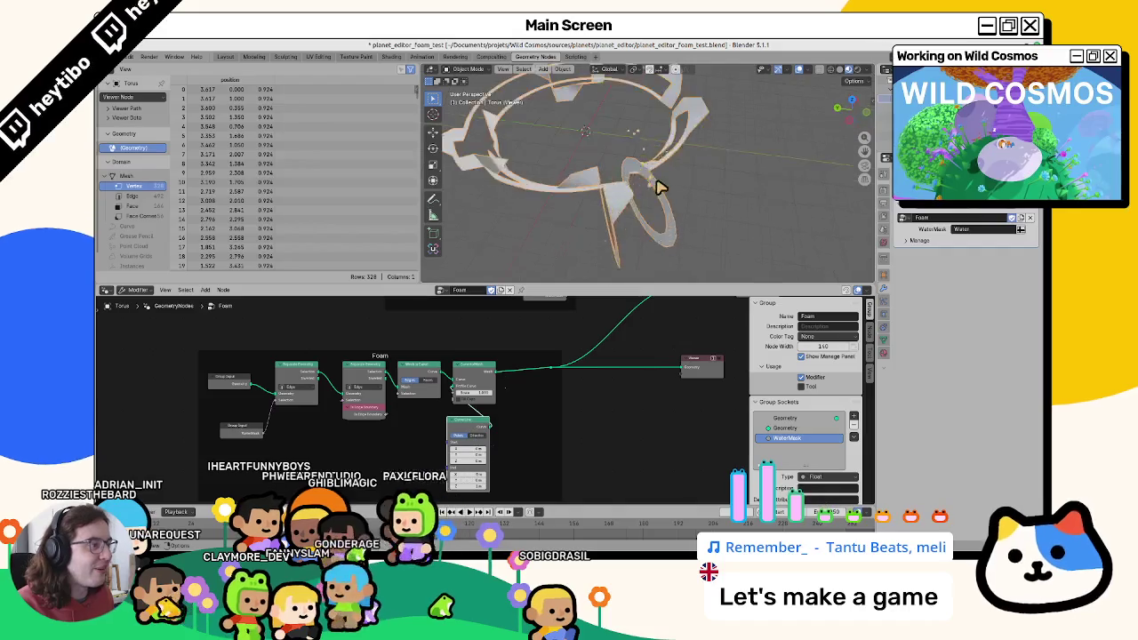
Raise the Curve Line profile's end Z to 2.66 m.
middle_drag(704, 182, 612, 173)
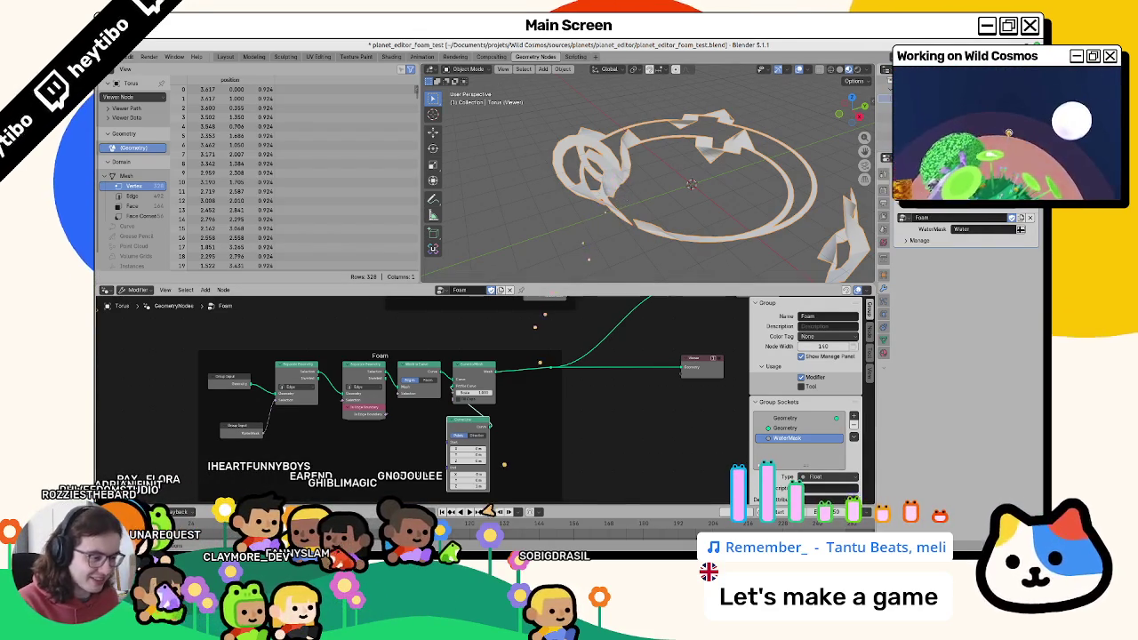
scroll(503, 471, up, 2)
scroll(494, 453, up, 2)
drag(487, 436, 490, 316)
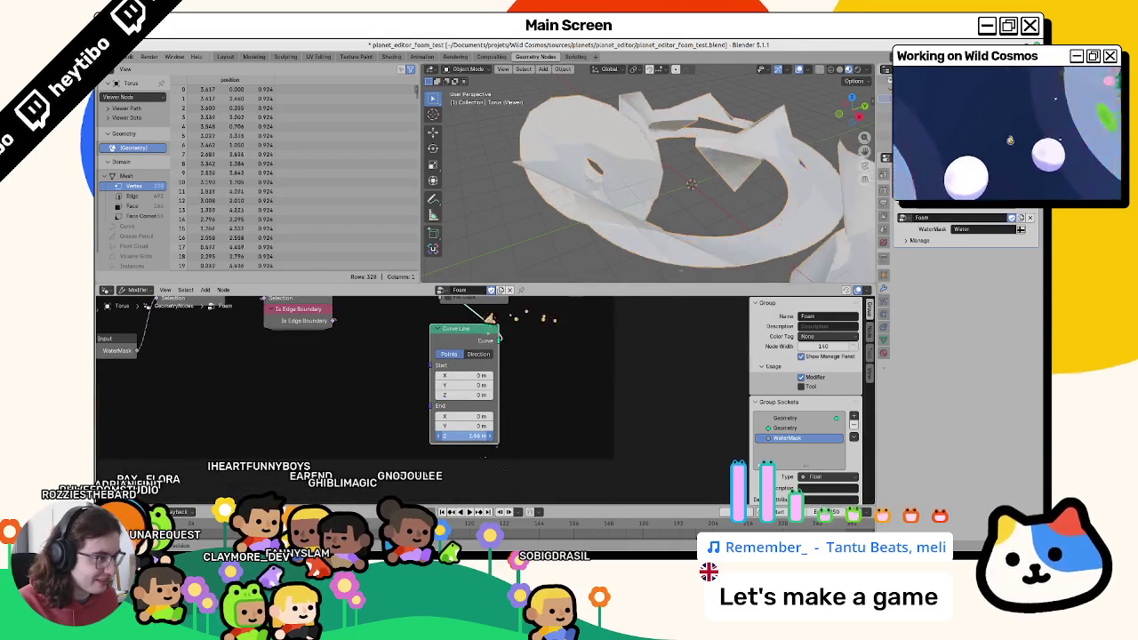
Toggle the Viewer preview to inspect the foam ribbons on the torus, then save the file.
middle_drag(553, 326, 416, 459)
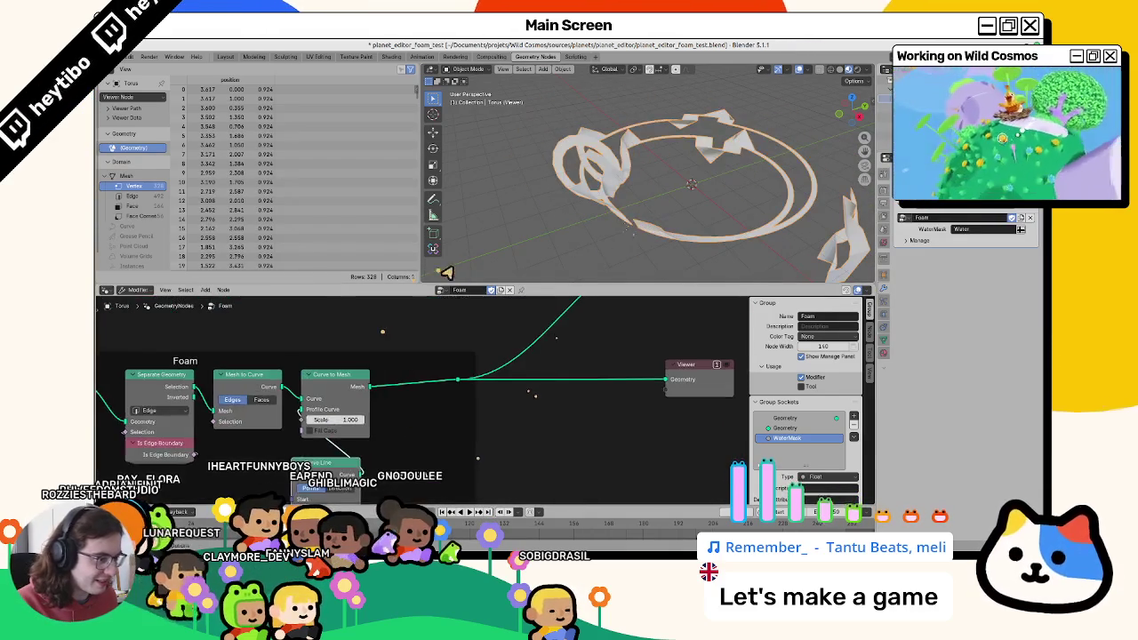
scroll(490, 343, down, 3)
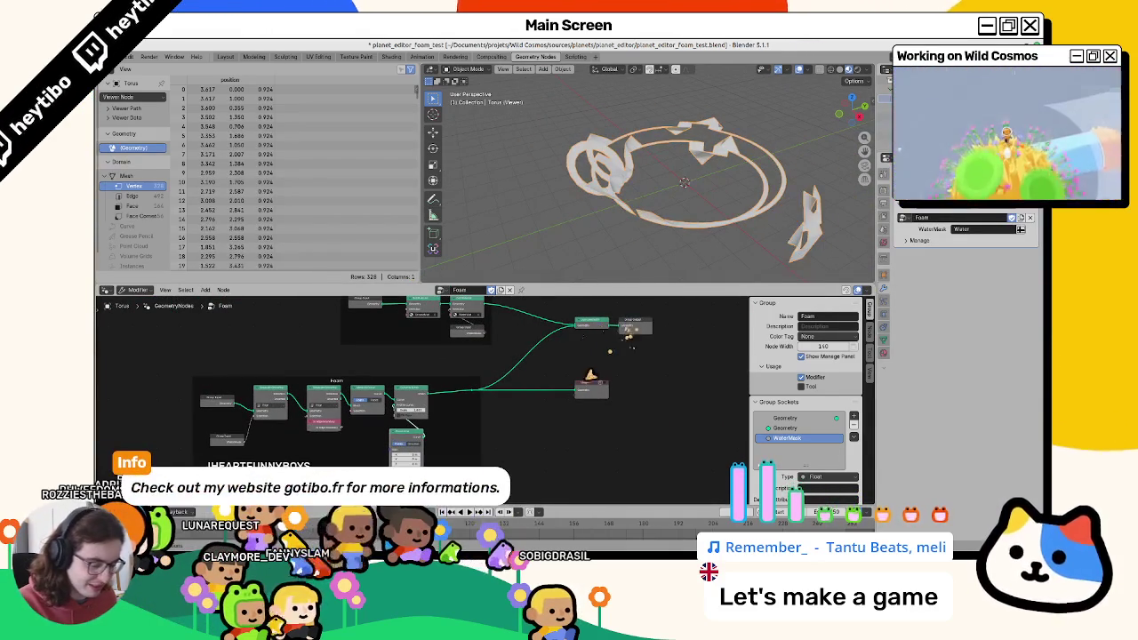
click(587, 367)
mouse_move(653, 179)
middle_down()
mouse_move(826, 160)
mouse_move(696, 200)
middle_up()
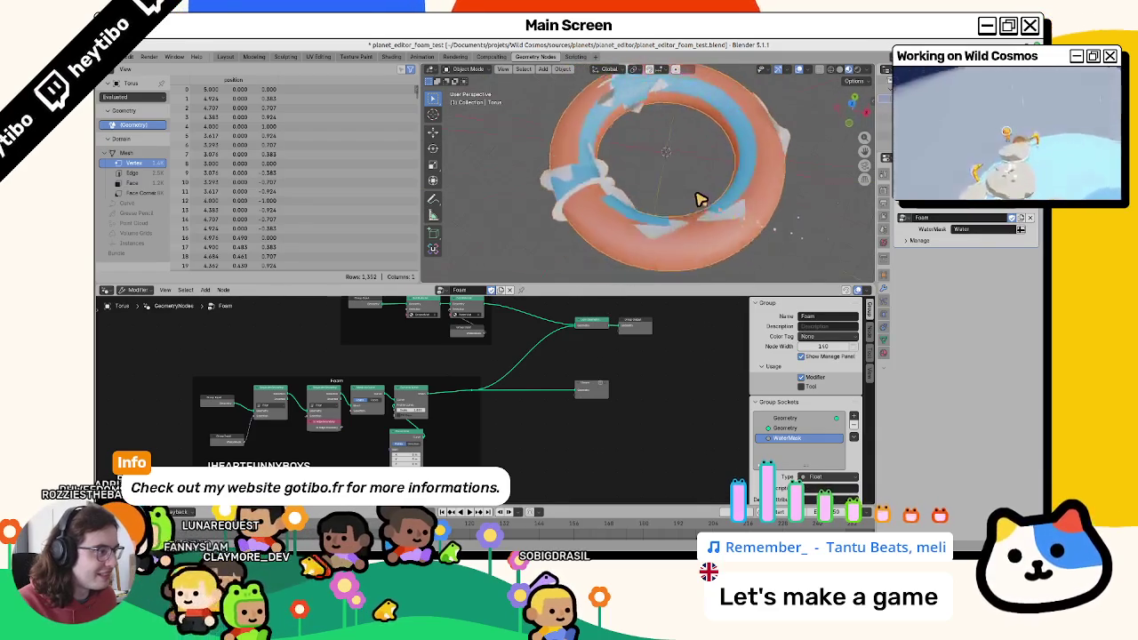
click(586, 372)
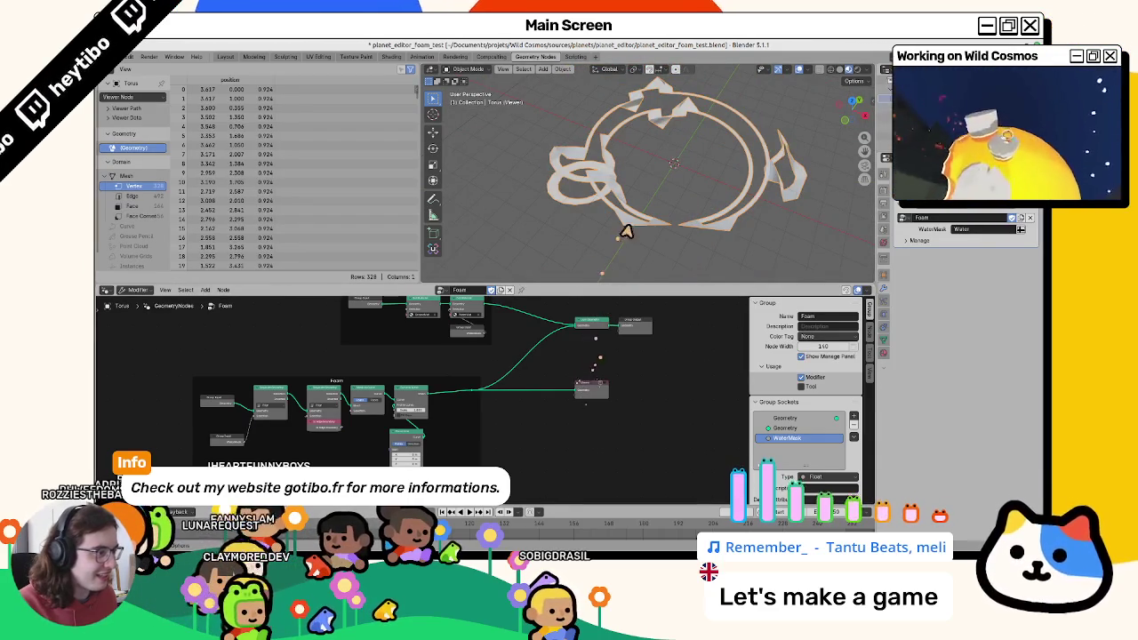
middle_drag(627, 233, 543, 205)
key(ctrl+s)
Look over planet_editor_v2's Set Position and Dot Product nodes, then return to the foam file.
scroll(483, 411, up, 3)
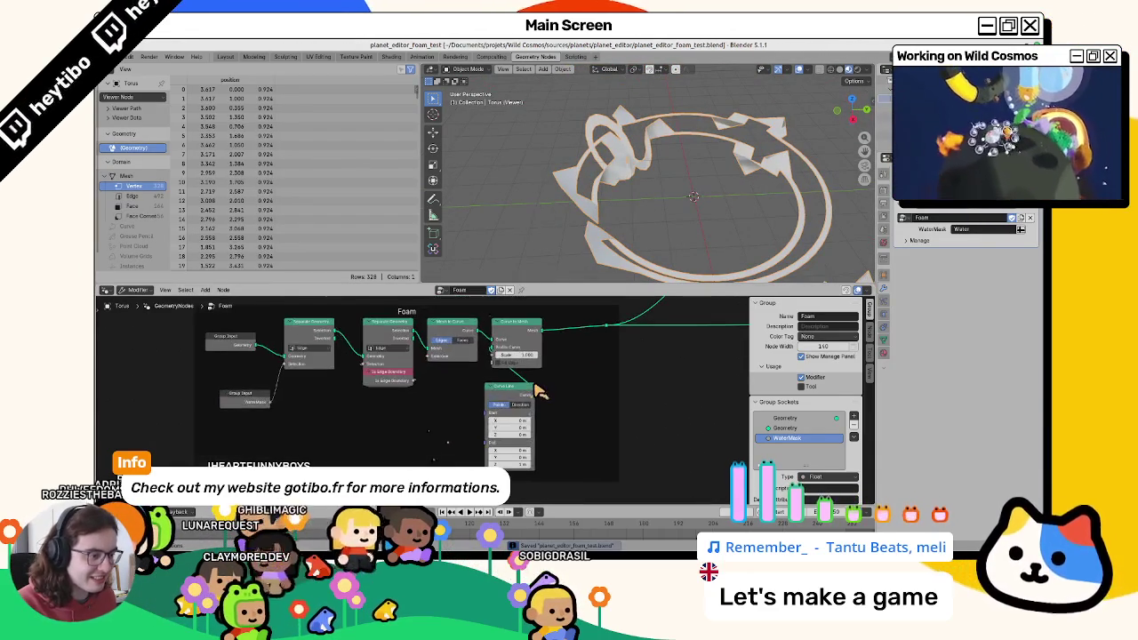
key(alt+Tab)
mouse_move(270, 233)
middle_down()
mouse_move(376, 229)
mouse_move(392, 244)
mouse_move(177, 263)
middle_up()
key(alt+Tab)
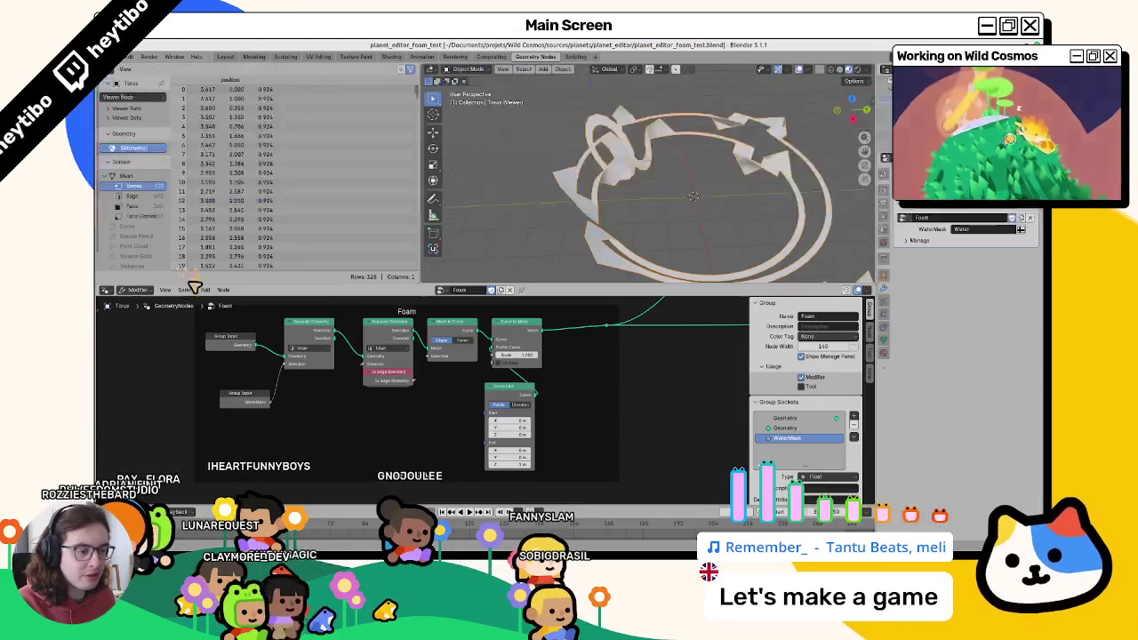
Insert a Set Curve Normal node on the Mesh to Curve link.
key(F3)
text(set grou)
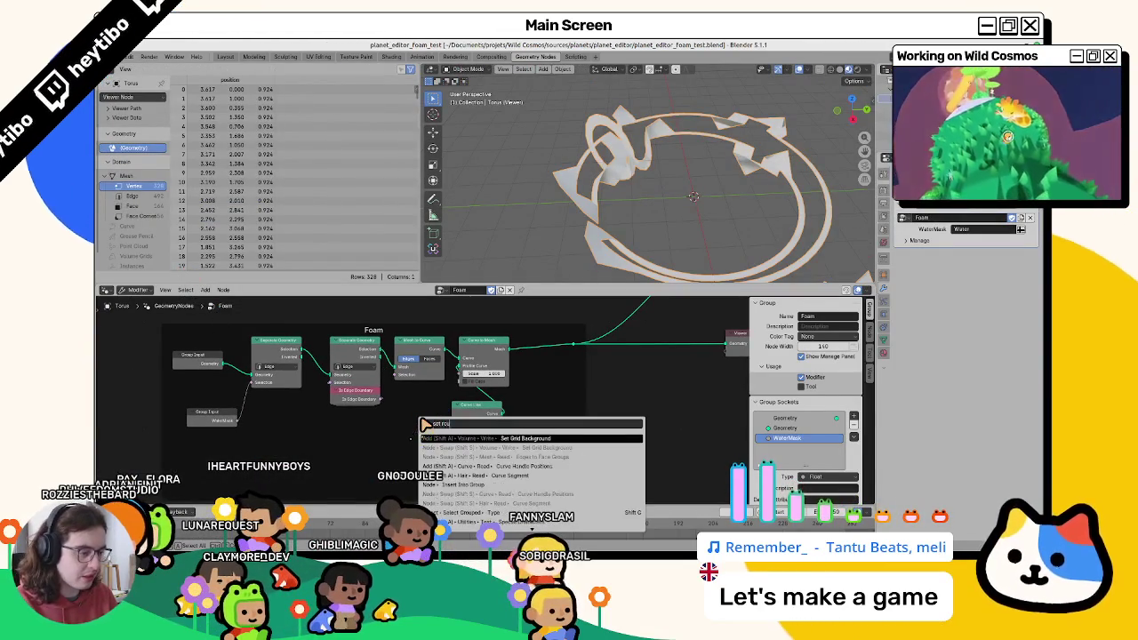
key(BackSpace)
key(BackSpace)
key(BackSpace)
text(curve normal)
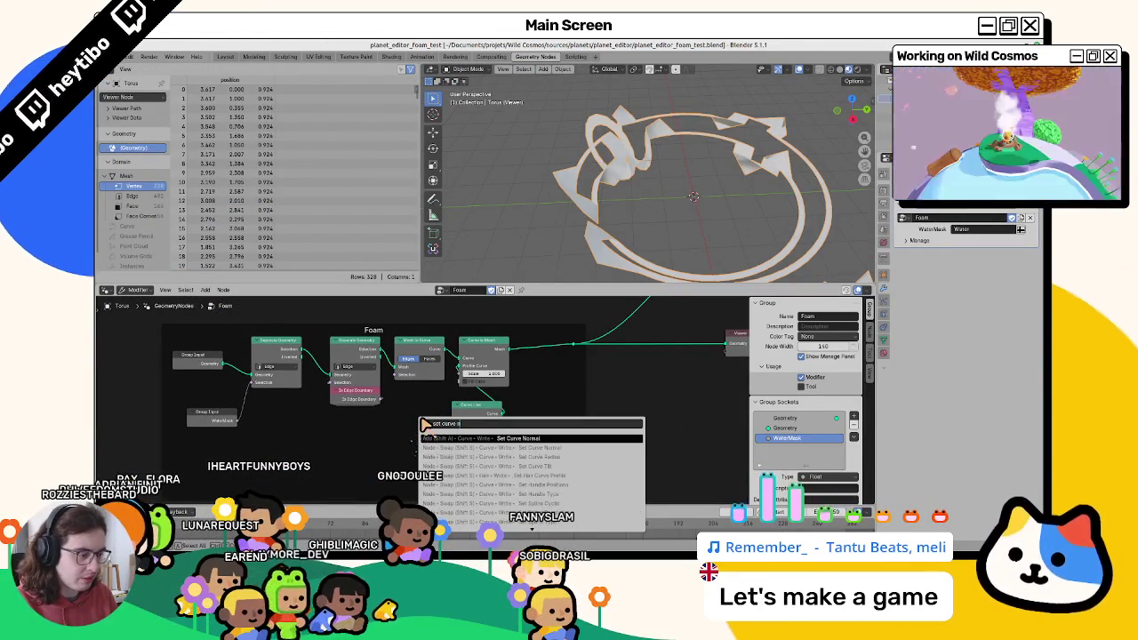
key(Return)
click(462, 345)
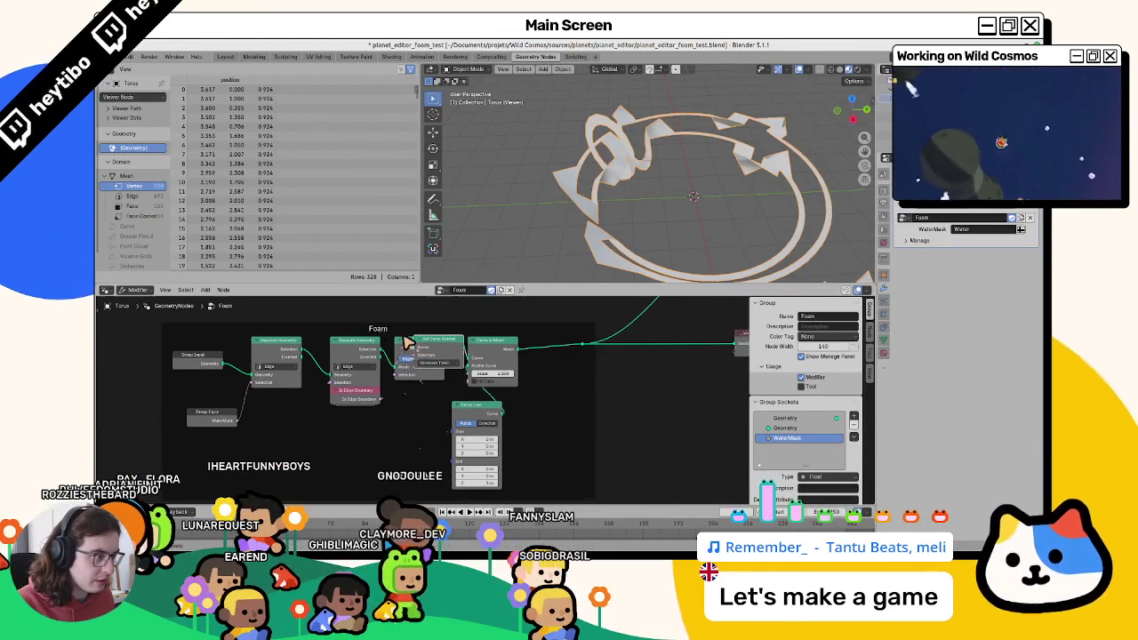
Try the Set Curve Normal modes, going from Free to Z Up.
click(483, 363)
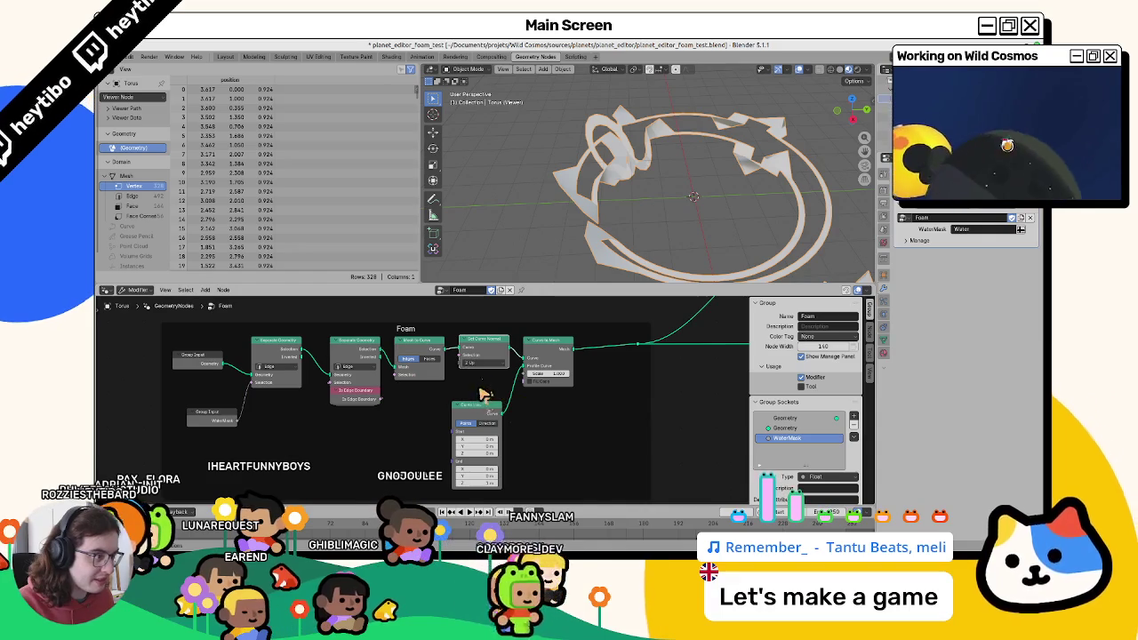
click(479, 392)
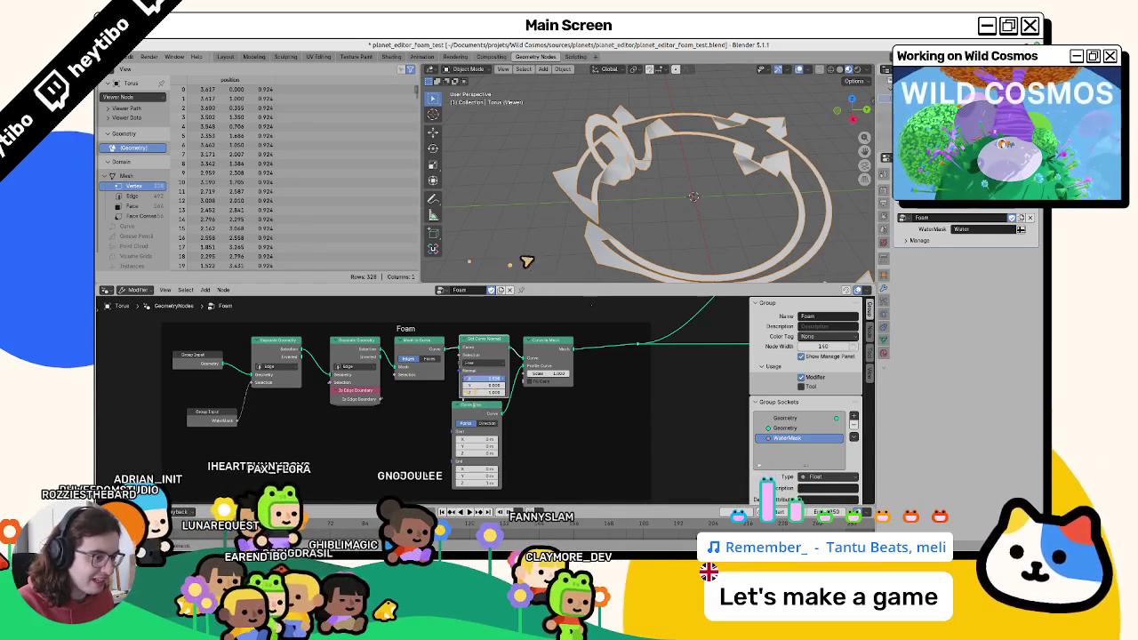
click(482, 365)
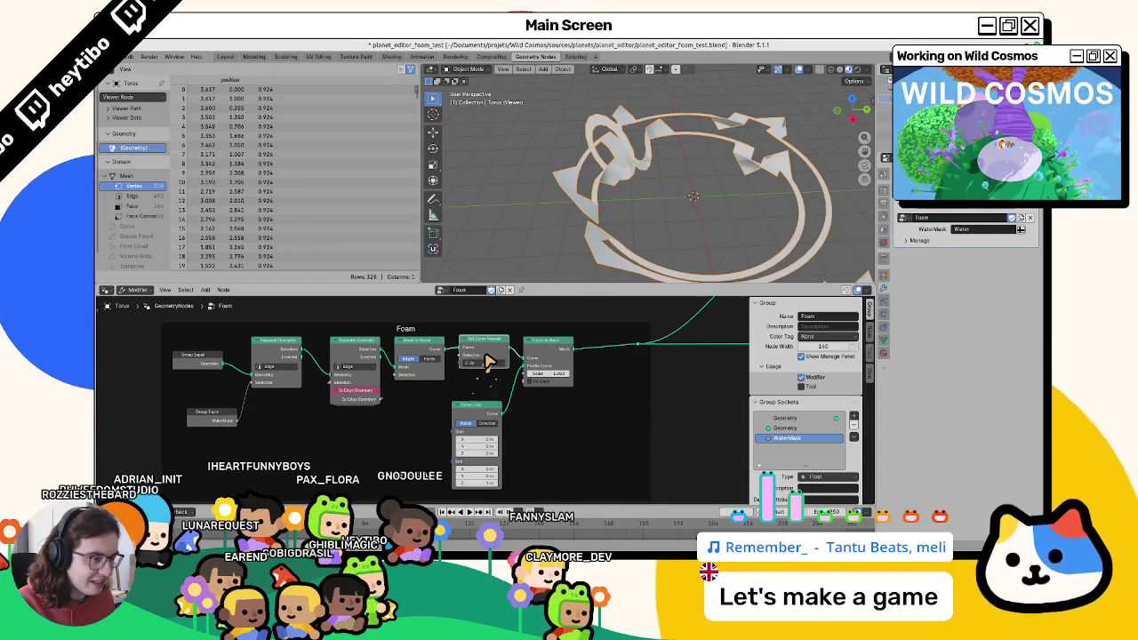
key(ctrl+z)
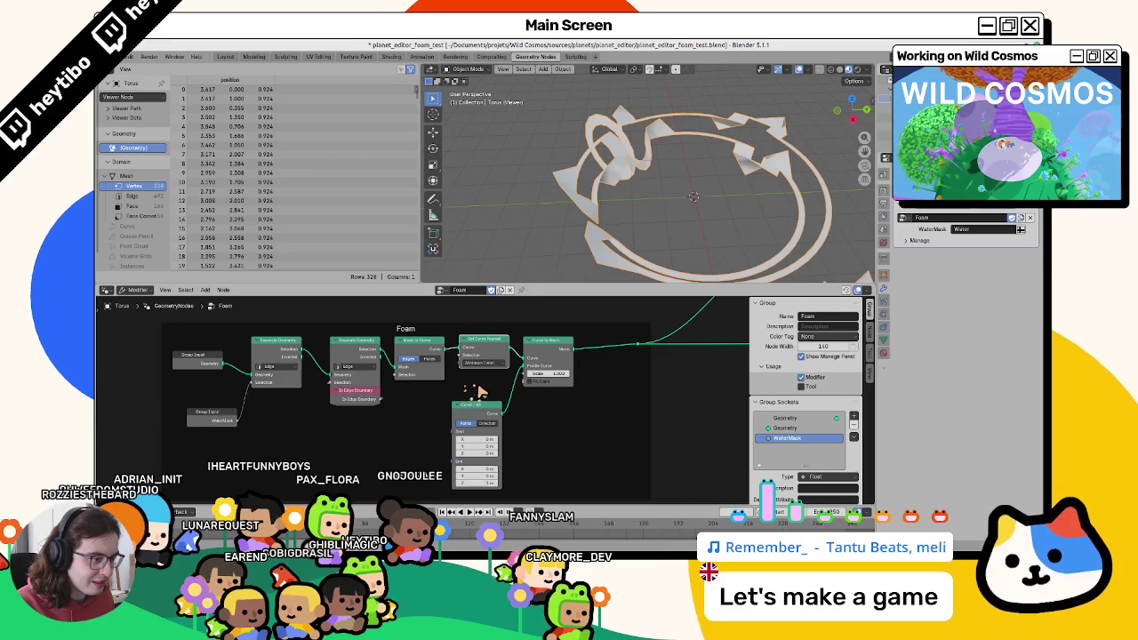
click(480, 363)
click(480, 371)
click(484, 363)
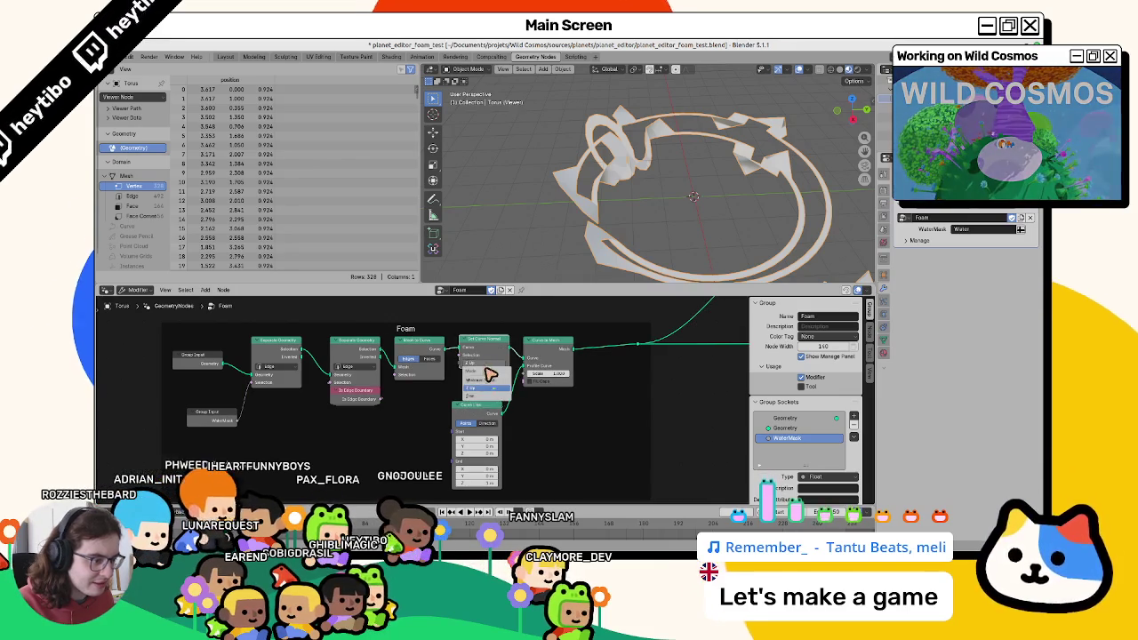
click(483, 386)
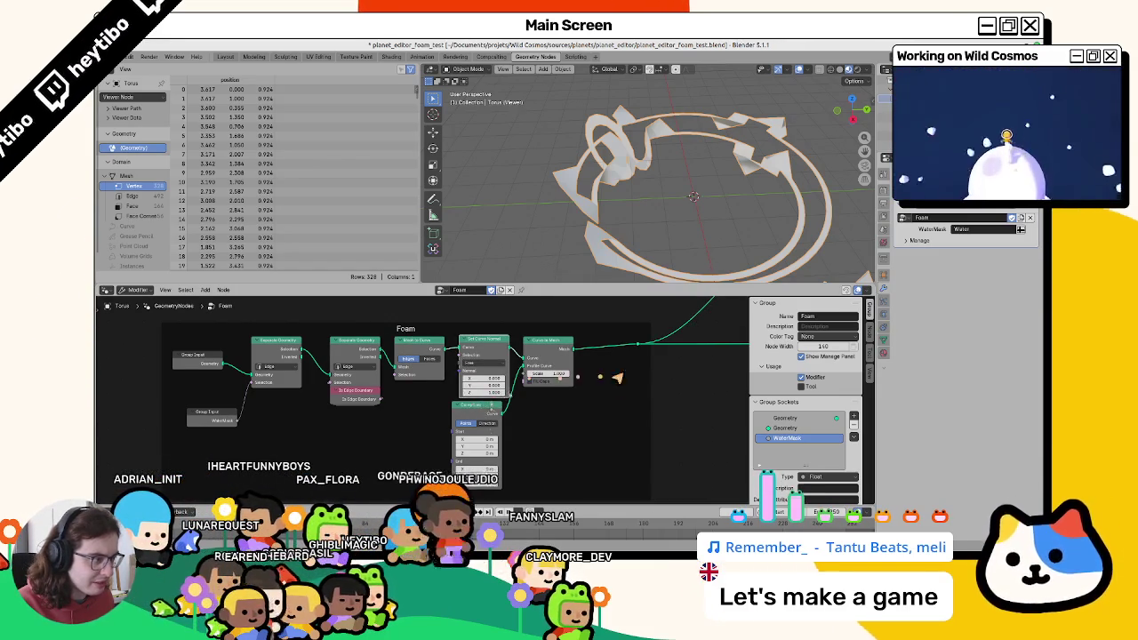
Inspect the torus from above, briefly entering and leaving Edit Mode.
middle_drag(618, 378, 534, 367)
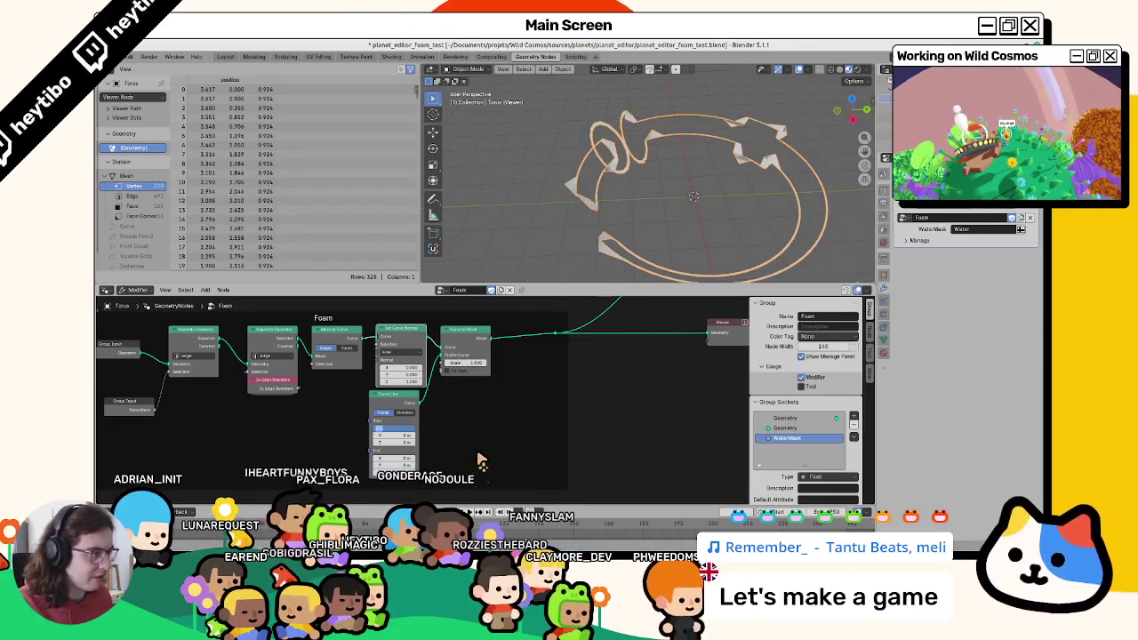
middle_drag(557, 167, 571, 218)
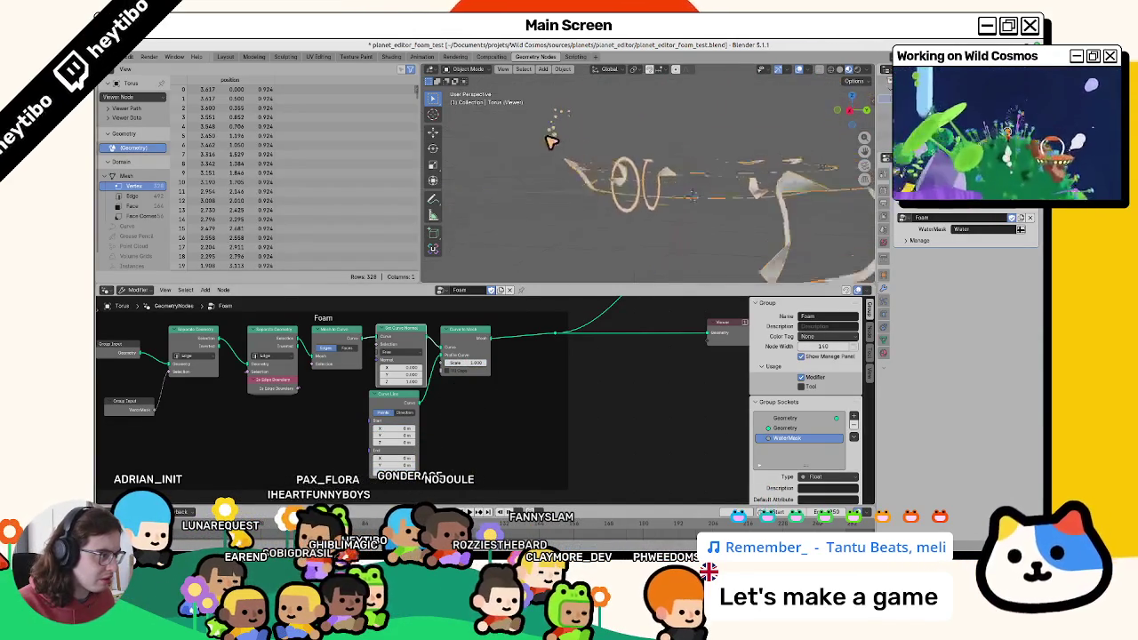
key(Tab)
middle_drag(617, 216, 623, 205)
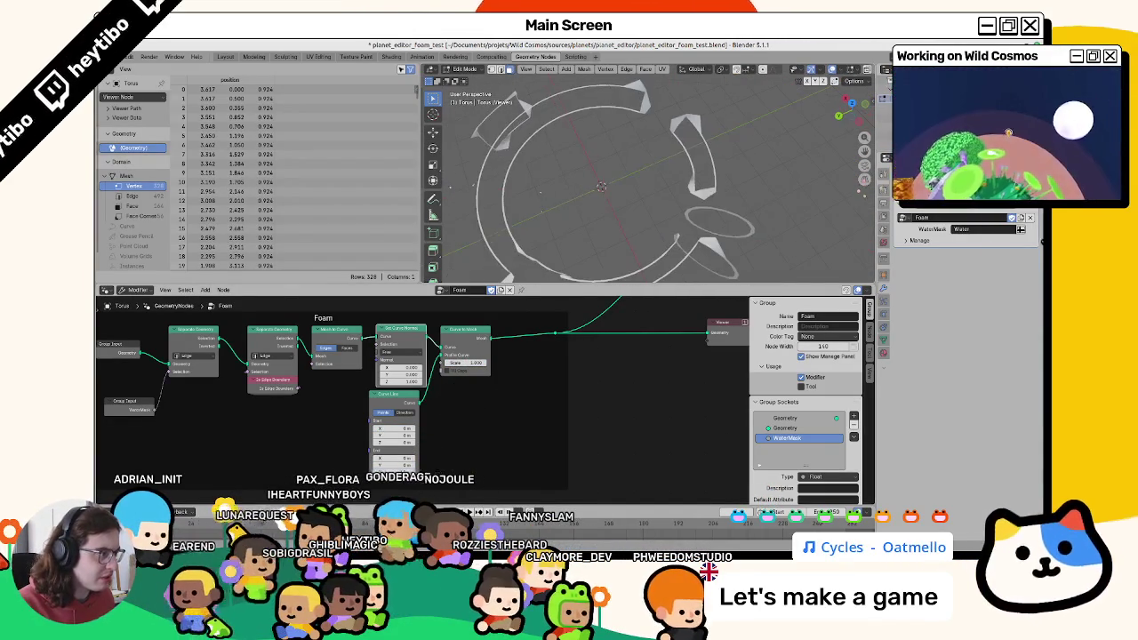
mouse_move(695, 245)
middle_down()
mouse_move(721, 243)
mouse_move(613, 163)
mouse_move(617, 193)
middle_up()
key(Tab)
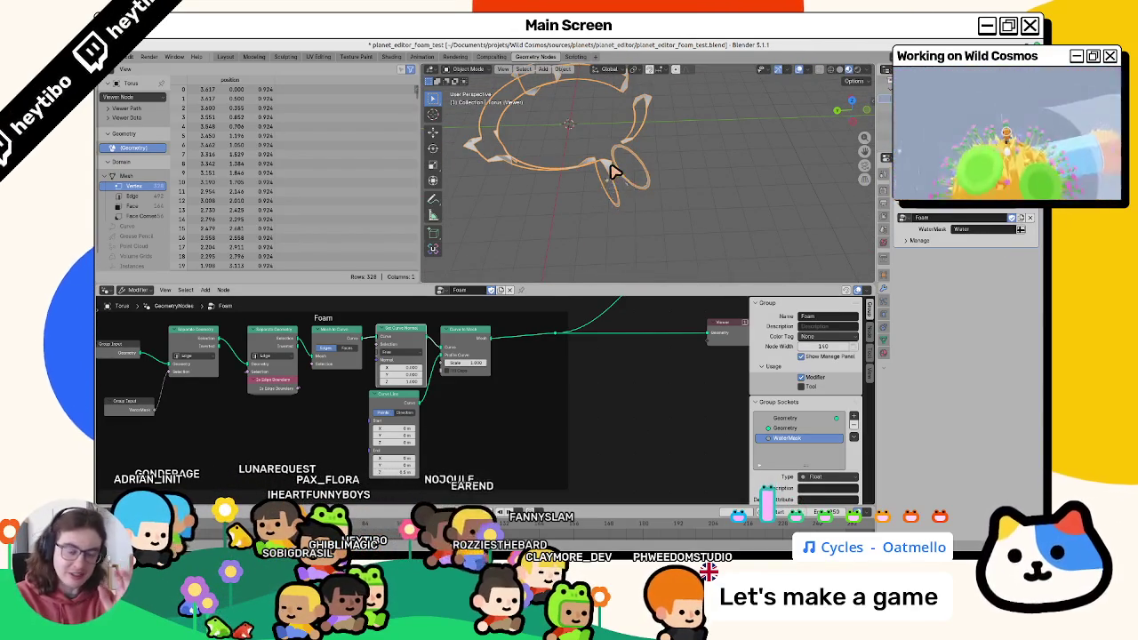
Switch to planet_editor_v2 and look over its node graph.
key(alt+Tab)
scroll(229, 190, down, 3)
scroll(446, 187, up, 3)
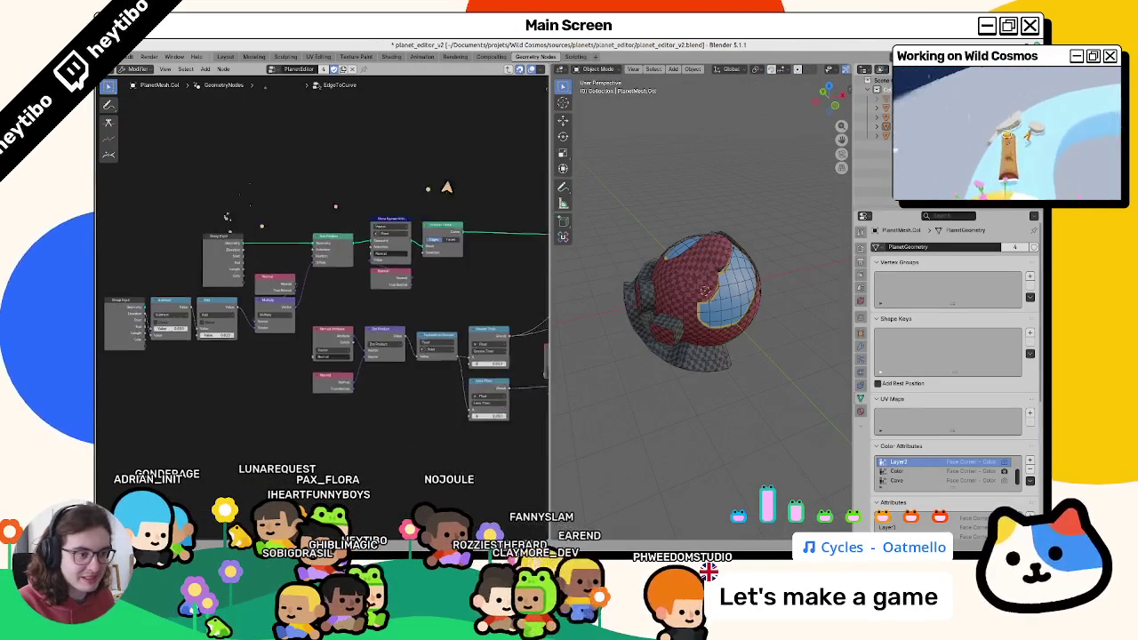
Check planet_editor_v2's Set Position node, then add a Normal input beside Set Curve Normal.
scroll(283, 214, up, 2)
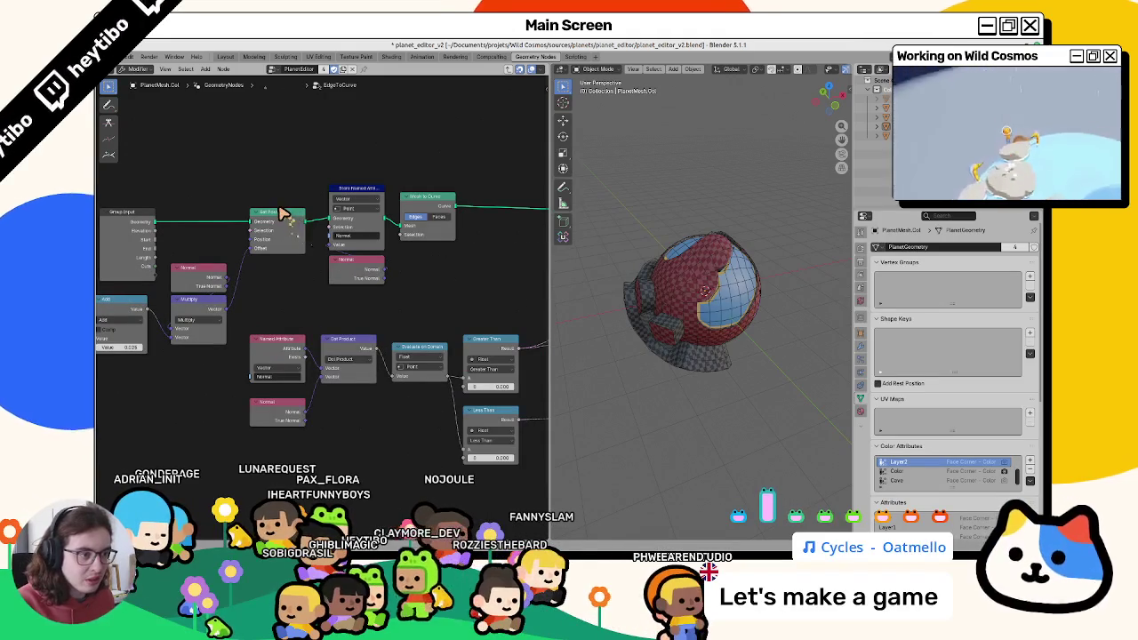
click(277, 214)
key(alt+Tab)
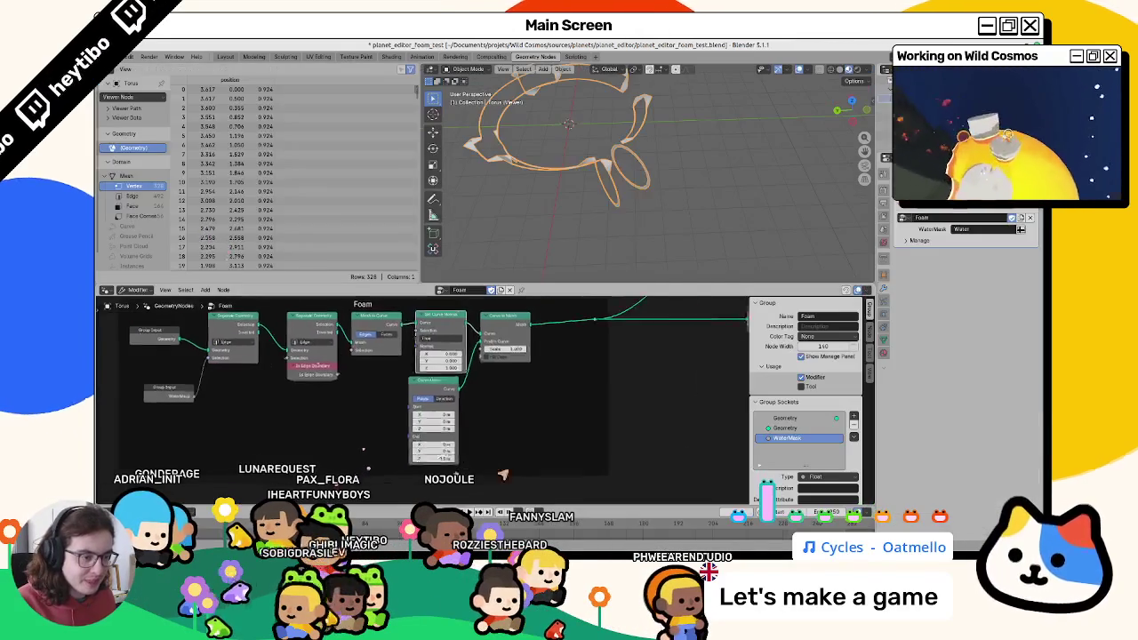
key(shift+a)
text(normal)
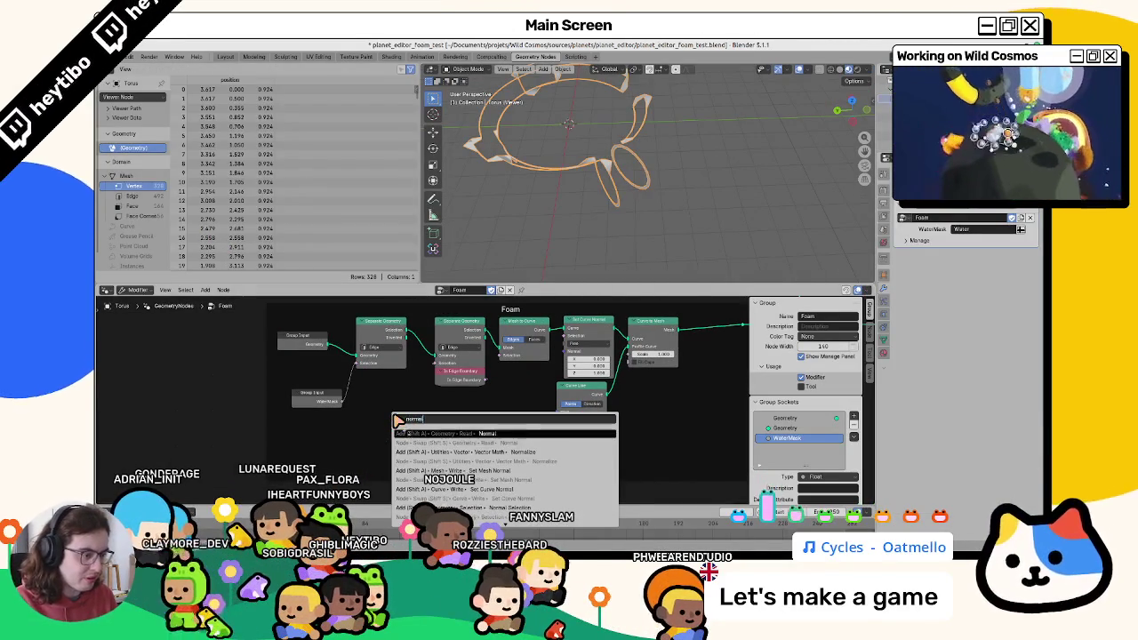
click(436, 451)
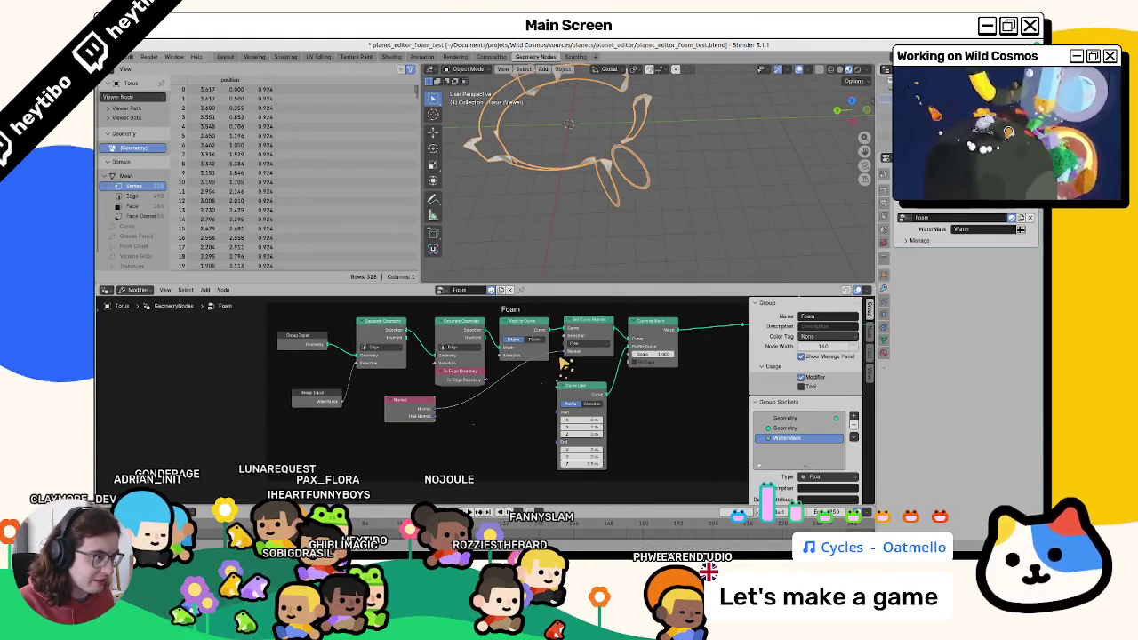
click(586, 345)
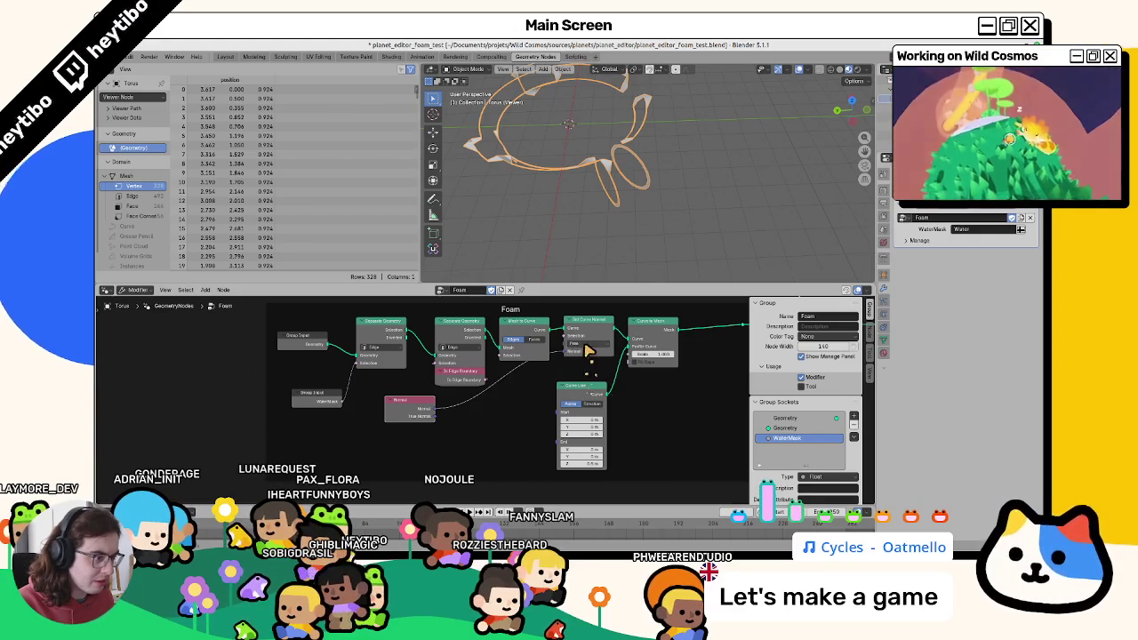
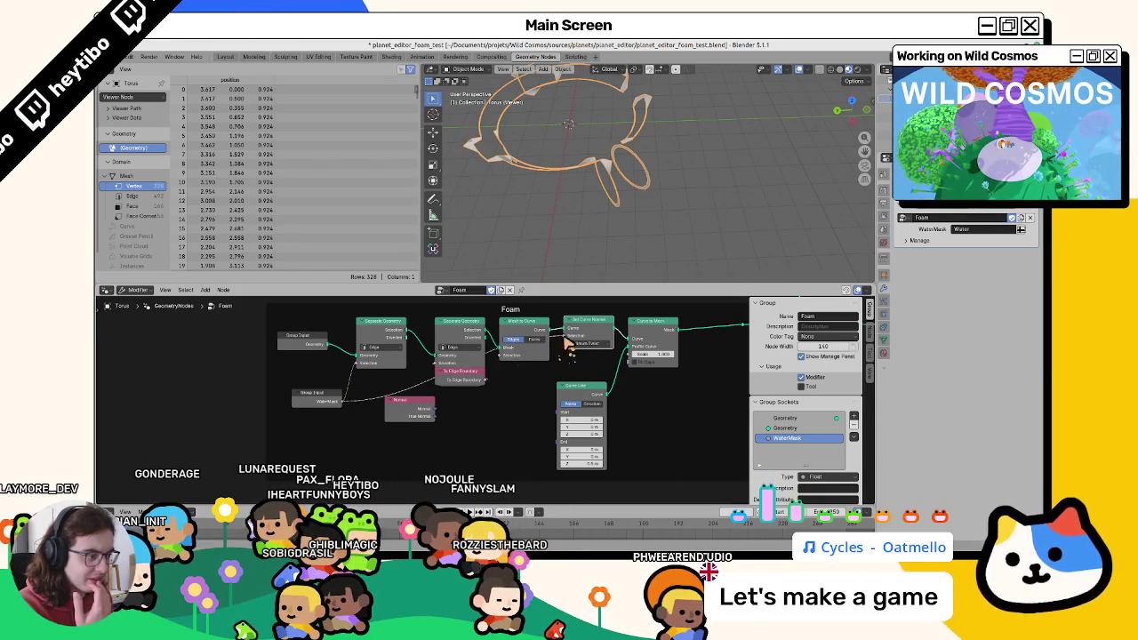
Try the Normal as the Curve Line direction, then revert to Points and delete the Normal node.
click(590, 403)
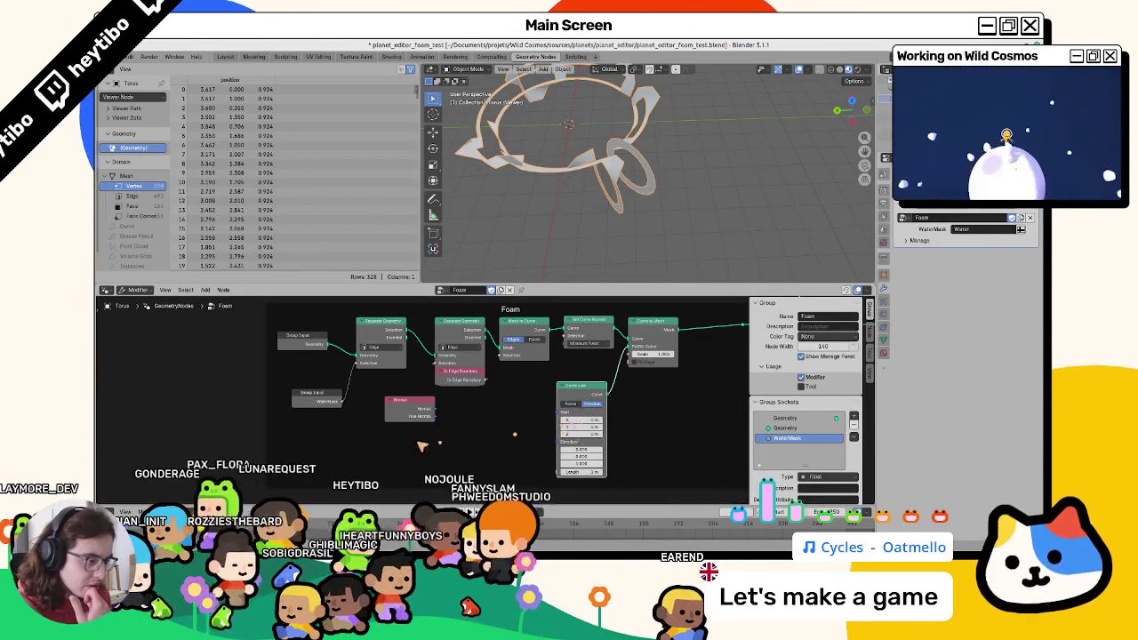
mouse_move(435, 416)
mouse_down()
mouse_move(564, 445)
mouse_move(548, 456)
mouse_up()
click(570, 404)
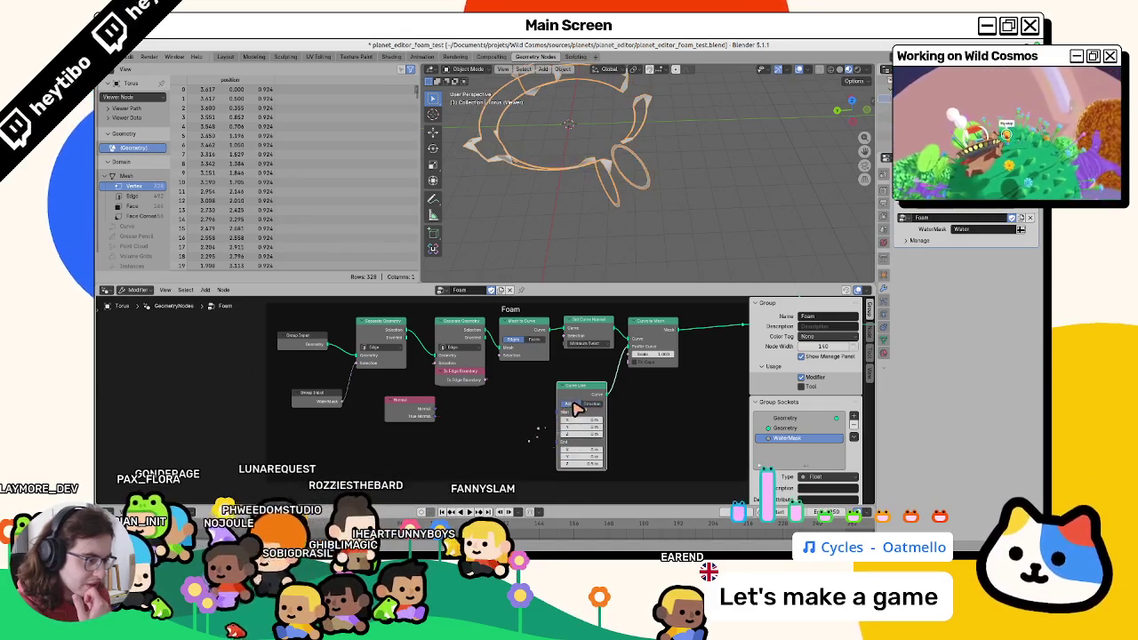
key(x)
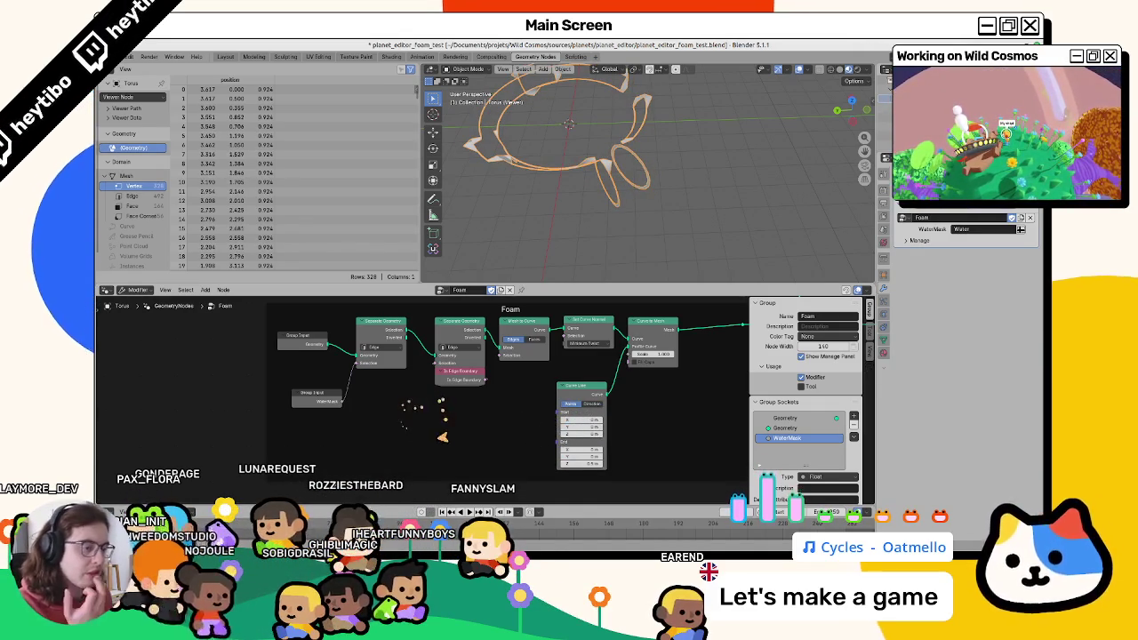
scroll(407, 399, down, 2)
Pull the Group Input nodes into the Foam frame, then switch to planet_editor_v2's node tree.
drag(513, 329, 384, 422)
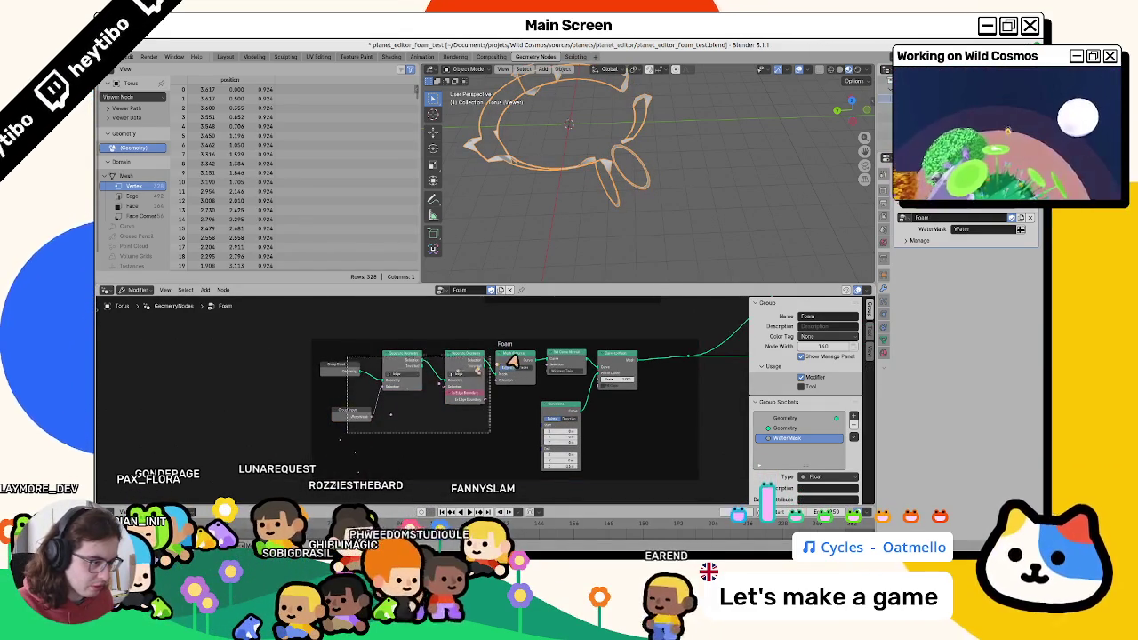
drag(513, 377, 438, 377)
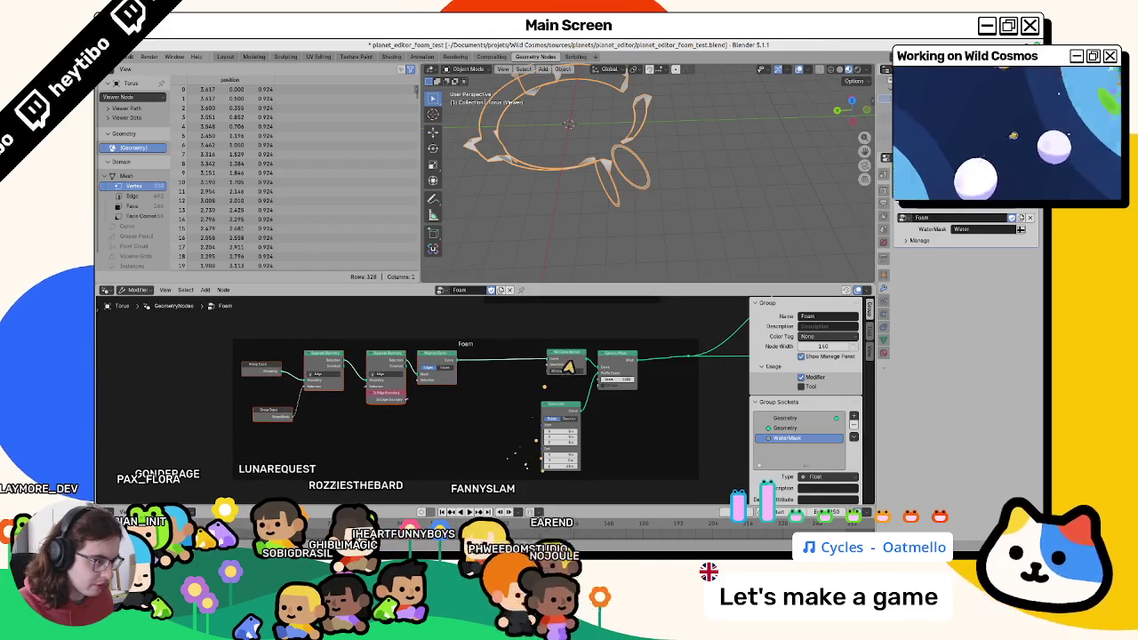
drag(562, 368, 531, 368)
key(alt+Tab)
mouse_move(380, 330)
middle_down()
mouse_move(301, 382)
mouse_move(321, 373)
middle_up()
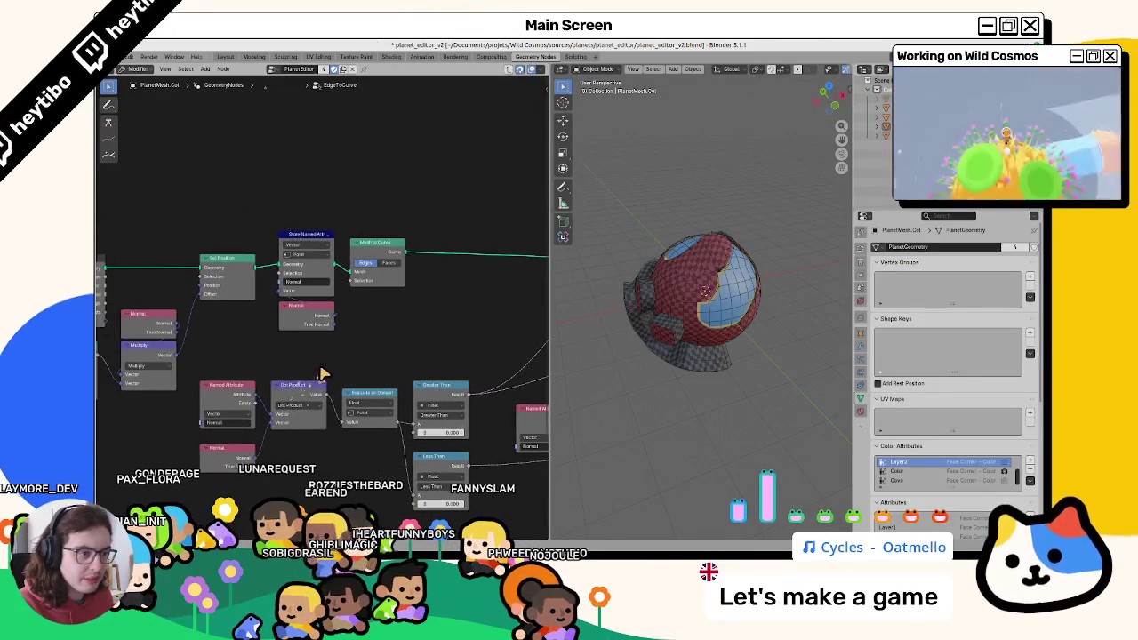
Pan through the EdgeToCurve group's curve nodes back to its group inputs.
ctrl+scroll(329, 374, down, 3)
ctrl+scroll(342, 376, down, 3)
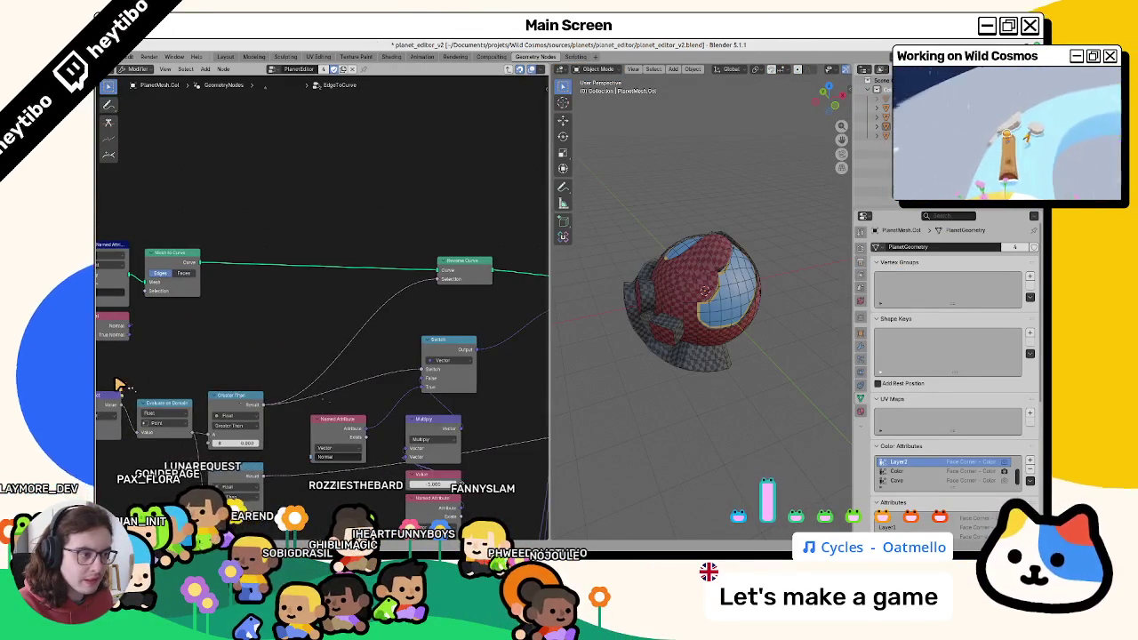
ctrl+scroll(355, 378, down, 3)
ctrl+scroll(369, 380, down, 3)
ctrl+scroll(374, 382, down, 2)
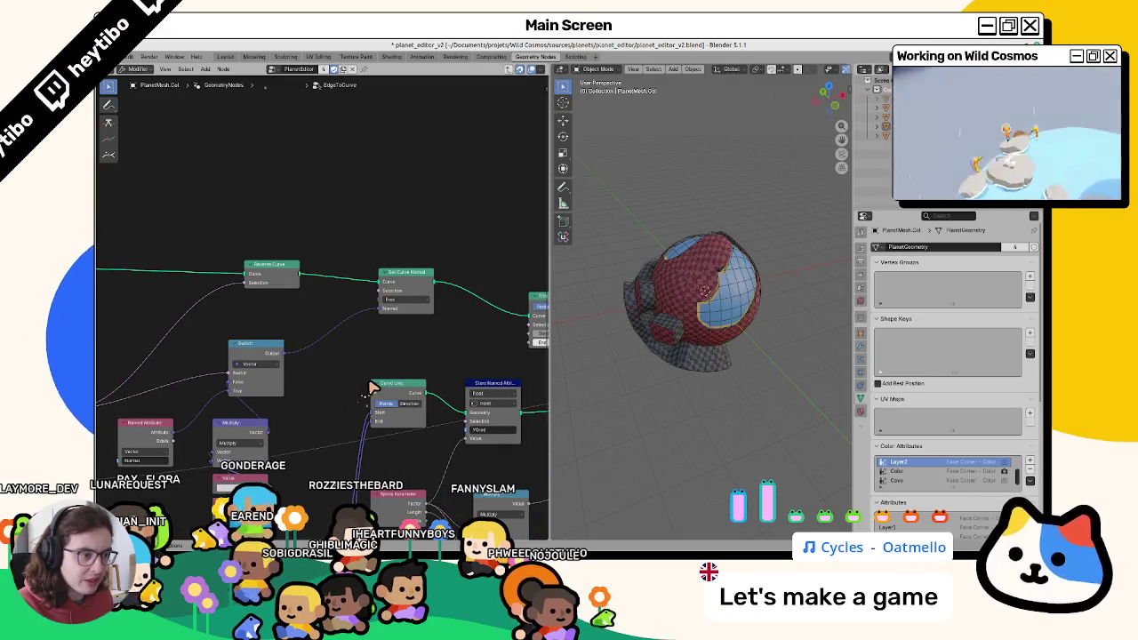
mouse_move(302, 380)
middle_down()
mouse_move(399, 288)
mouse_move(391, 296)
middle_up()
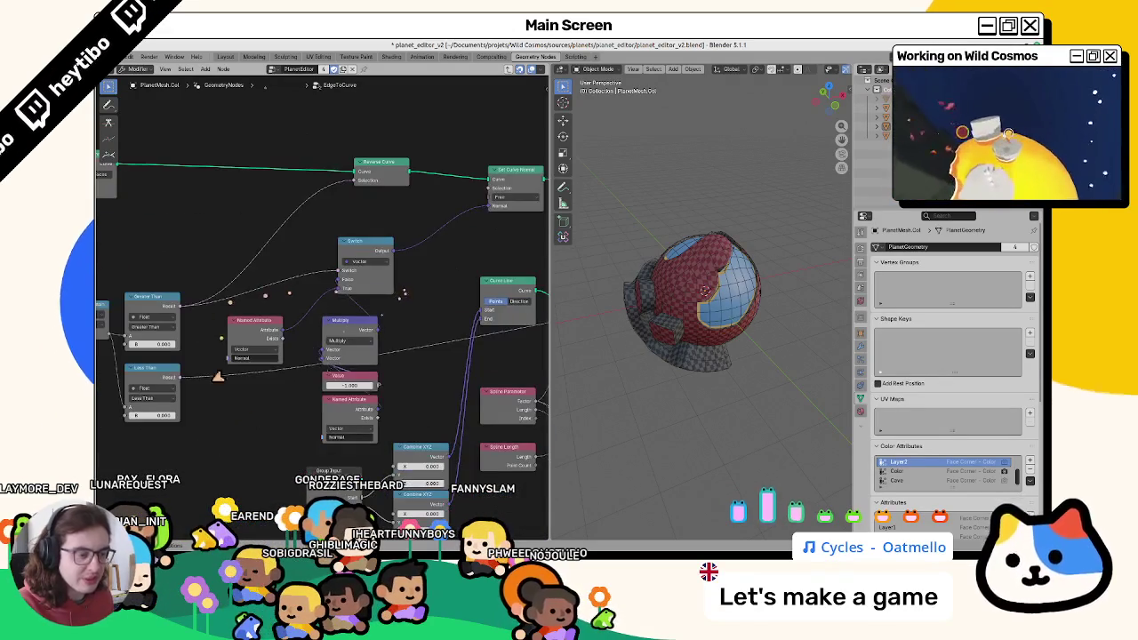
drag(405, 286, 174, 468)
mouse_move(338, 421)
middle_down()
mouse_move(374, 424)
mouse_move(311, 396)
mouse_move(488, 420)
middle_up()
scroll(375, 423, down, 2)
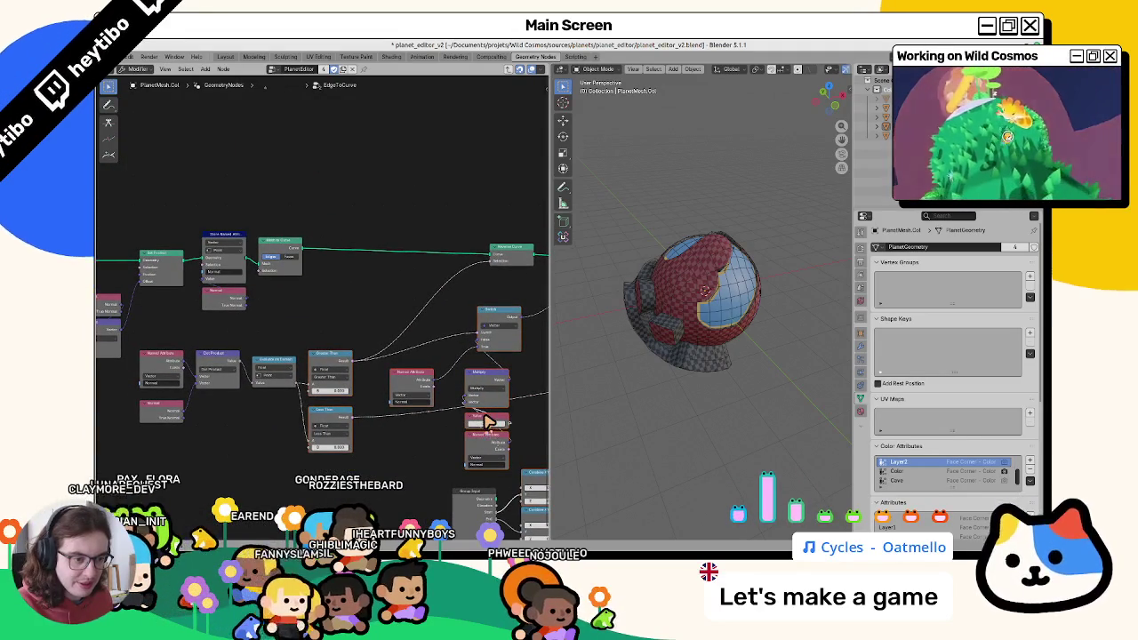
middle_drag(255, 419, 373, 409)
middle_drag(266, 355, 376, 348)
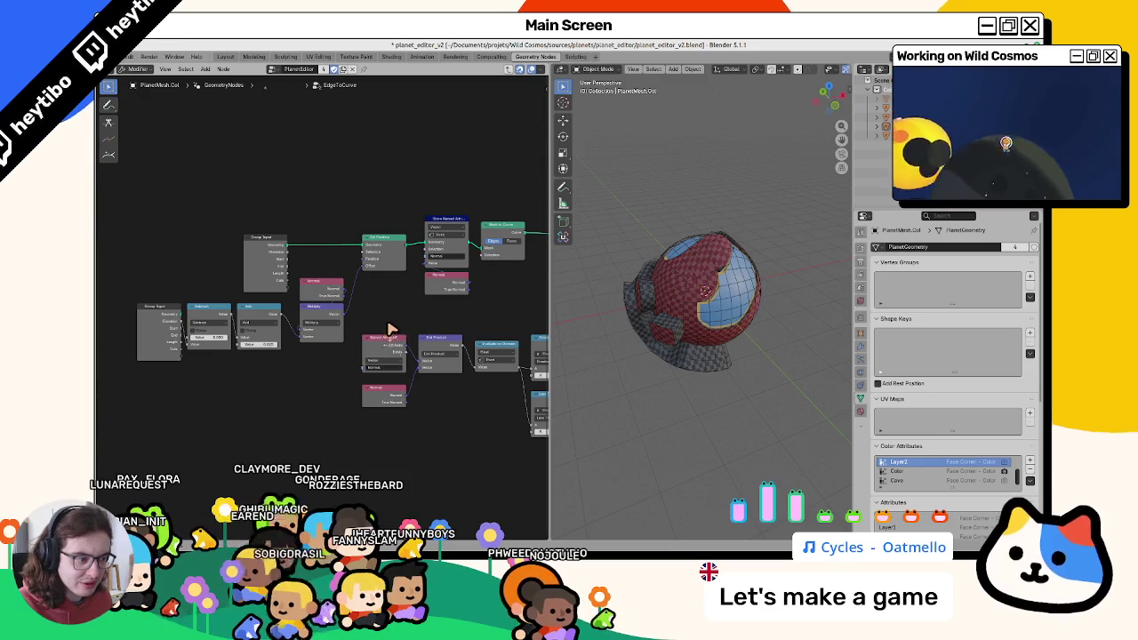
mouse_move(414, 331)
middle_down()
mouse_move(178, 381)
mouse_move(260, 358)
mouse_move(485, 363)
middle_up()
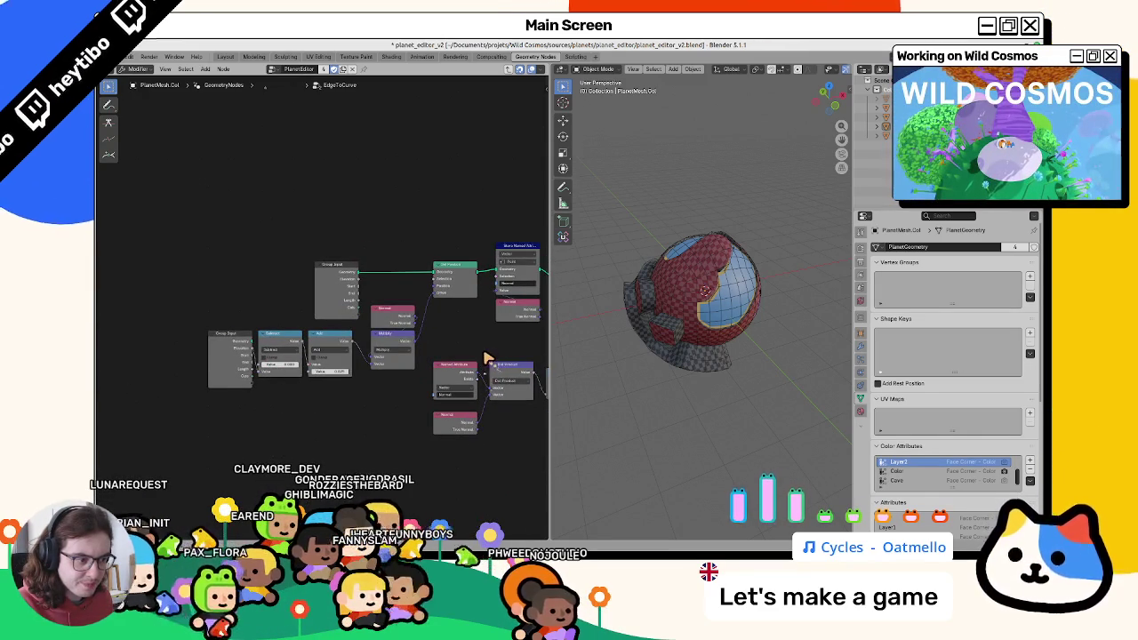
Exit to the PlanetEditor tree, view the Water Foam frame, and return to planet_editor_foam_test.
key(Tab)
middle_drag(483, 356, 442, 360)
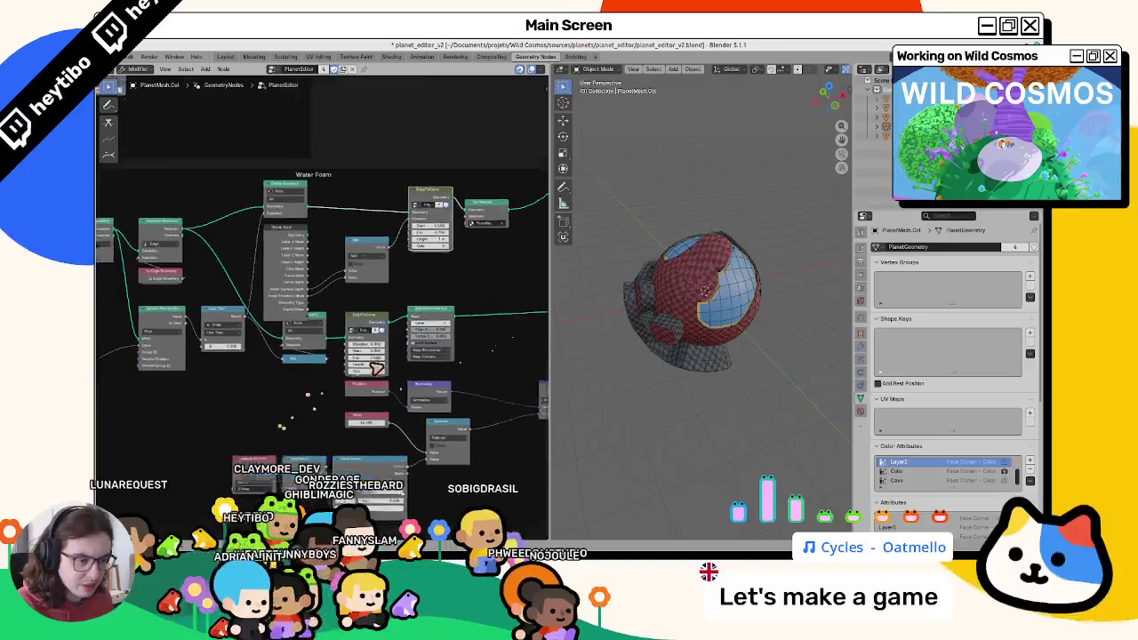
middle_drag(180, 424, 280, 379)
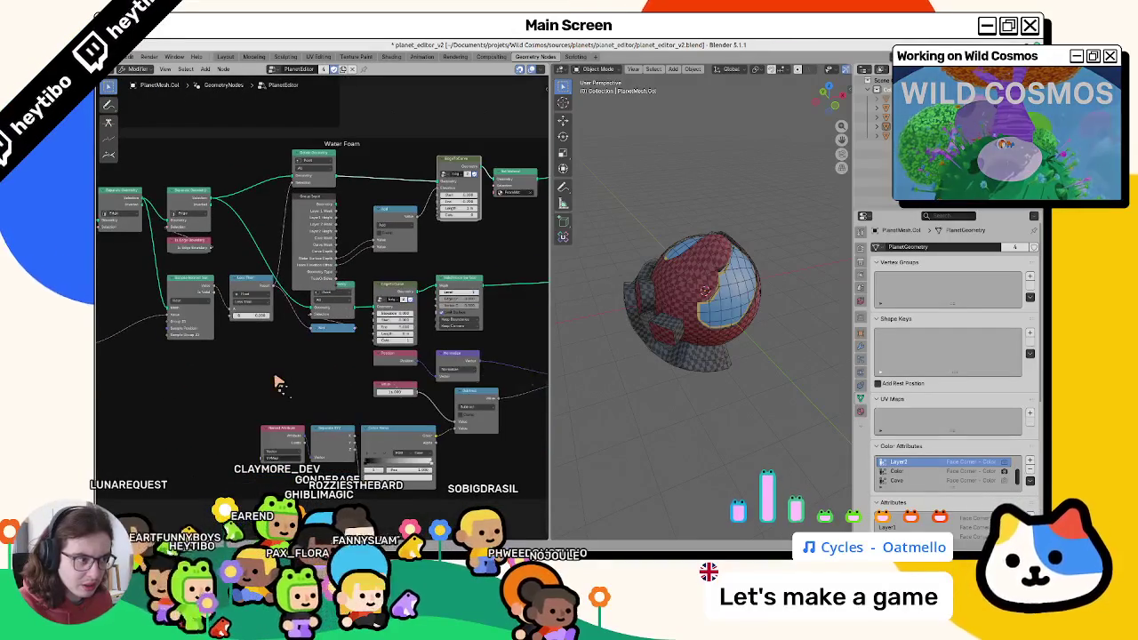
key(alt+Tab)
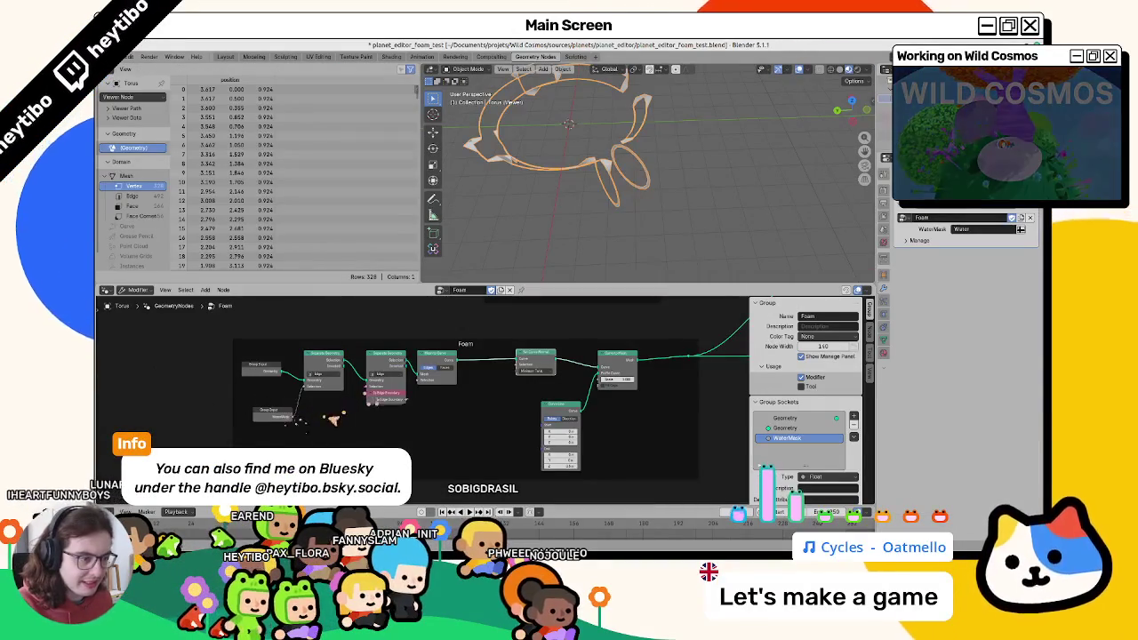
Insert a vector Store Named Attribute called Normal between Separate Geometry and Mesh to Curve.
scroll(354, 396, up, 1)
click(360, 399)
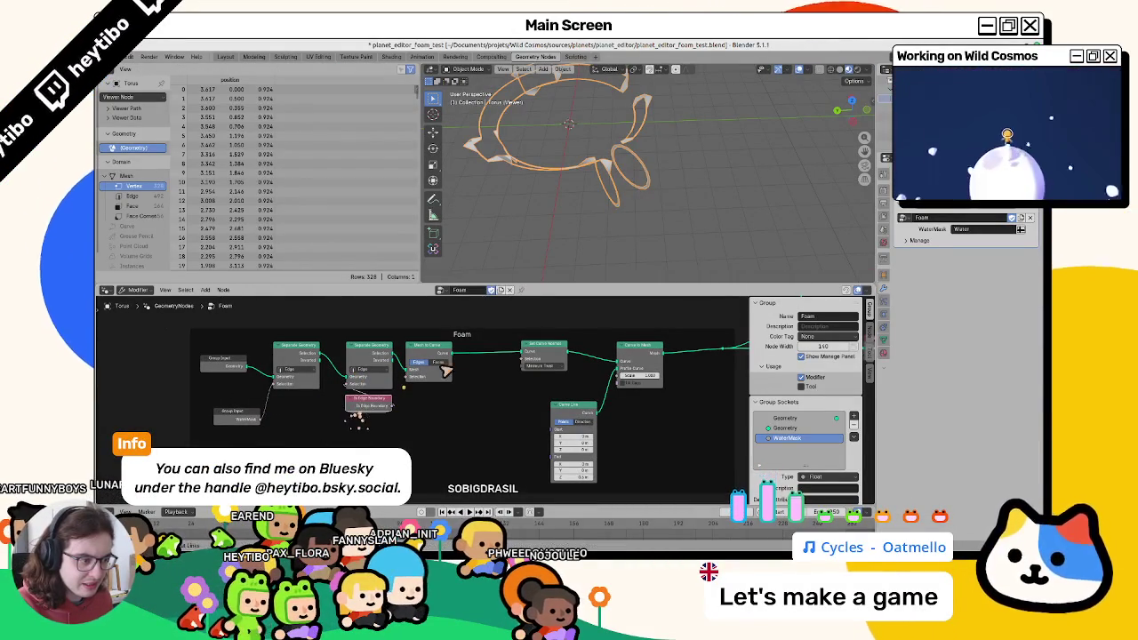
drag(431, 355, 484, 356)
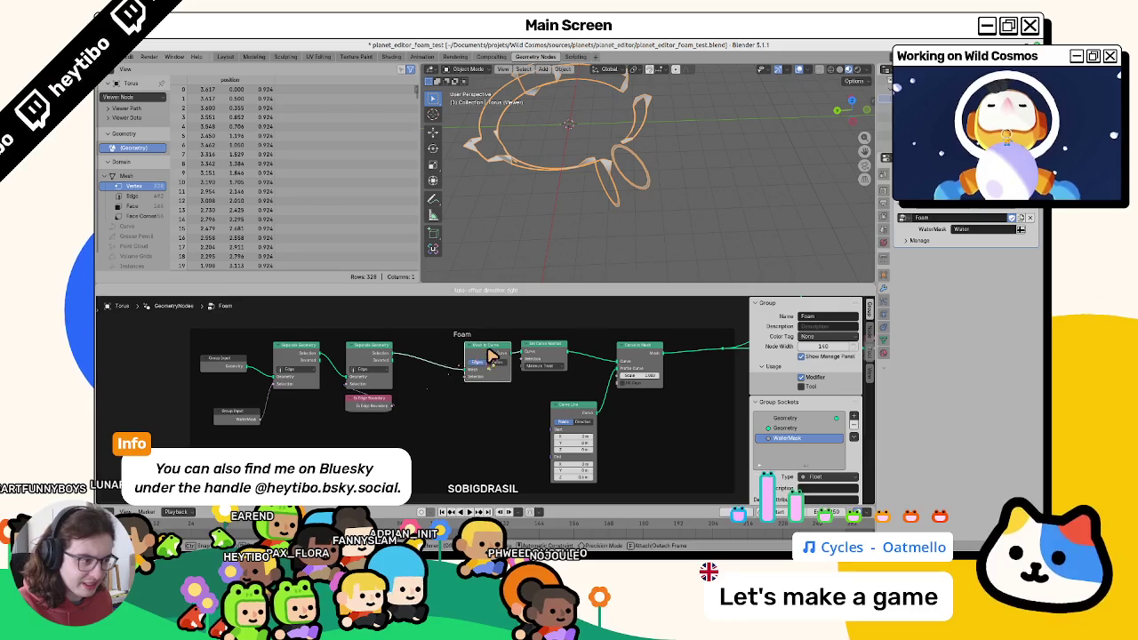
key(F3)
text(set)
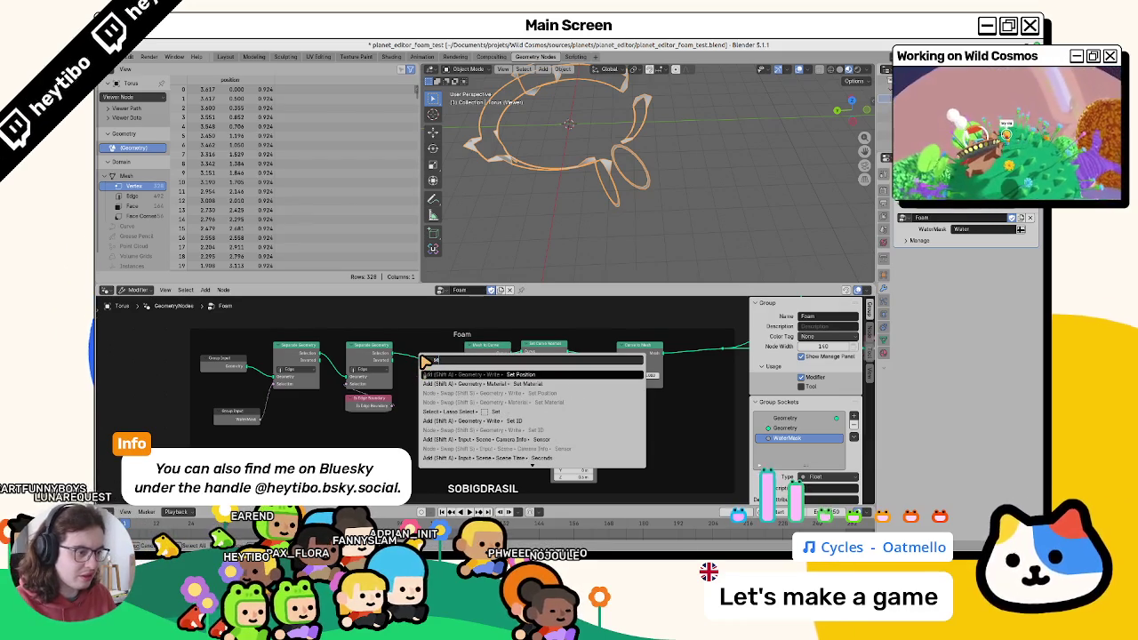
key(BackSpace)
key(BackSpace)
key(BackSpace)
text(store named)
key(Return)
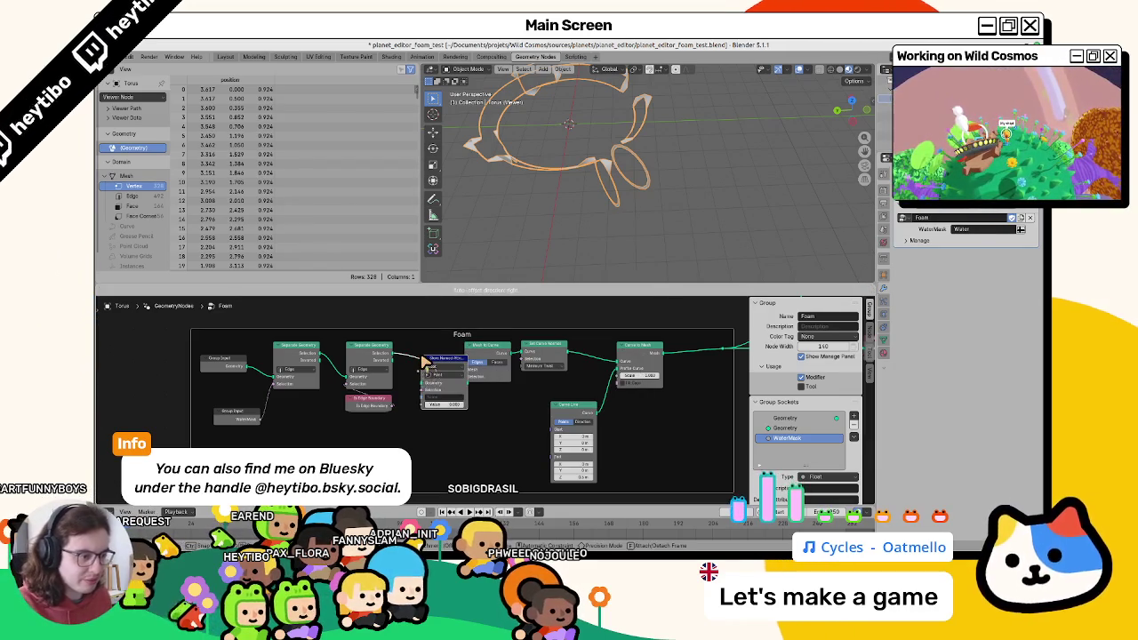
click(427, 360)
click(438, 372)
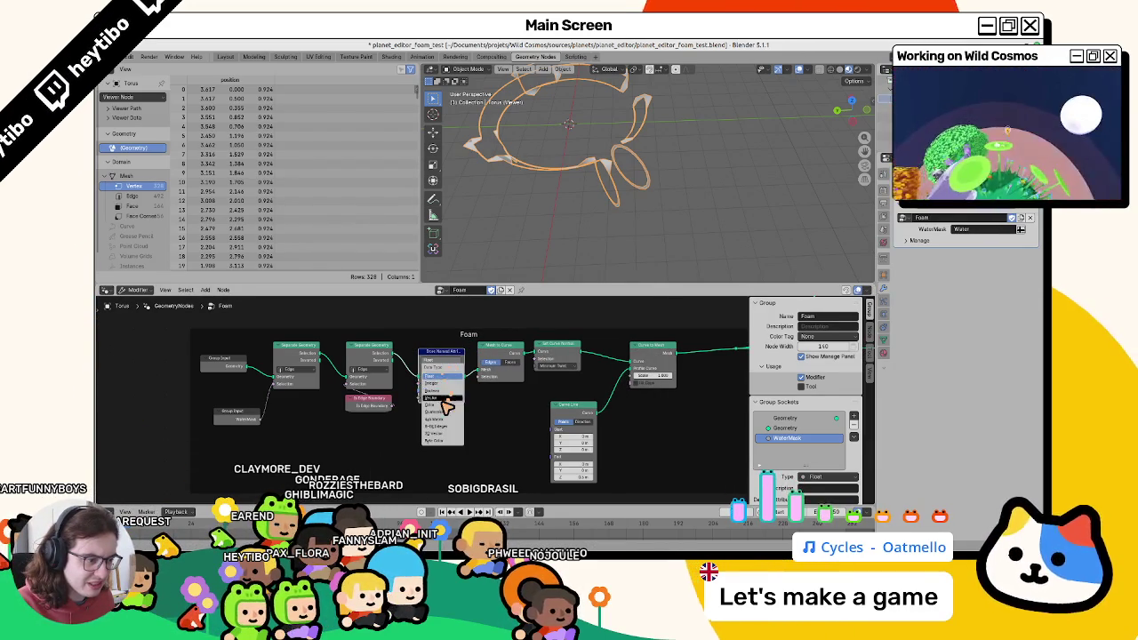
click(447, 404)
click(444, 393)
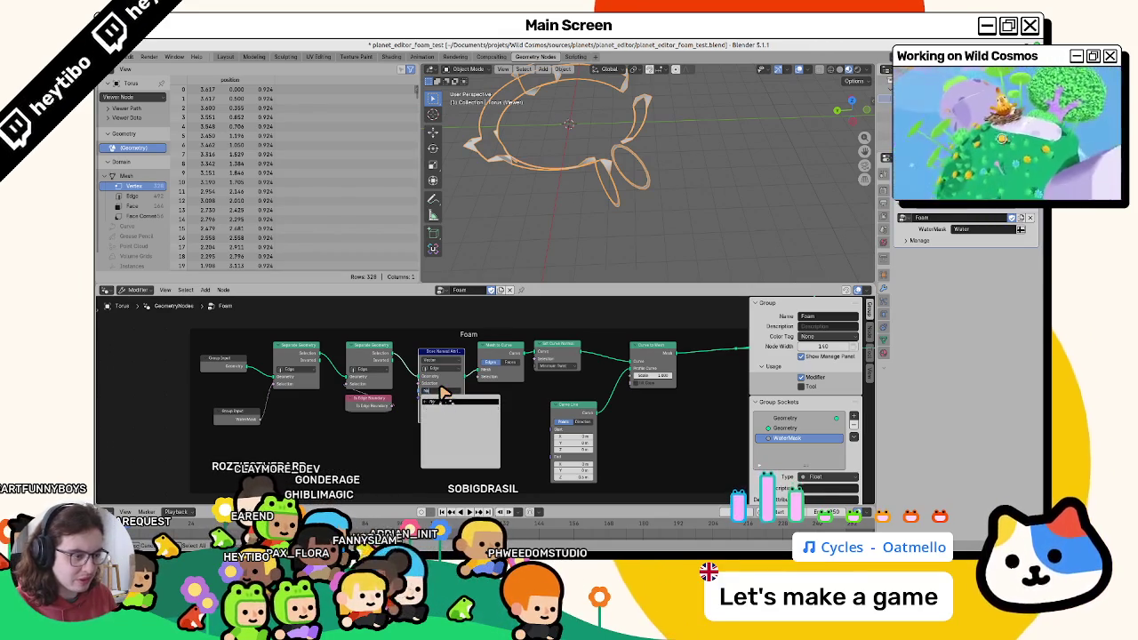
key(Return)
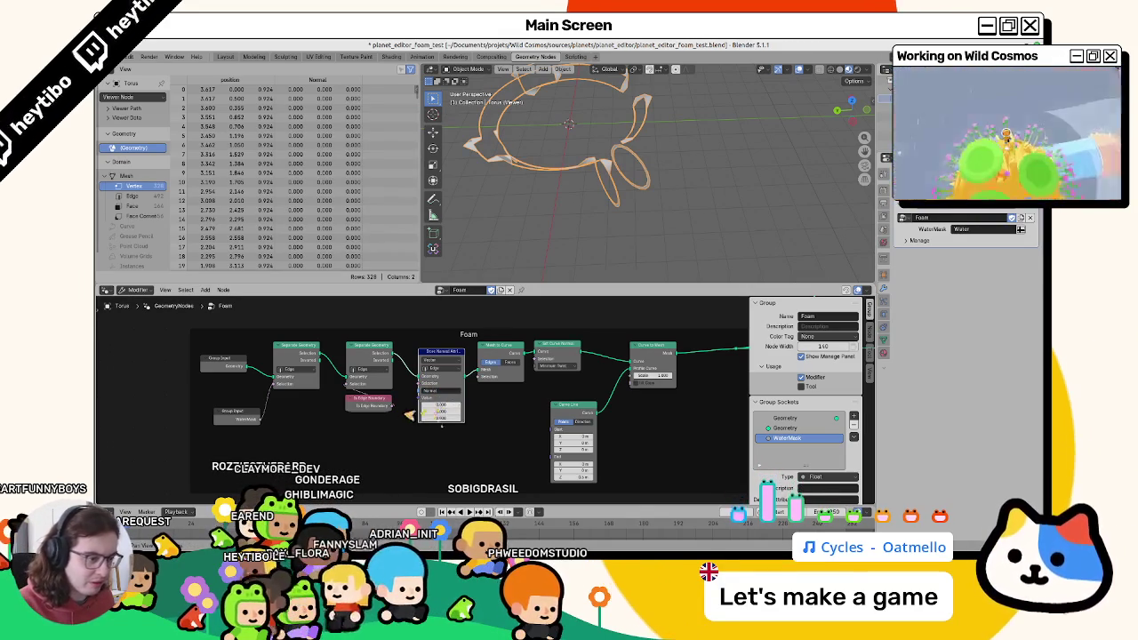
Feed a Normal node into the stored Value and save the file.
key(shift+a)
key(Return)
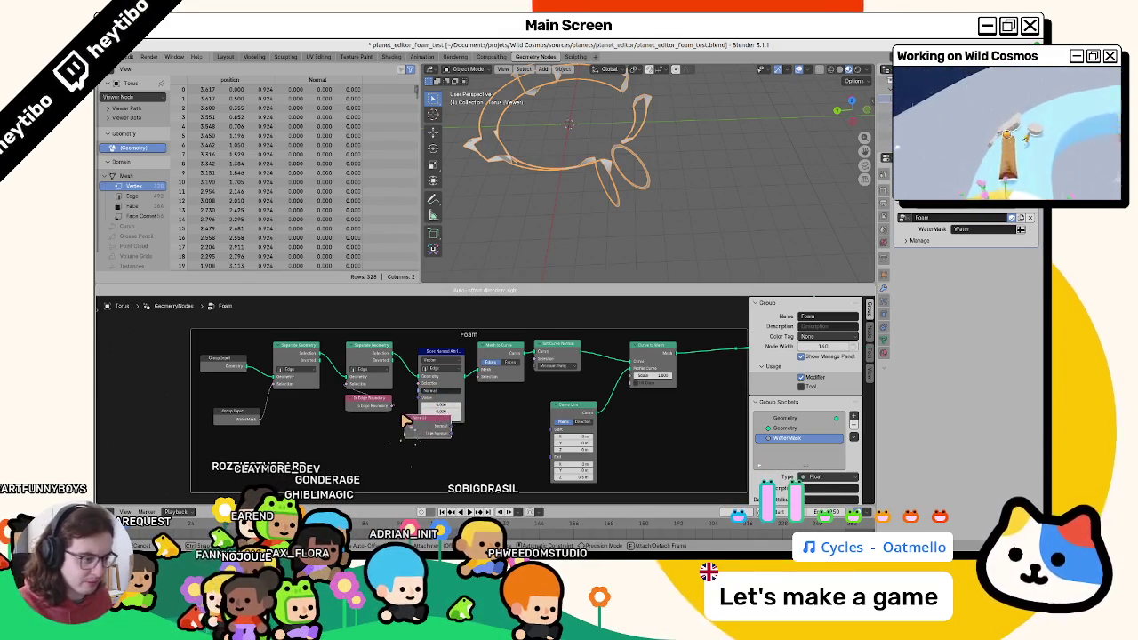
click(414, 428)
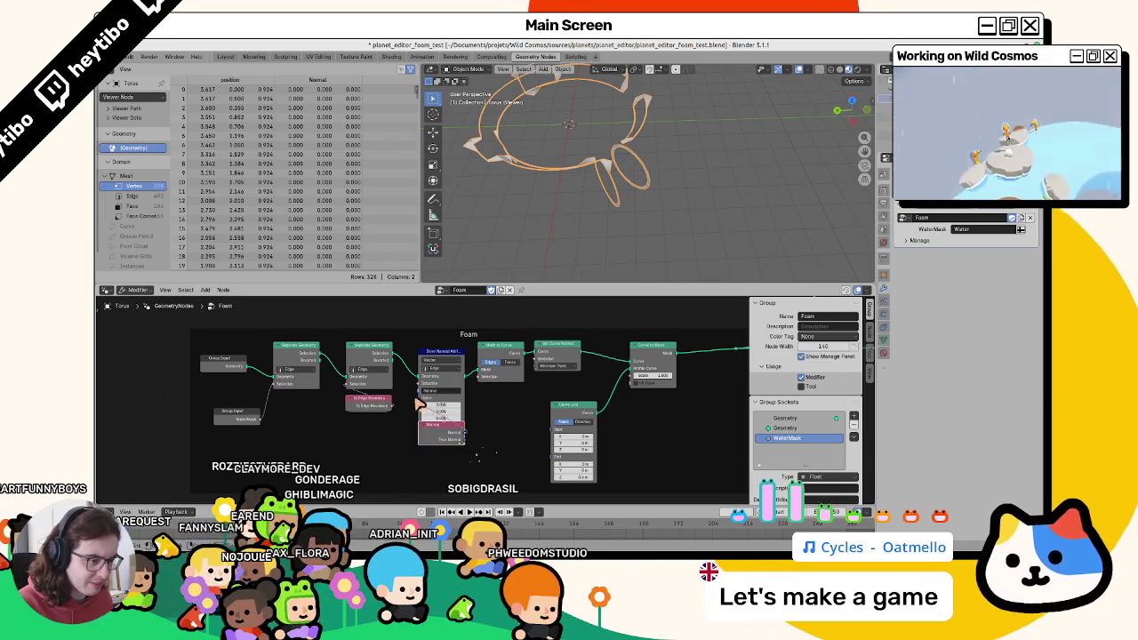
drag(464, 432, 420, 397)
key(ctrl+s)
key(shift+a)
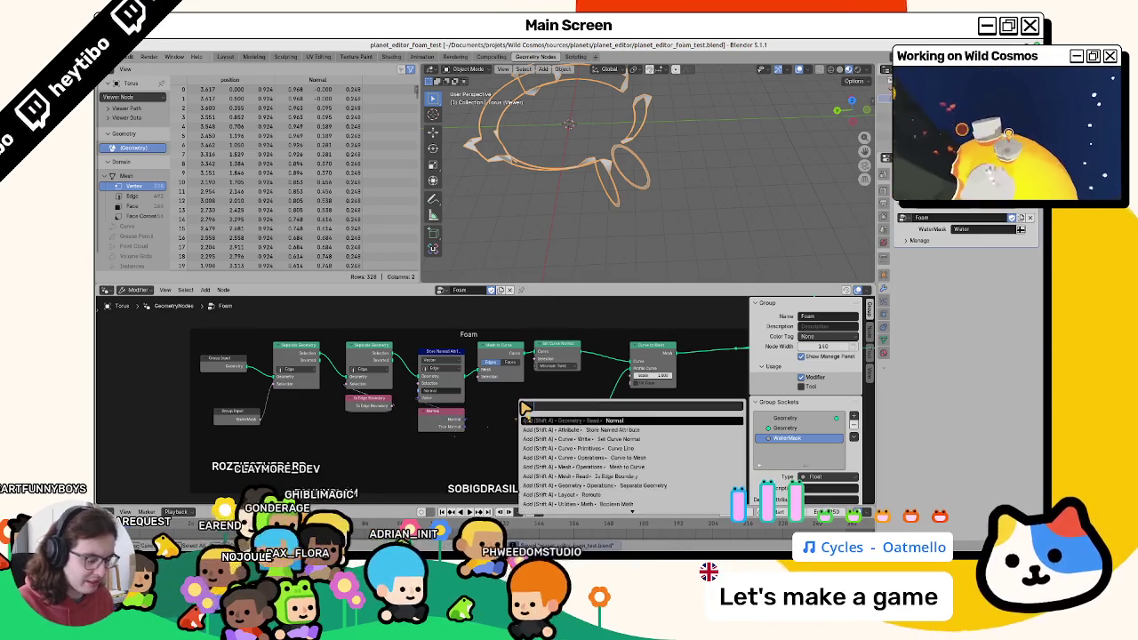
Add a Named Attribute node, set its data type, and place it beside the curve nodes.
text(stored )
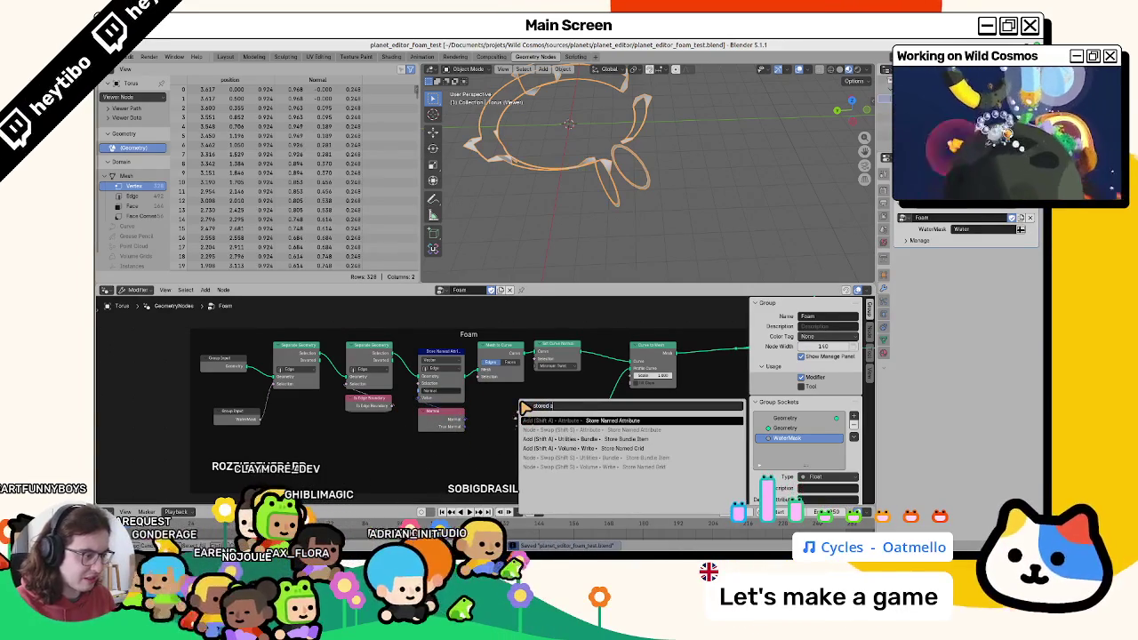
text(at)
key(ctrl+BackSpace)
key(ctrl+BackSpace)
text(named a)
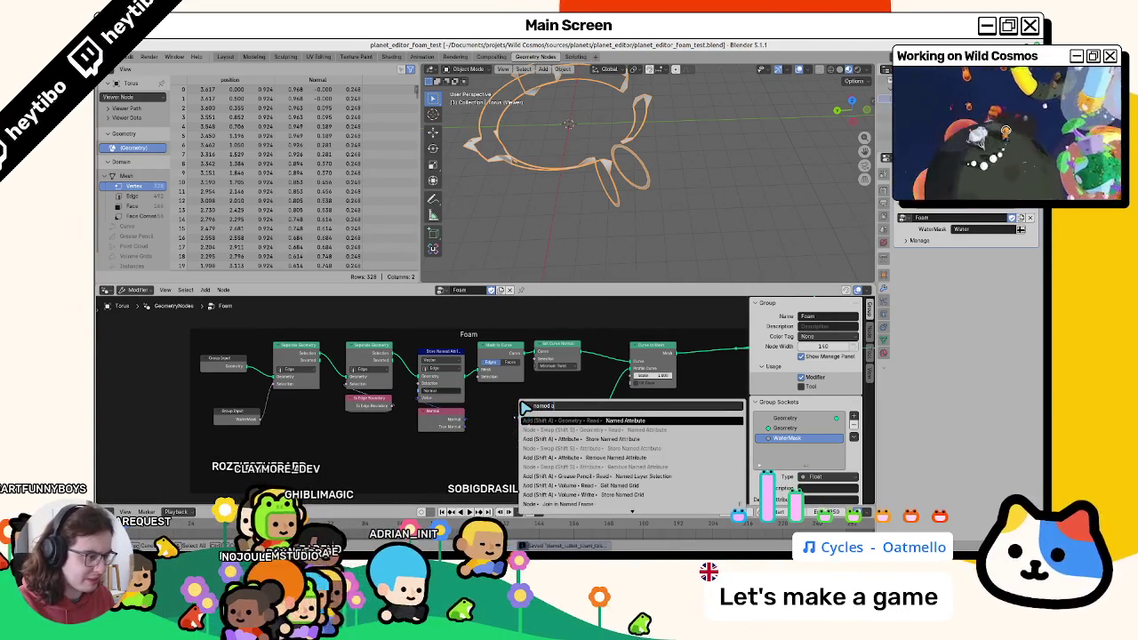
key(Return)
click(508, 425)
click(514, 442)
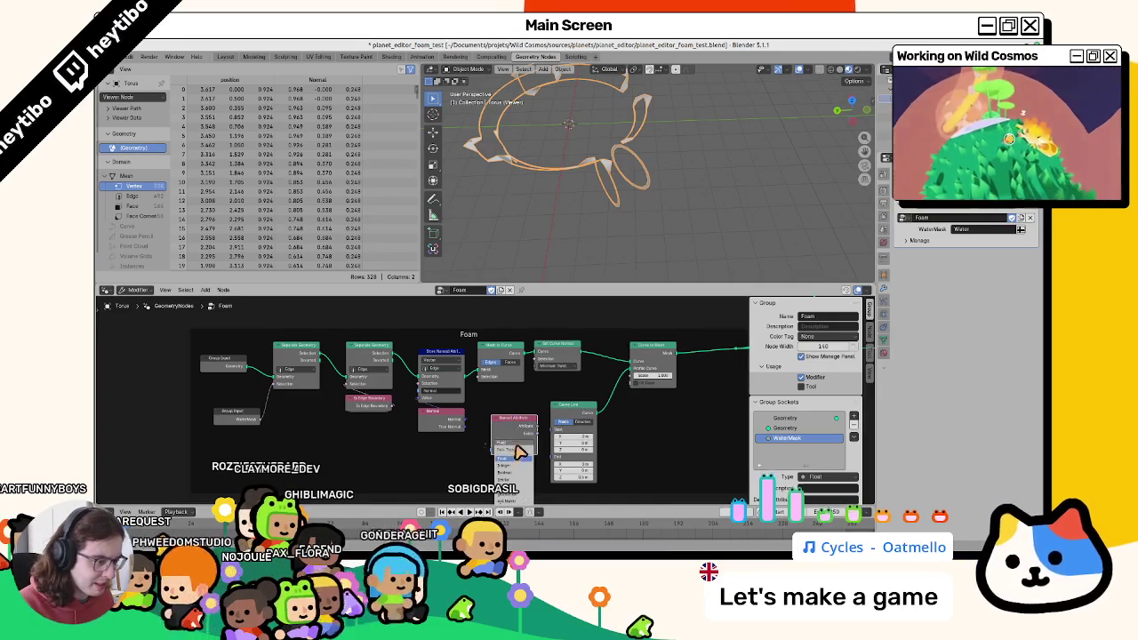
click(518, 485)
click(514, 442)
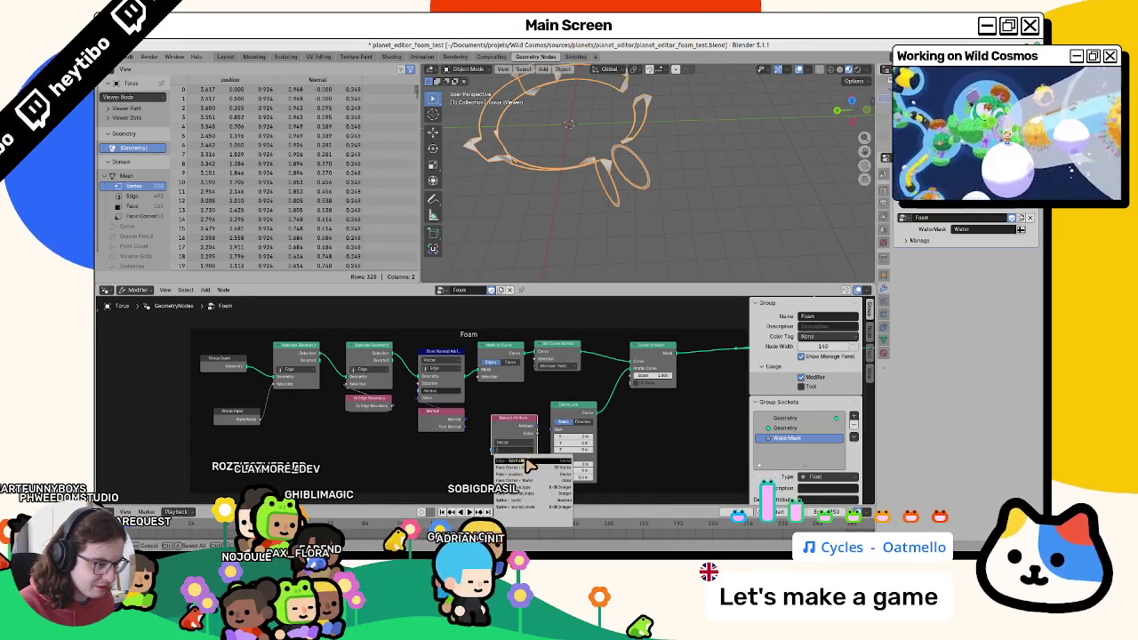
click(524, 465)
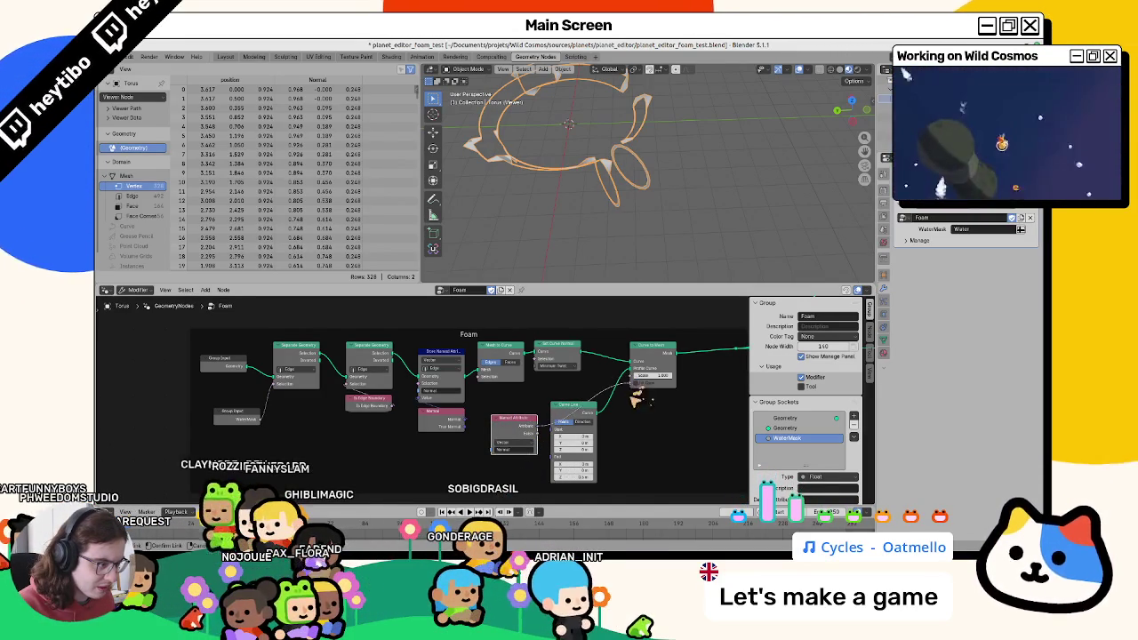
key(g)
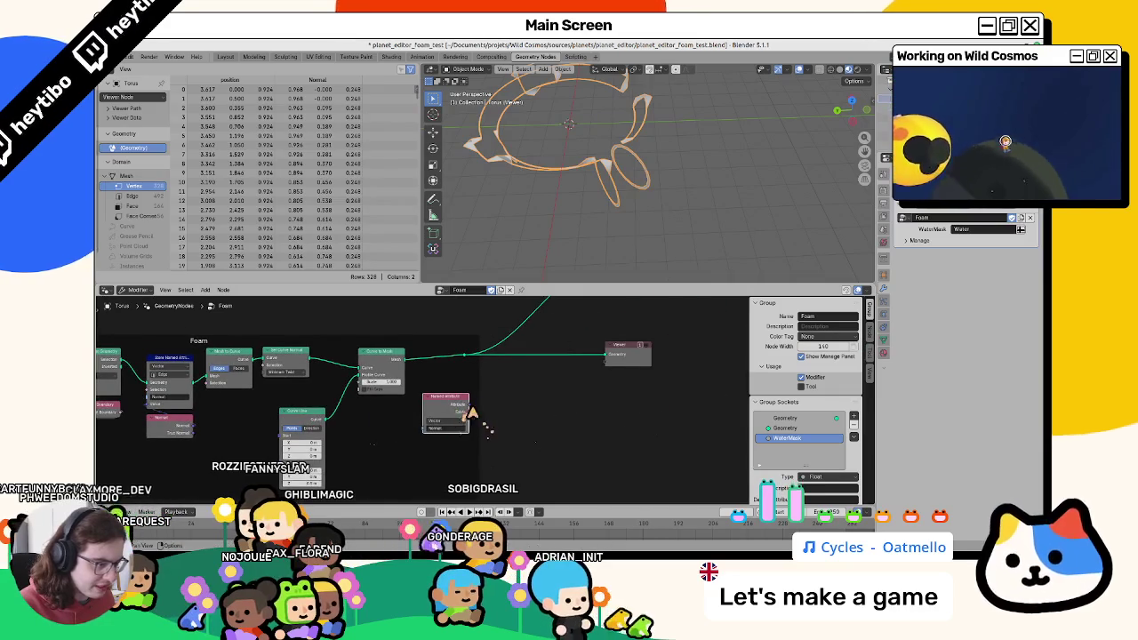
click(296, 414)
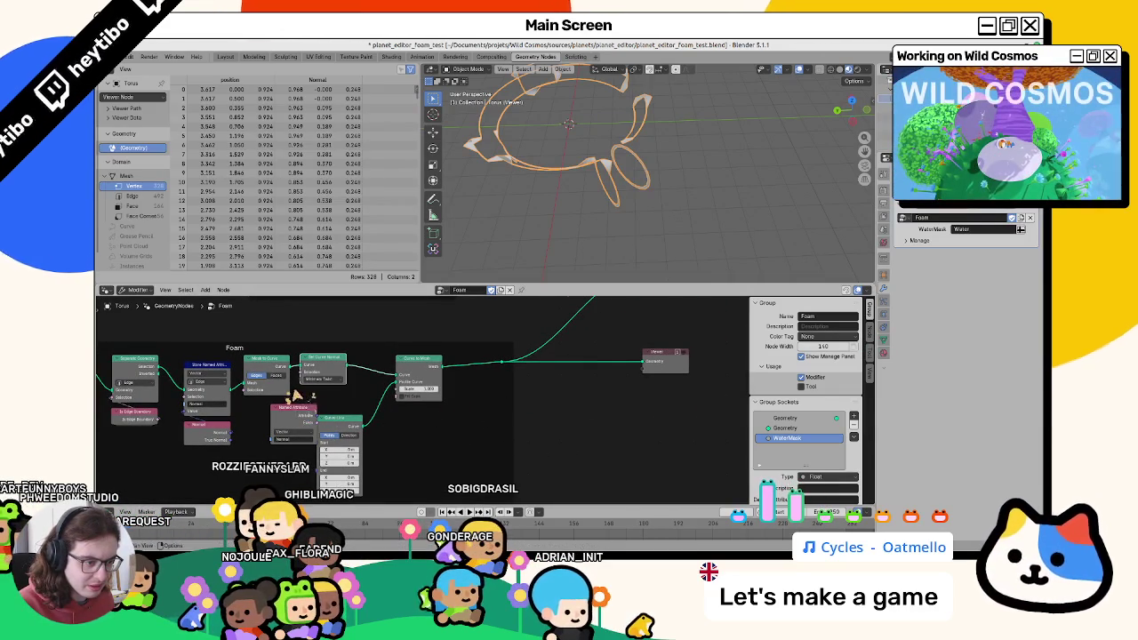
key(ctrl+z)
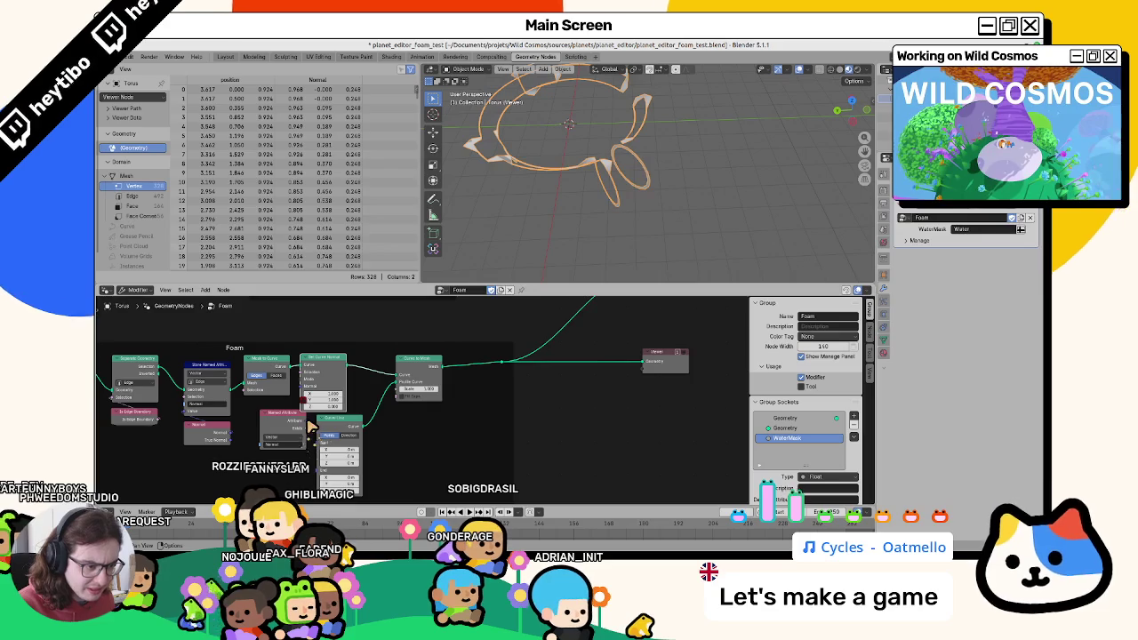
key(g)
click(194, 435)
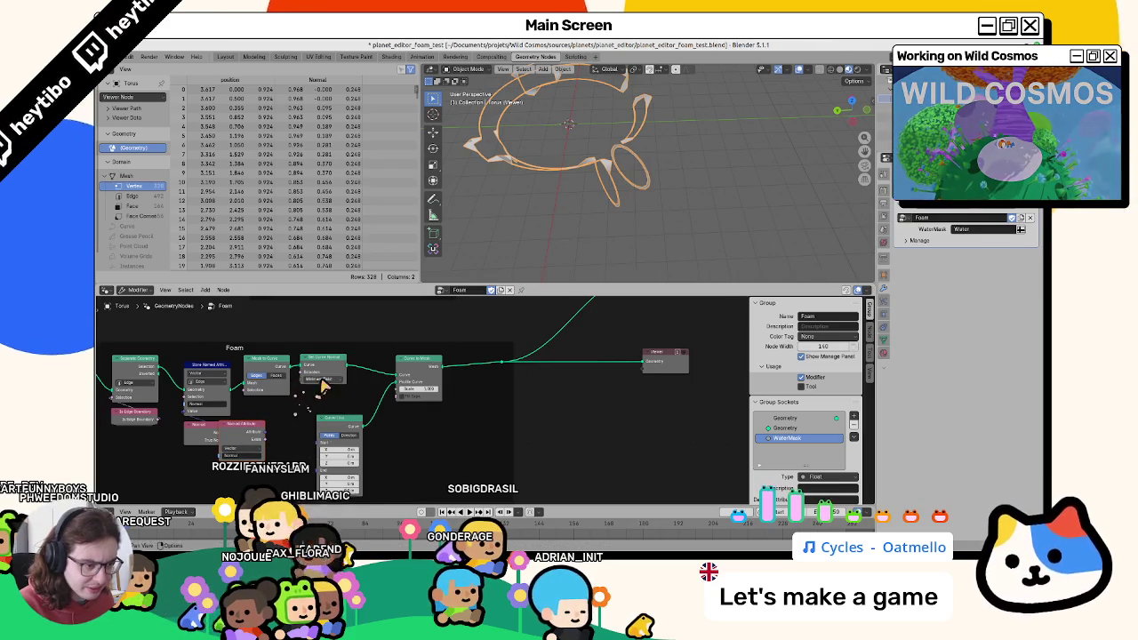
Set Set Curve Normal to Free and wire the stored normal into its Normal input.
click(324, 410)
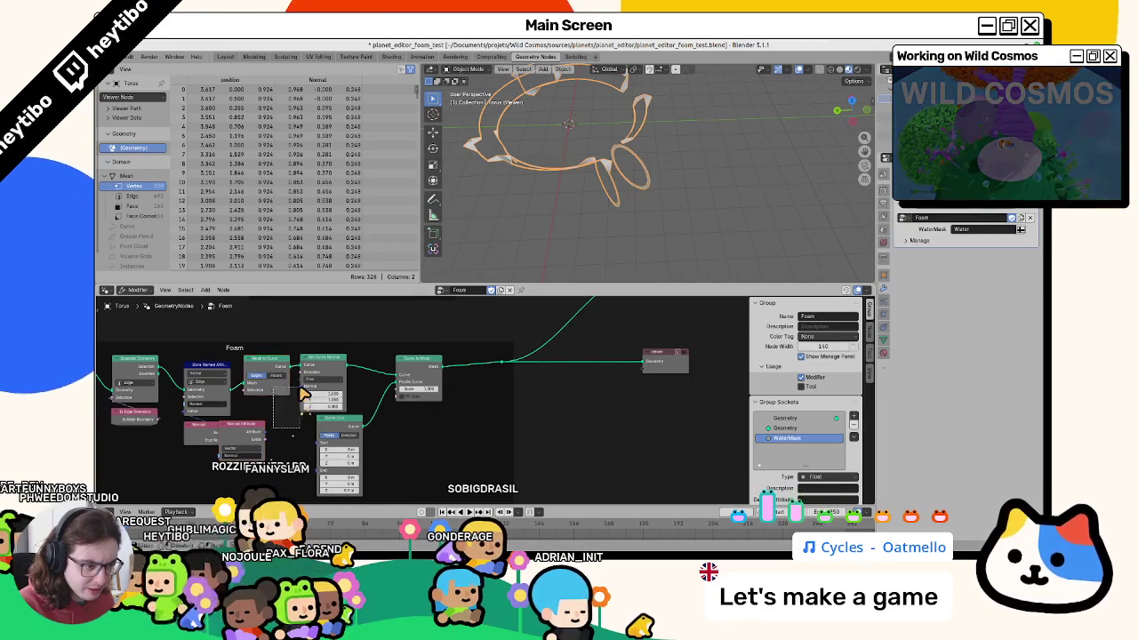
click(322, 385)
click(311, 402)
middle_drag(546, 183, 587, 218)
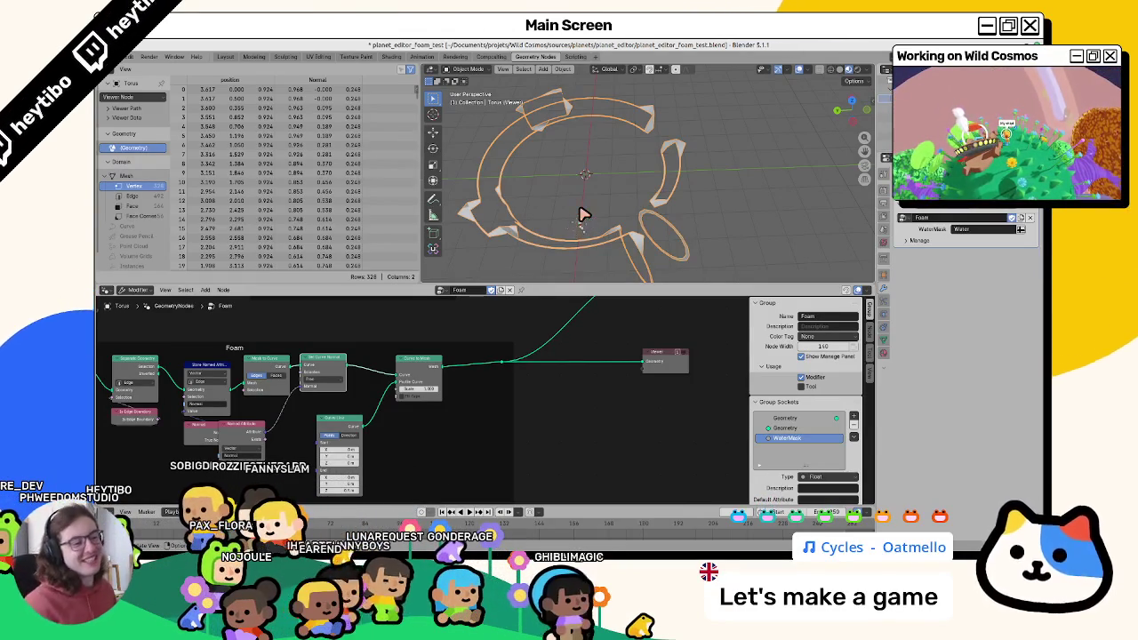
Save the file and switch the Set Curve Normal node to a different mode.
shift+middle_drag(453, 421, 493, 378)
key(ctrl+s)
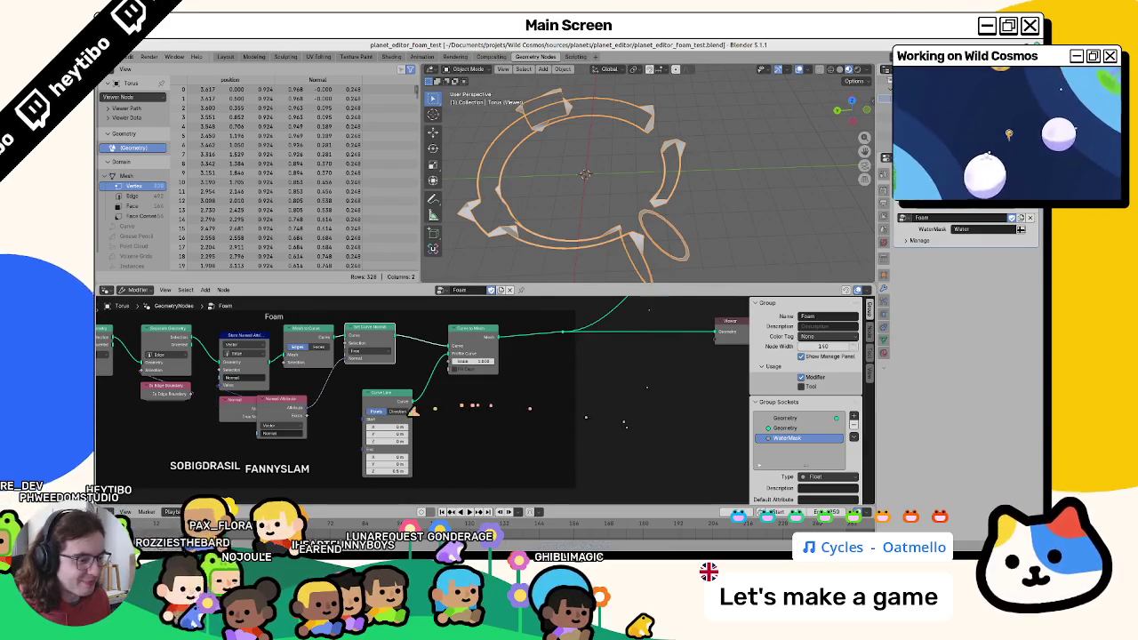
click(362, 360)
click(369, 373)
click(379, 354)
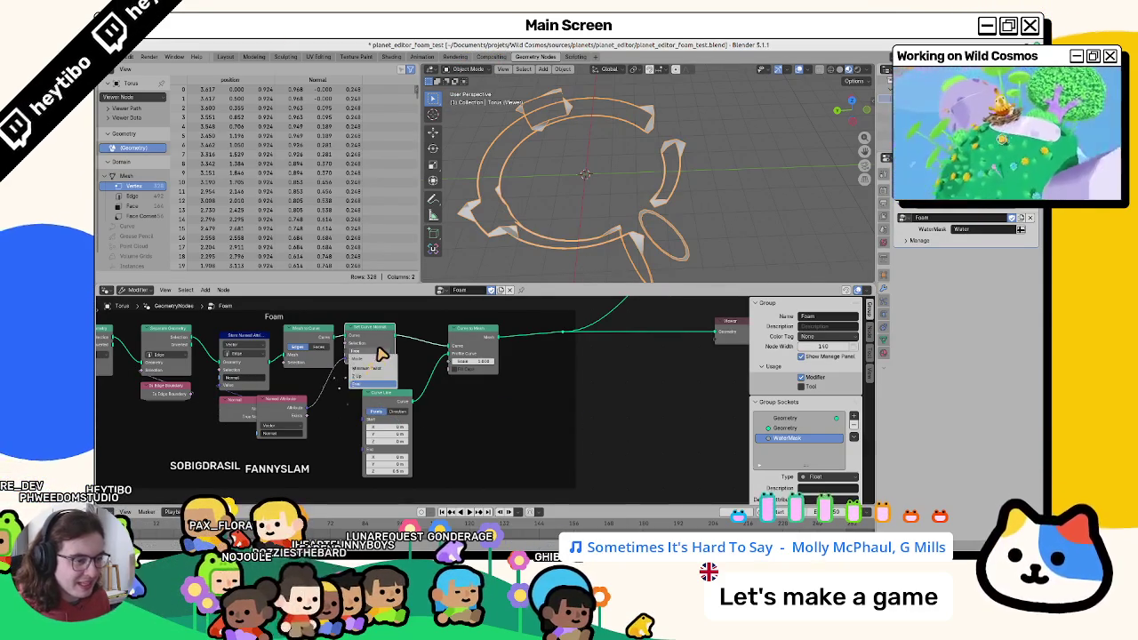
click(365, 381)
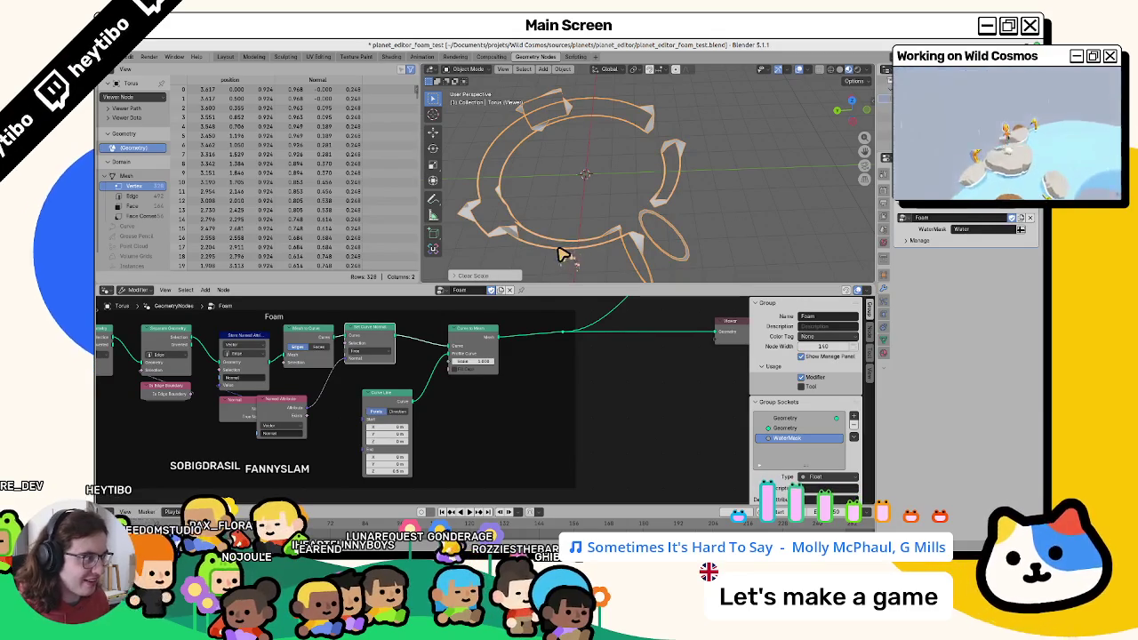
Clear the Torus scale and feed Group Input Geometry straight into Store Named Attribute.
key(alt+s)
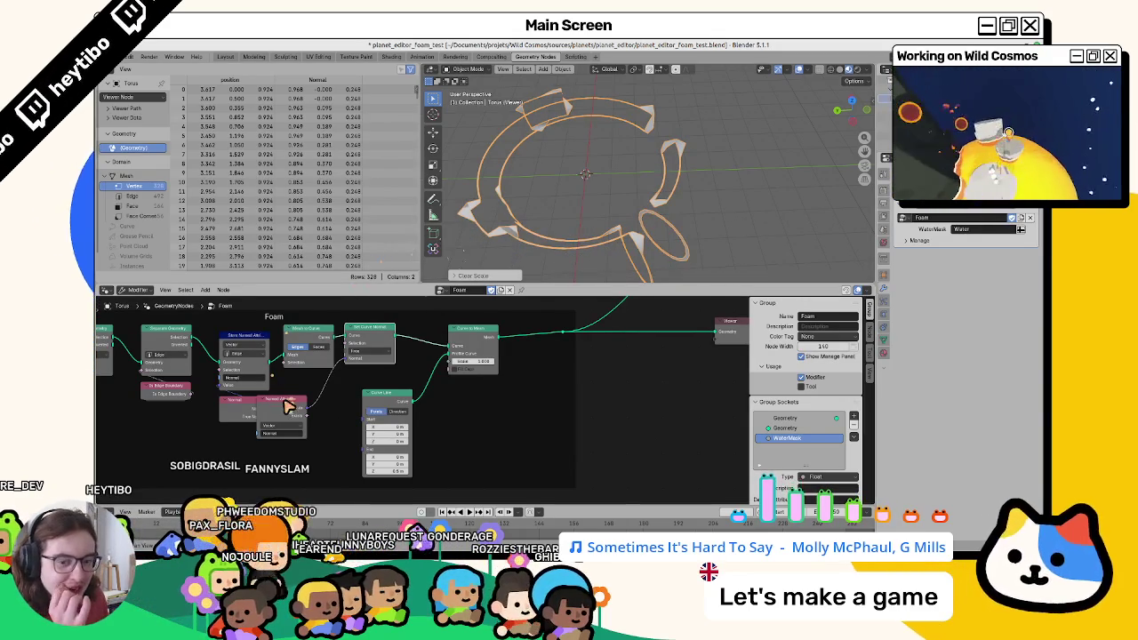
ctrl+scroll(292, 372, left, 3)
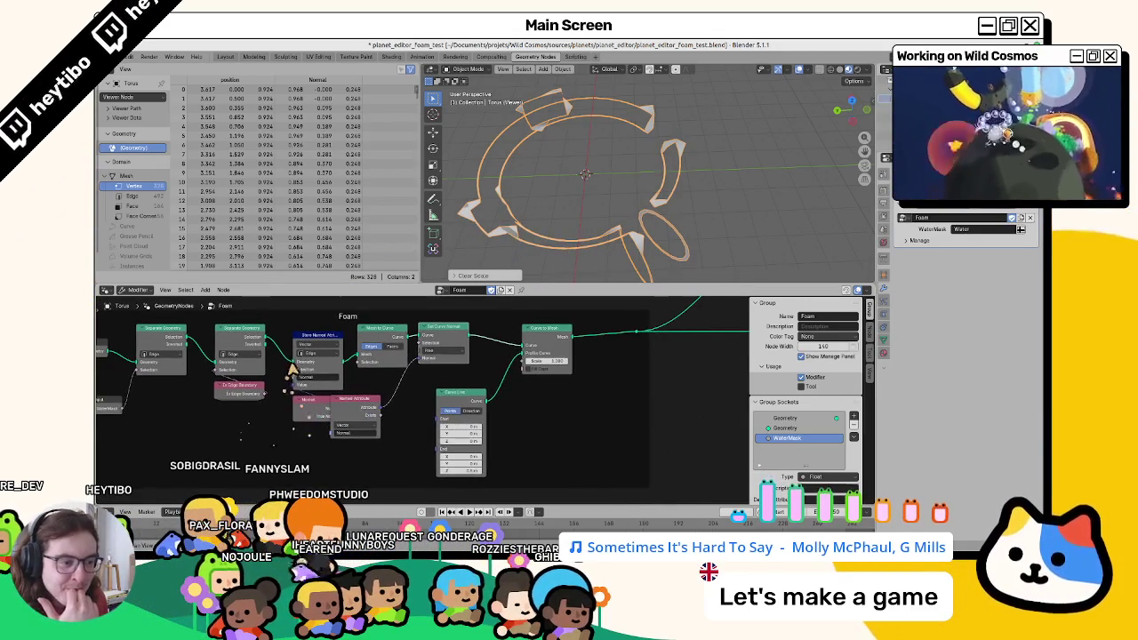
ctrl+shift+click(334, 360)
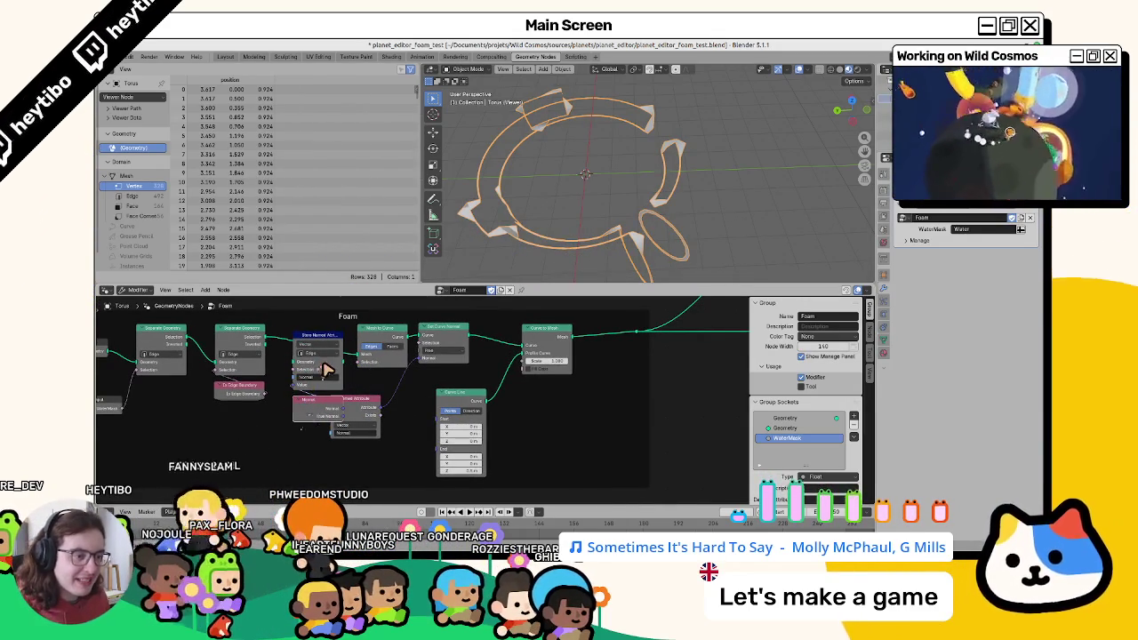
ctrl+scroll(267, 400, left, 6)
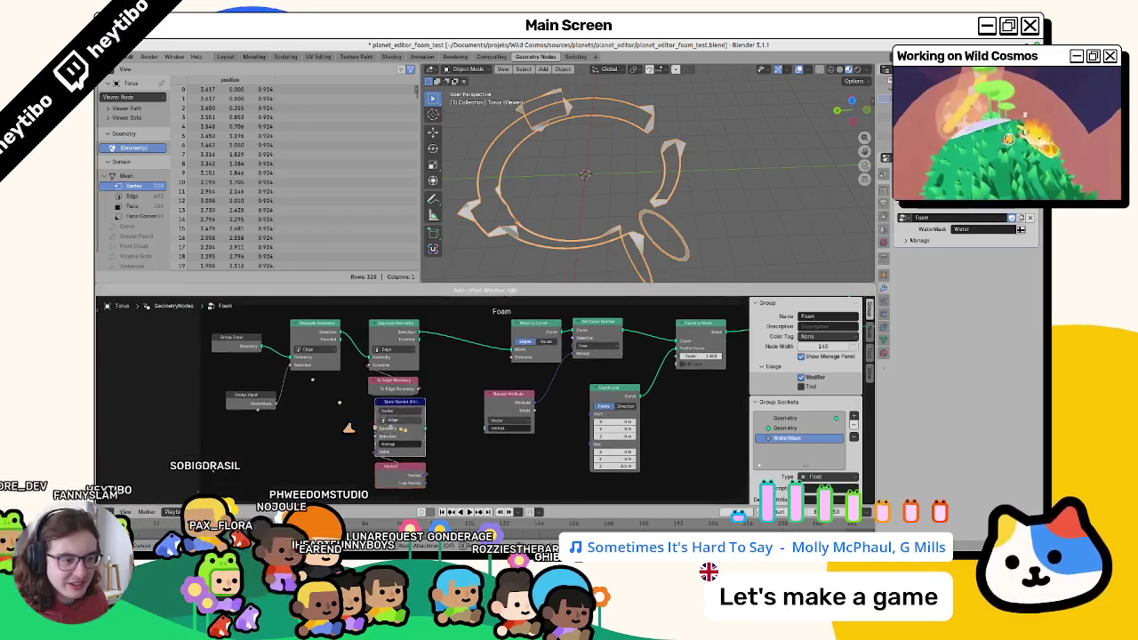
drag(400, 436, 320, 433)
drag(280, 360, 299, 436)
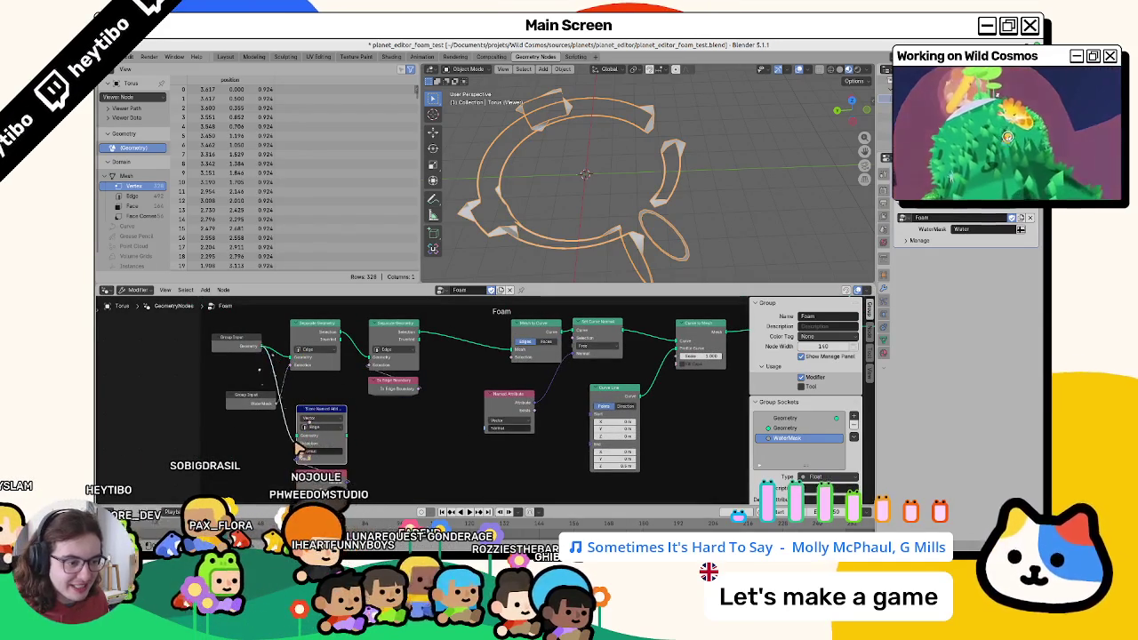
ctrl+shift+click(321, 406)
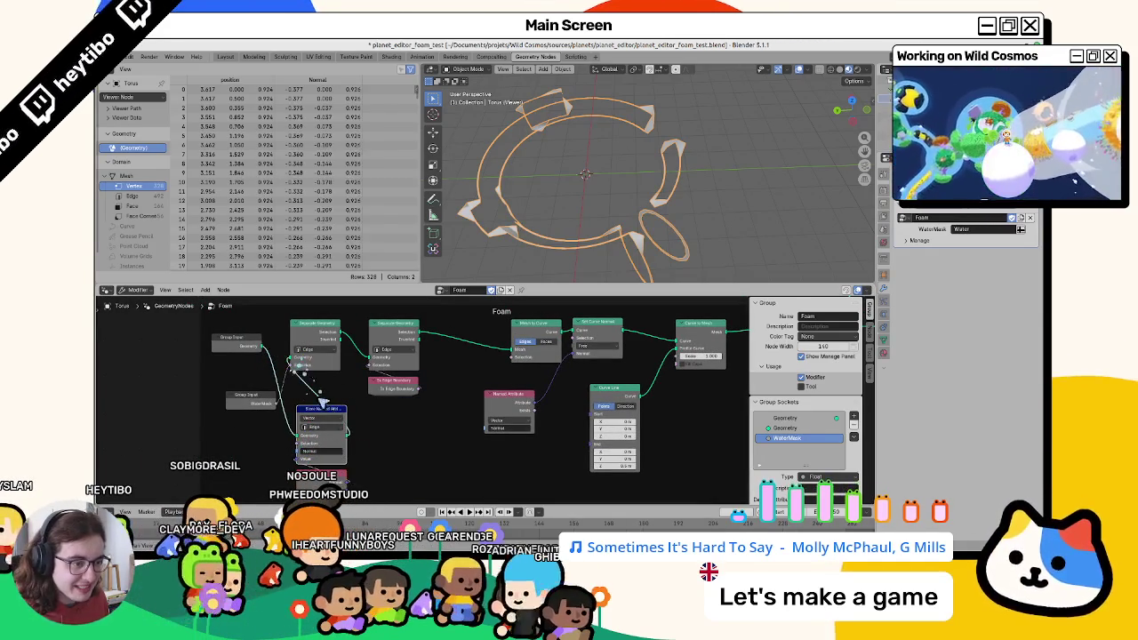
Store Normal on the Point domain and link Group Input Geometry into Separate Geometry.
click(327, 429)
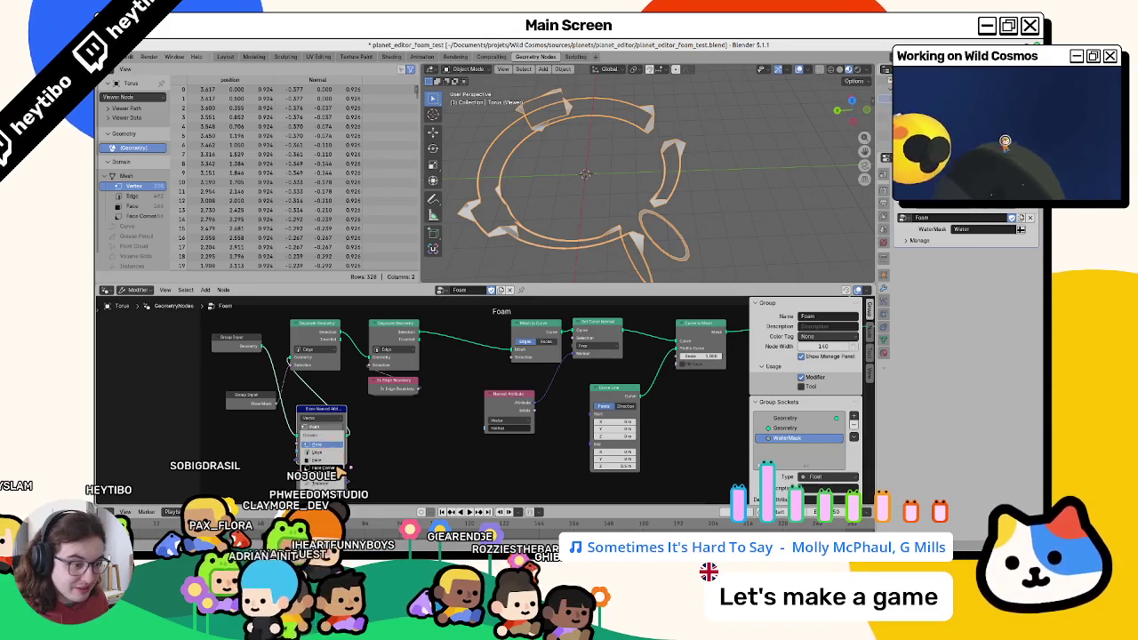
click(337, 464)
click(320, 428)
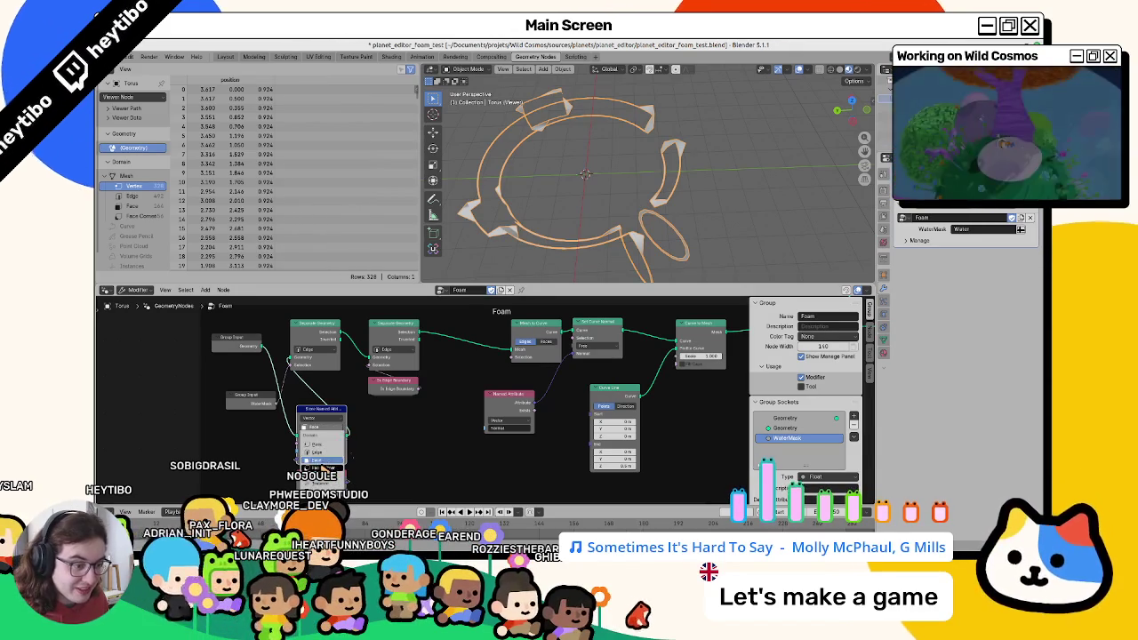
click(329, 429)
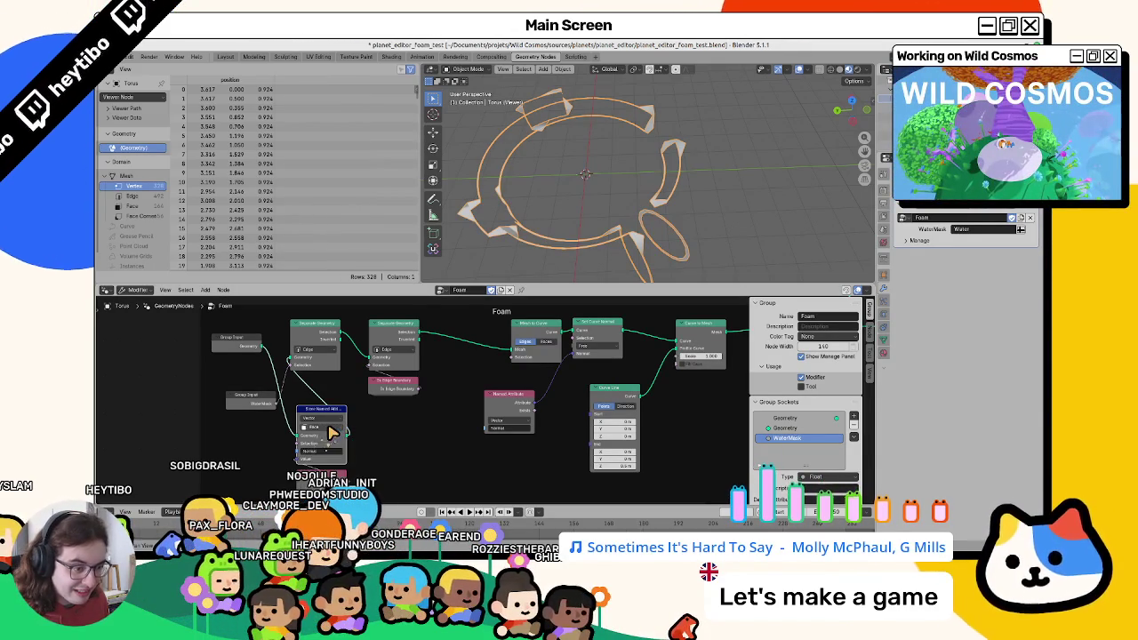
click(328, 432)
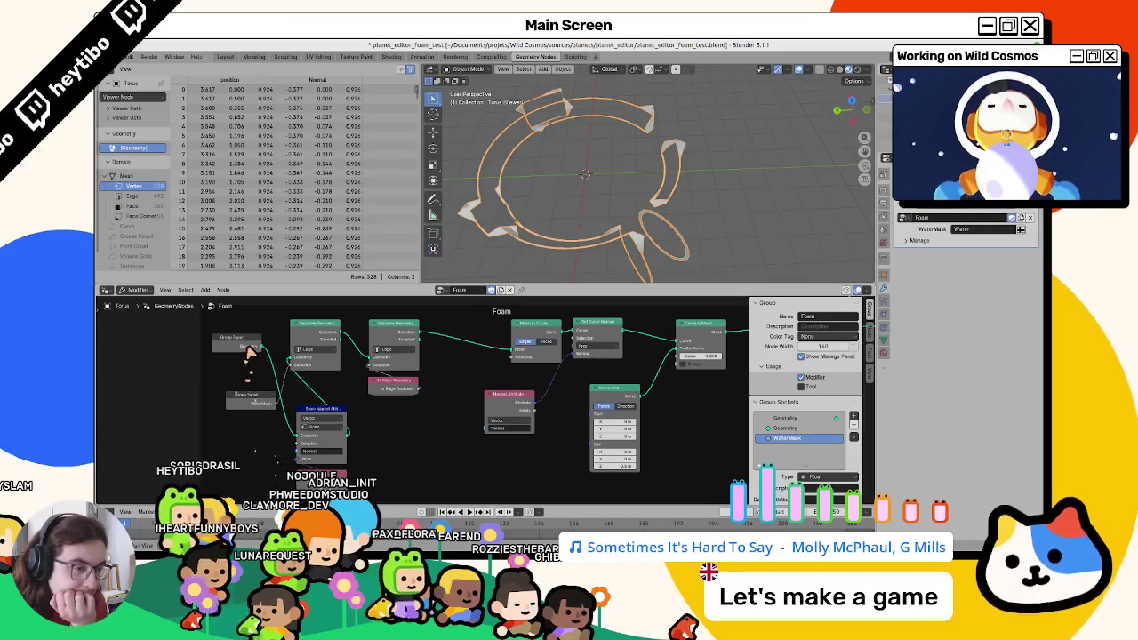
drag(249, 345, 298, 365)
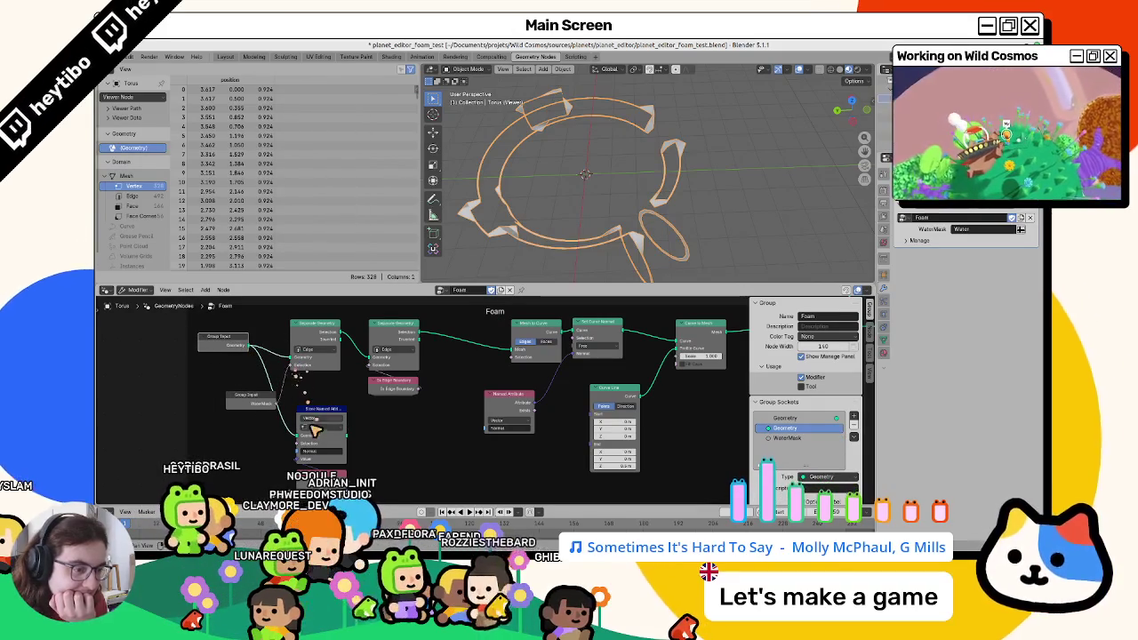
Move Store Named Attribute further right and try, then delete, an Edge Angle node.
key(g)
click(551, 458)
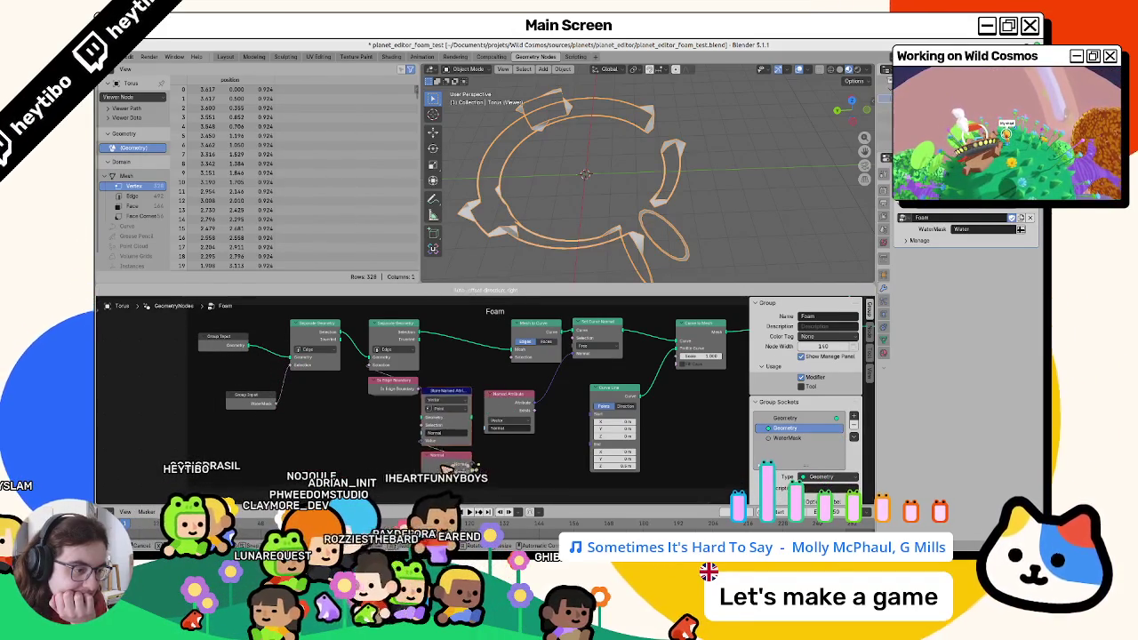
key(F3)
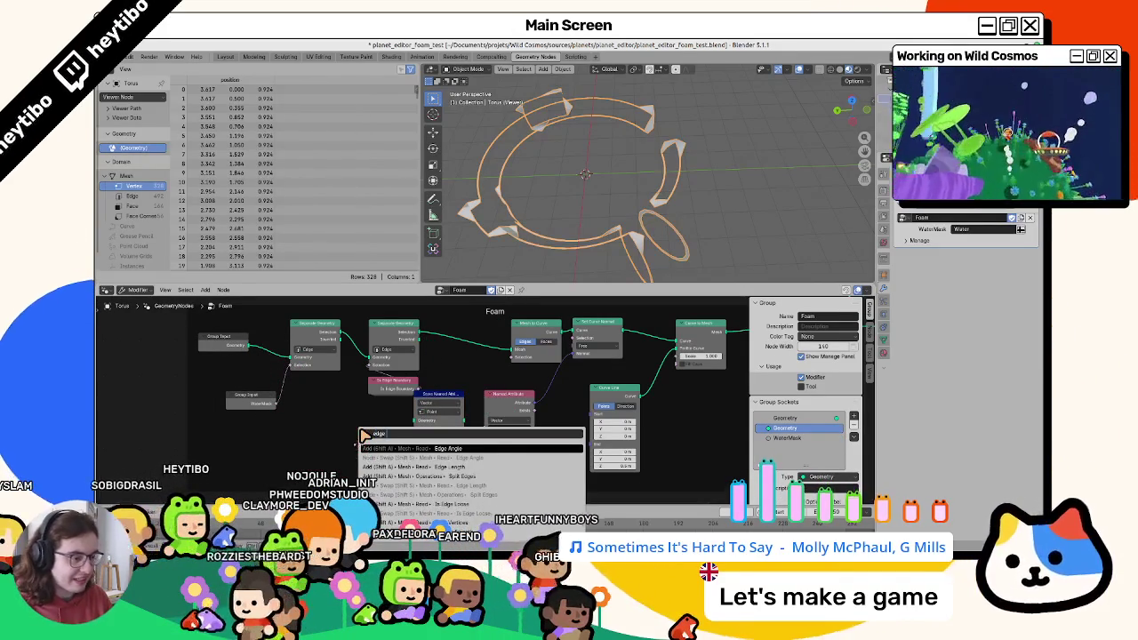
text(edge angle)
key(Return)
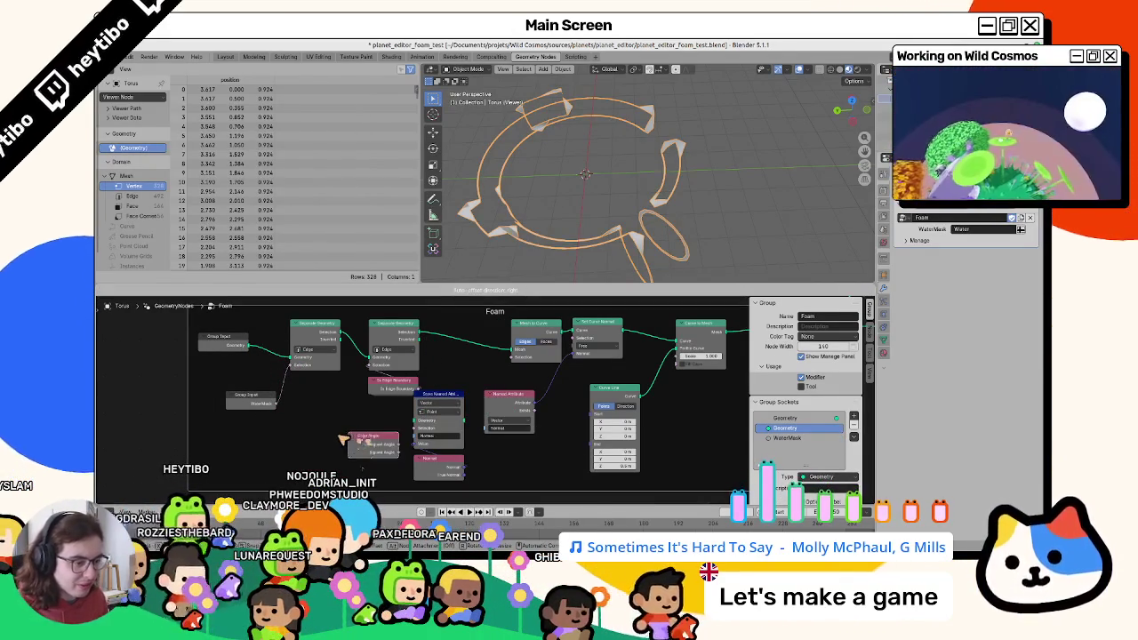
click(338, 436)
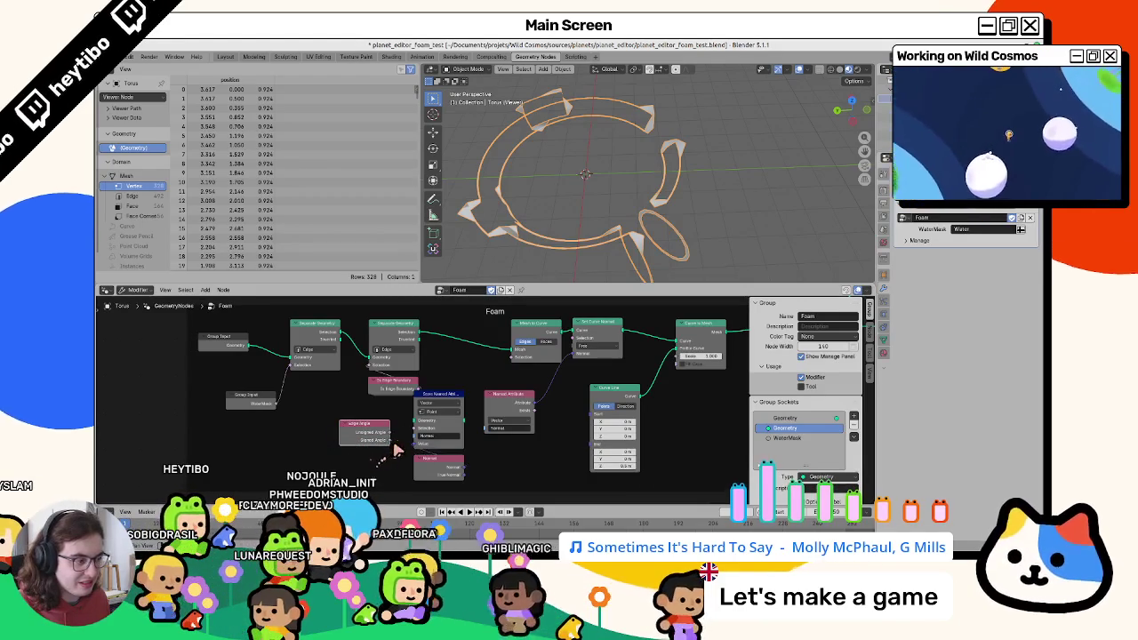
drag(388, 441, 453, 440)
key(Escape)
key(x)
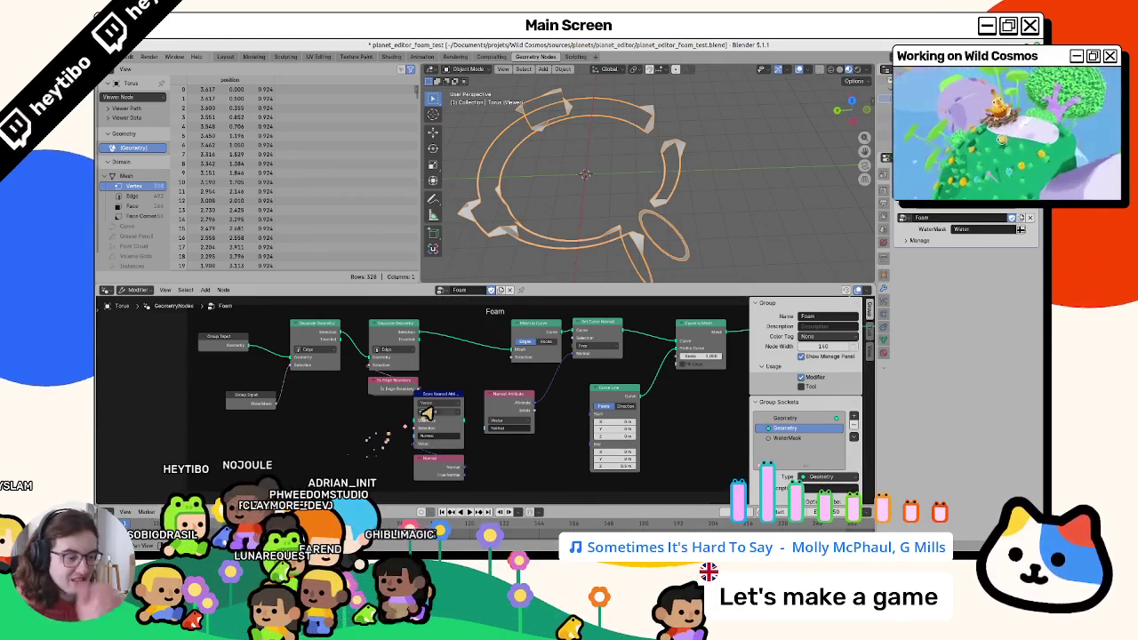
Set the Store Named Attribute domain to Face.
click(435, 414)
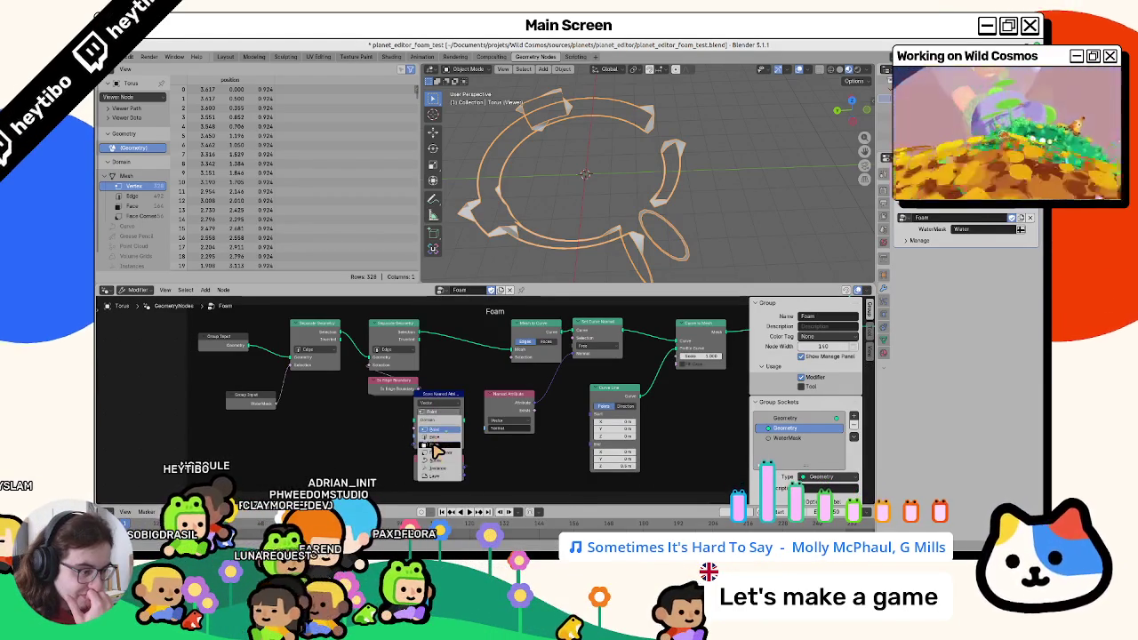
click(434, 452)
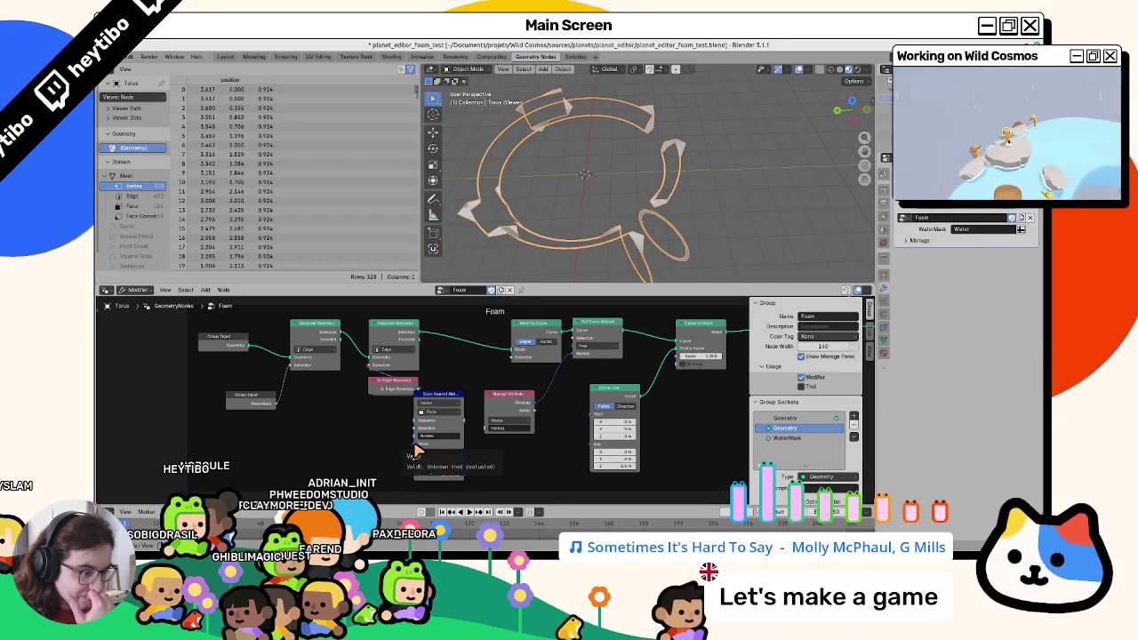
drag(415, 451, 466, 473)
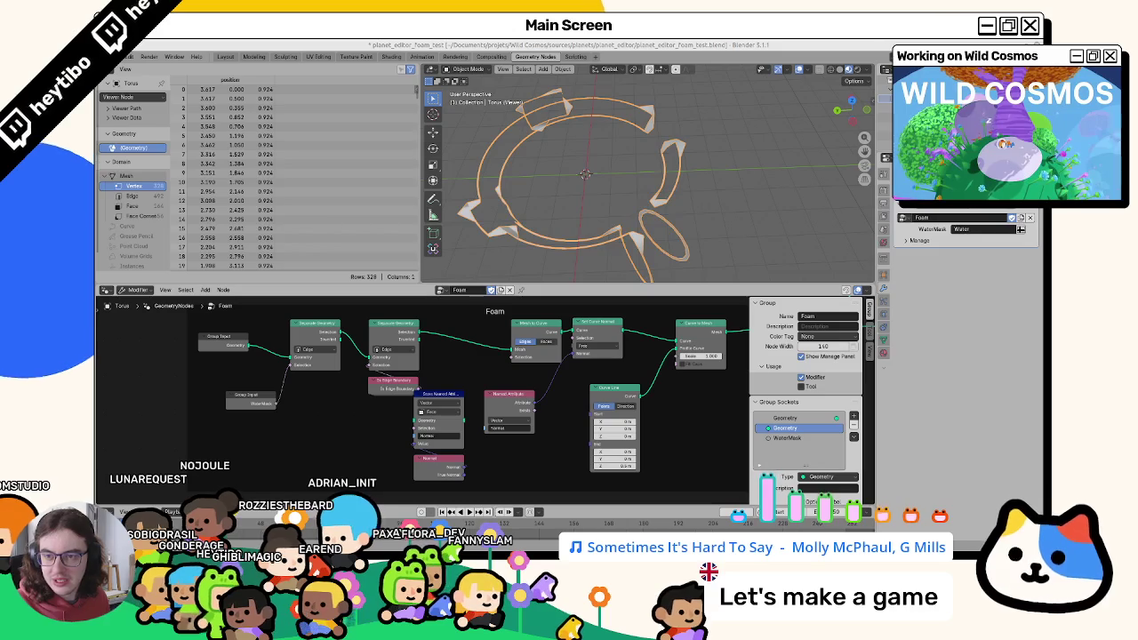
Store Normal on Face Corner and place the Named Attribute node beside the Normal node.
click(430, 414)
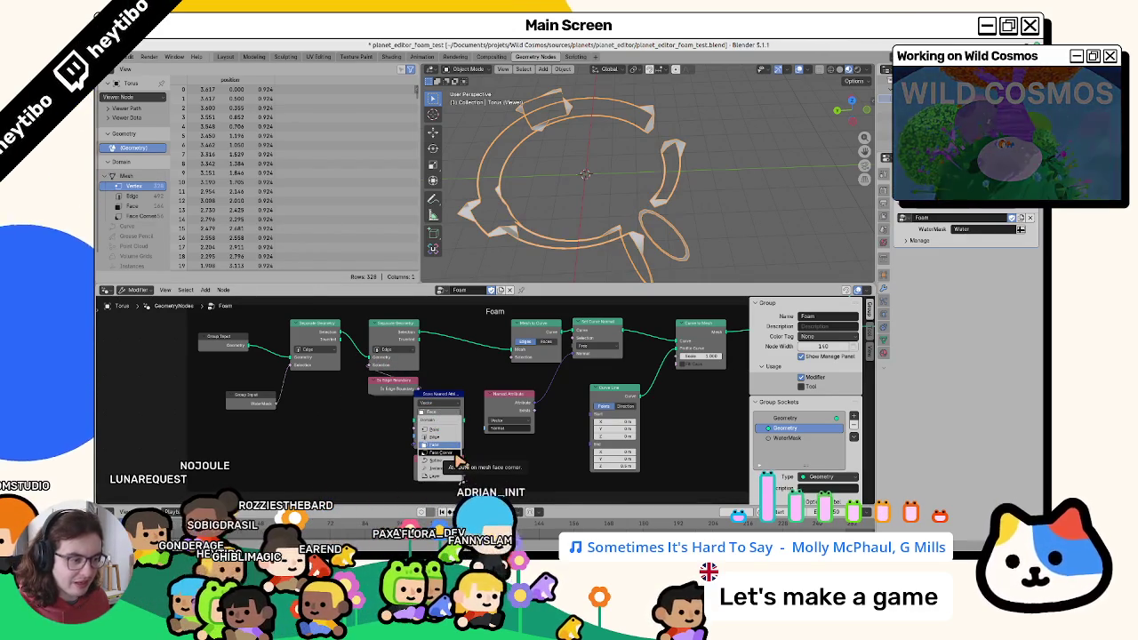
click(454, 453)
mouse_move(438, 477)
mouse_down()
mouse_move(425, 478)
mouse_move(444, 355)
mouse_up()
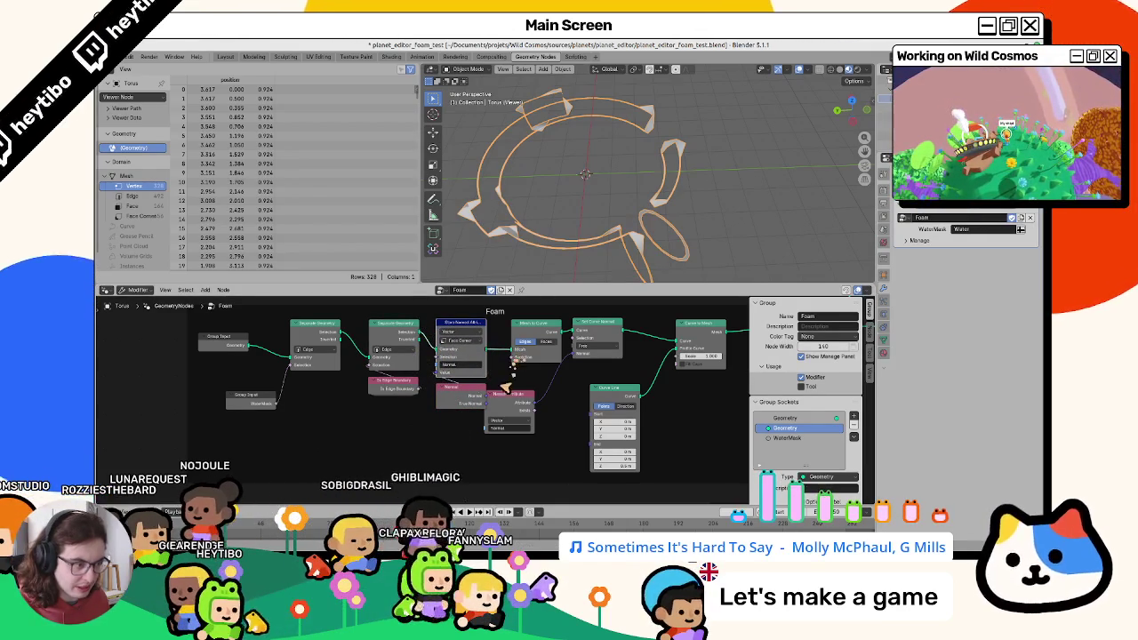
drag(491, 397, 517, 384)
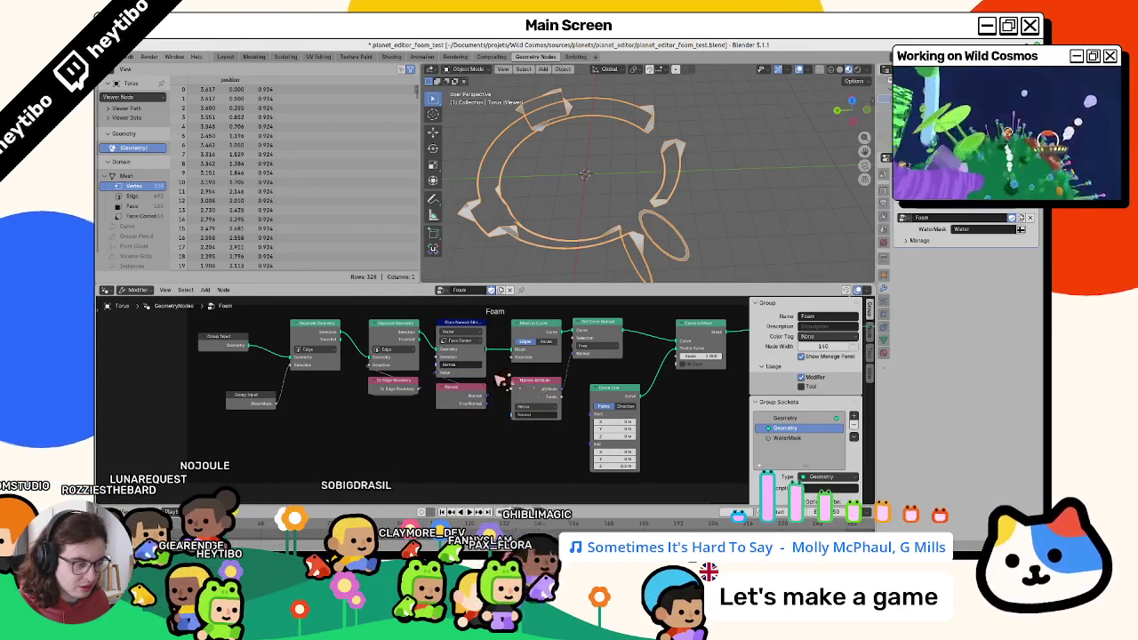
middle_drag(518, 384, 476, 404)
key(F3)
text(a)
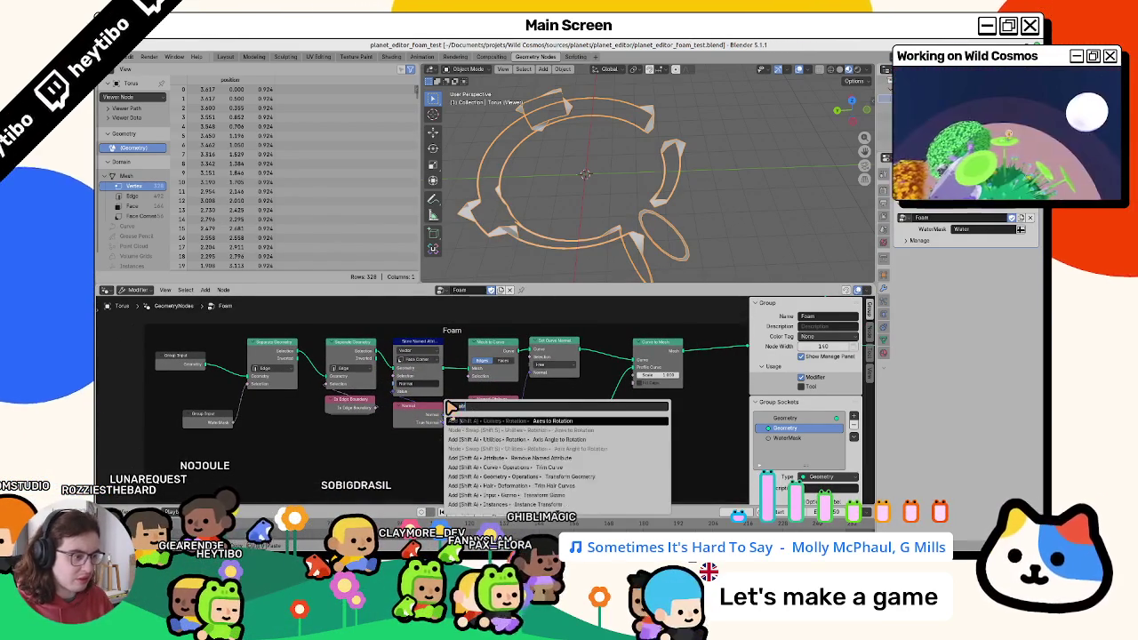
text(ttribute)
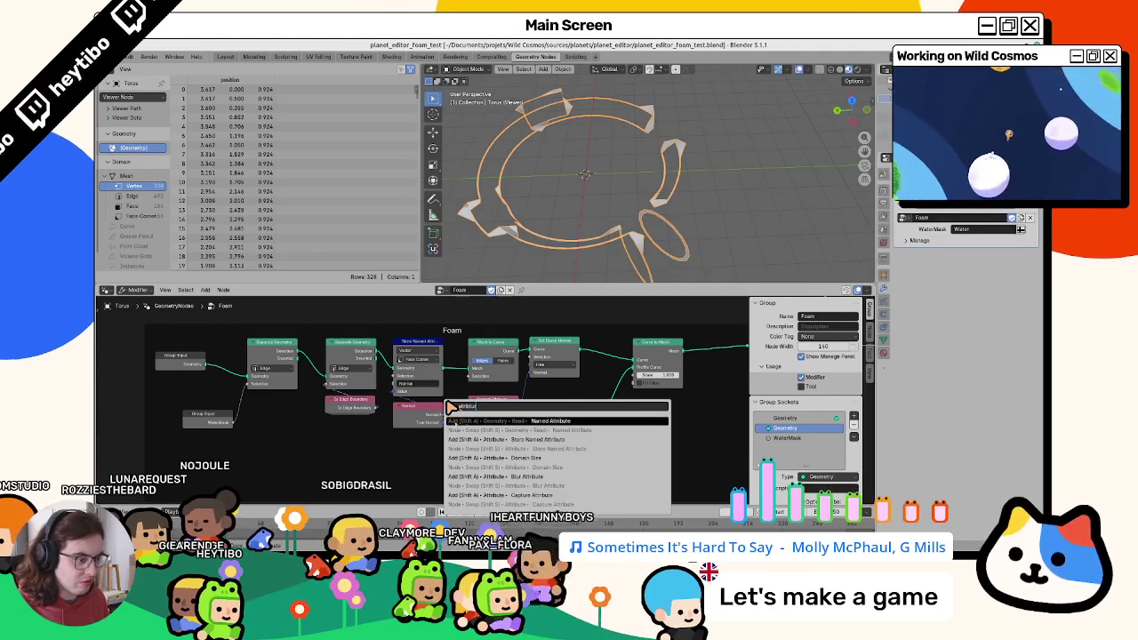
click(480, 495)
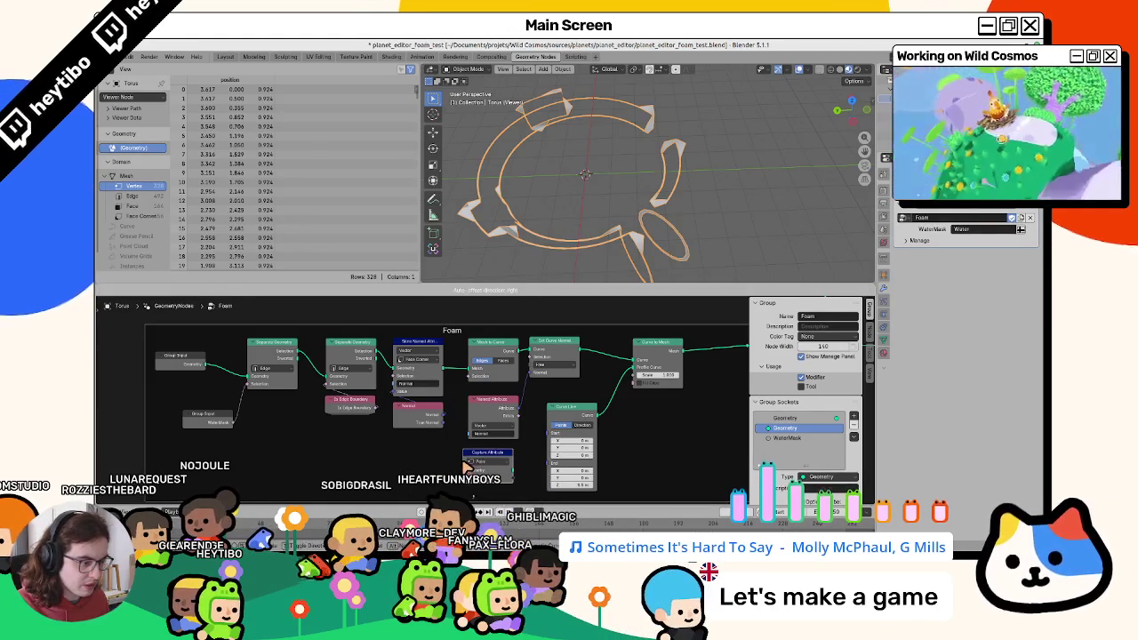
click(474, 466)
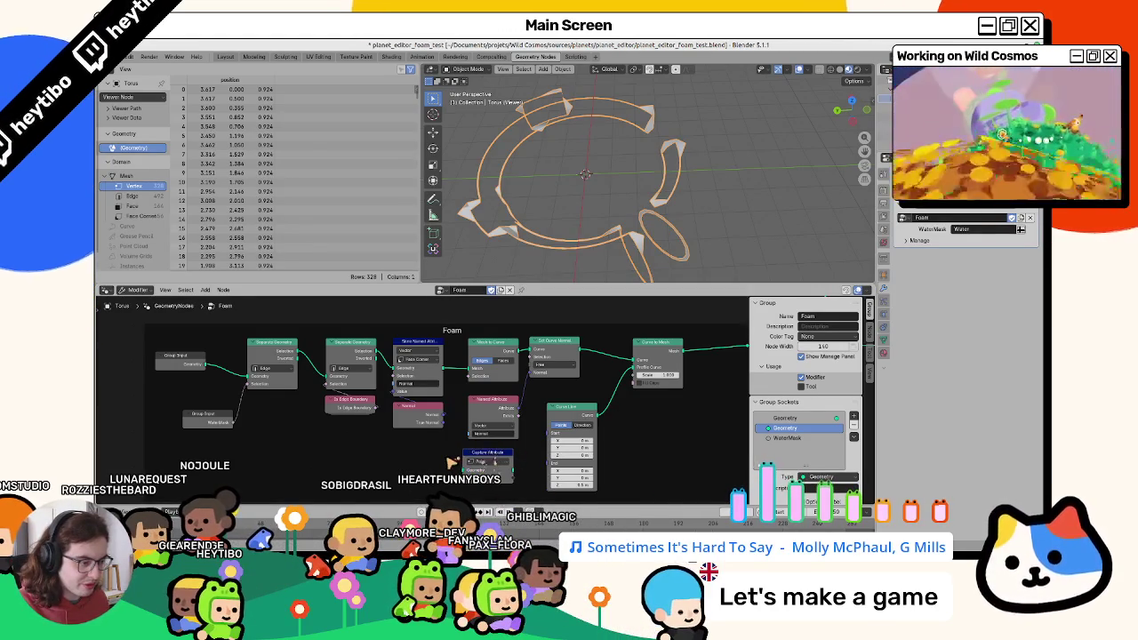
key(shift+a)
text(attribute)
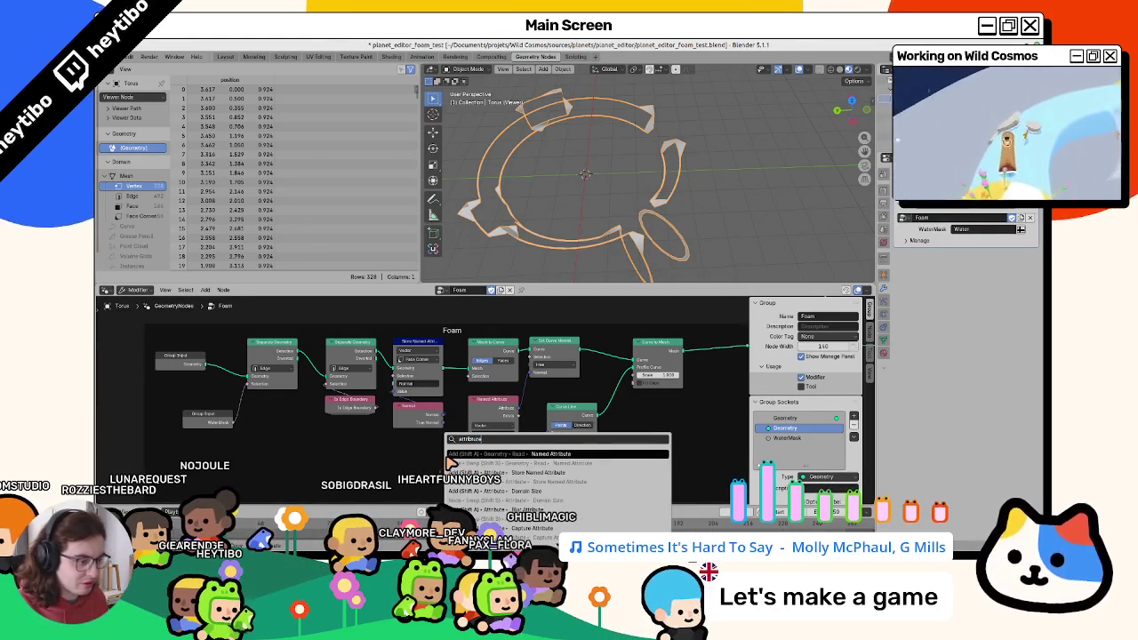
key(Down)
key(Down)
key(Down)
key(Down)
key(Down)
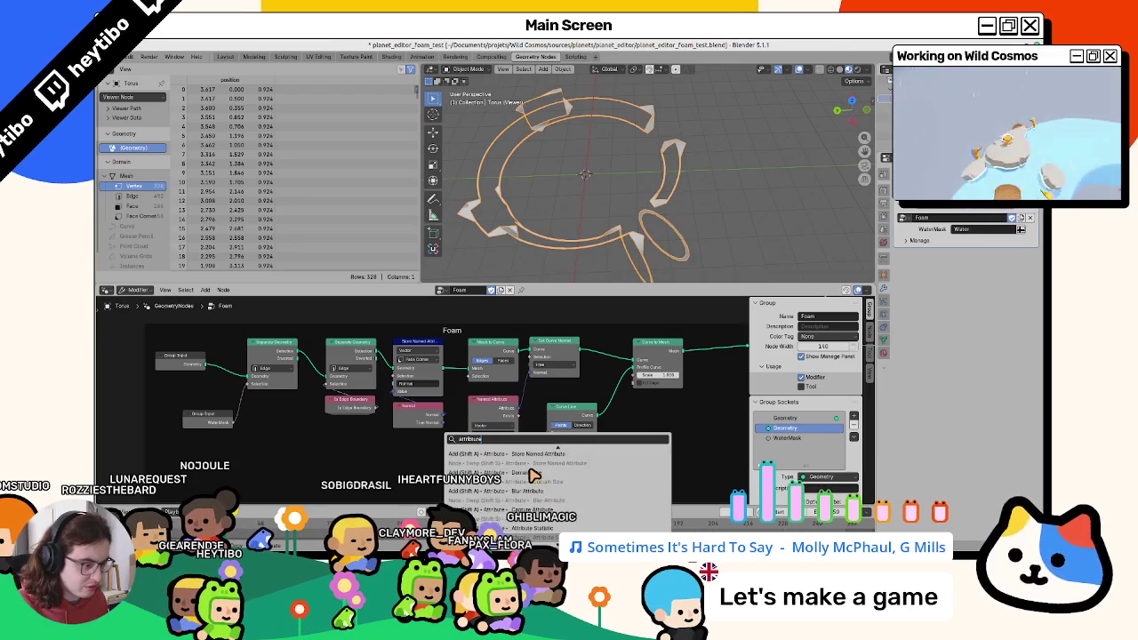
key(Down)
key(Up)
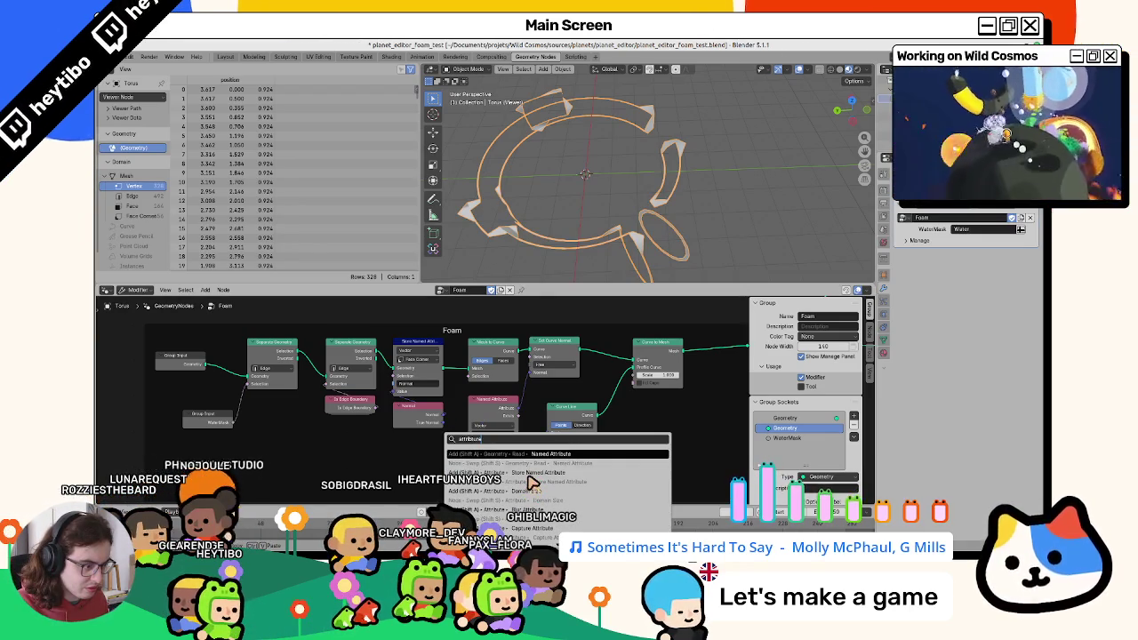
key(Down)
key(Down)
key(Down)
key(Return)
click(480, 487)
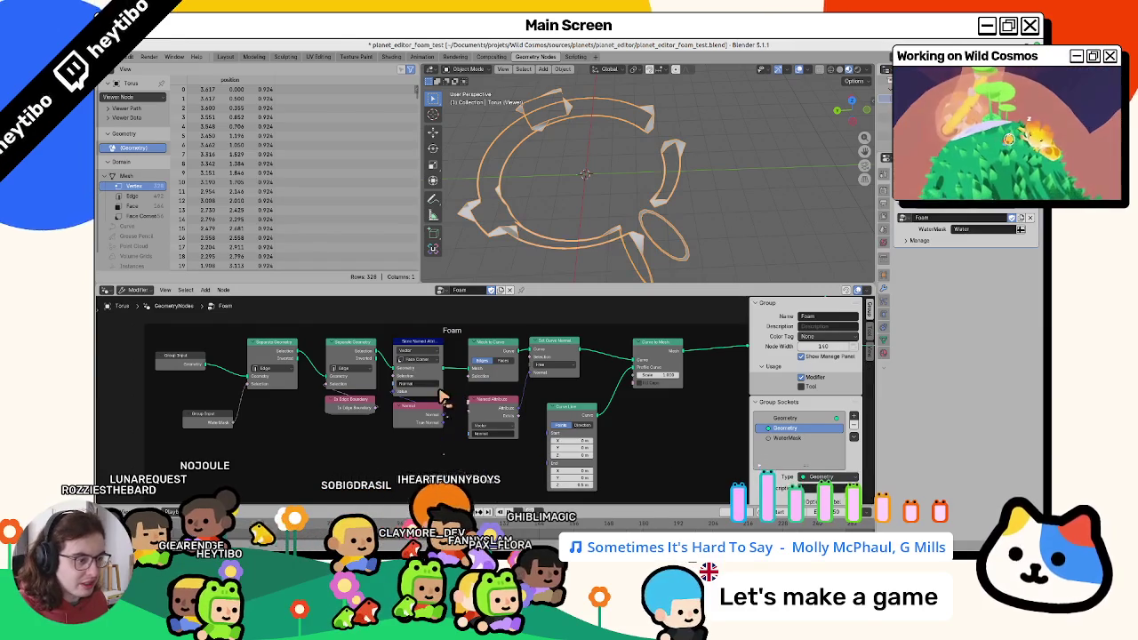
middle_drag(640, 432, 477, 453)
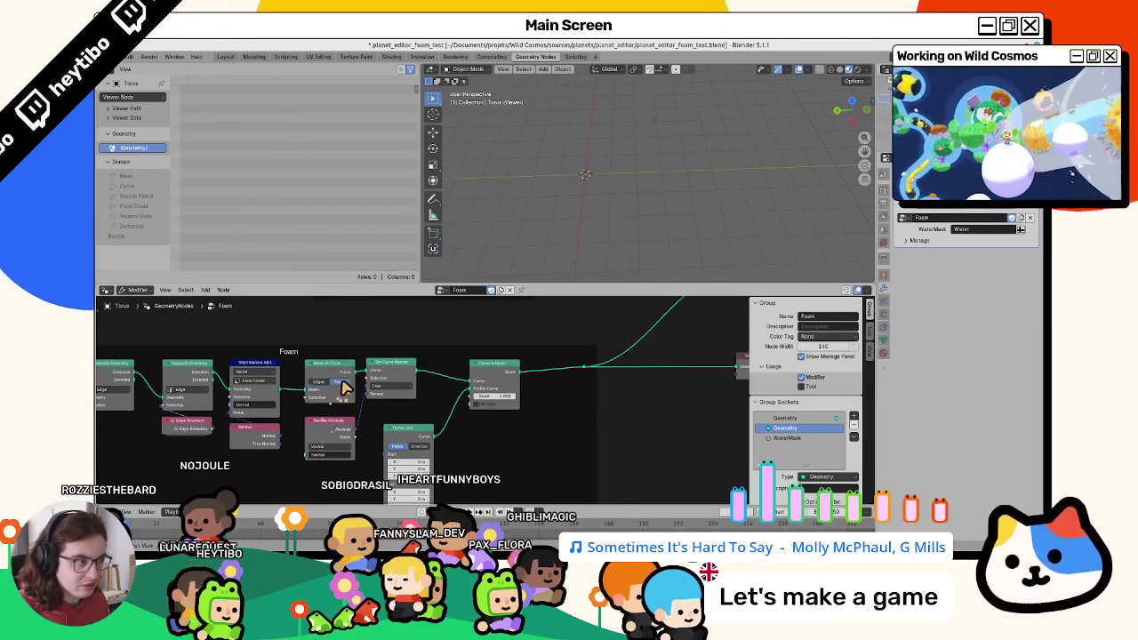
mouse_move(327, 425)
mouse_down()
mouse_move(498, 414)
mouse_move(471, 396)
mouse_up()
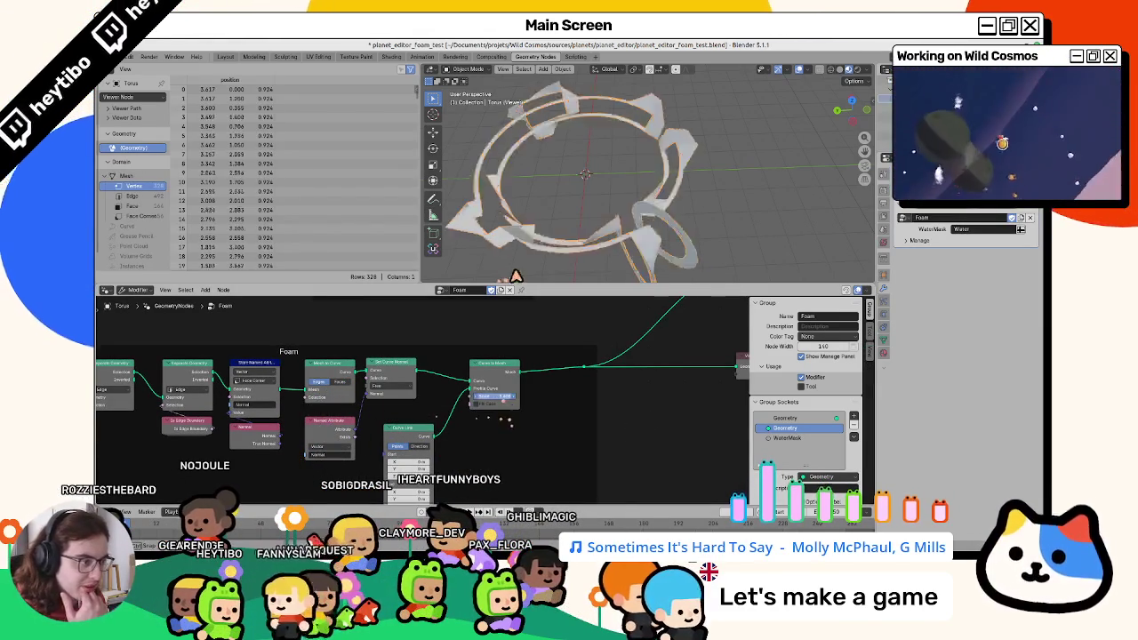
key(ctrl+z)
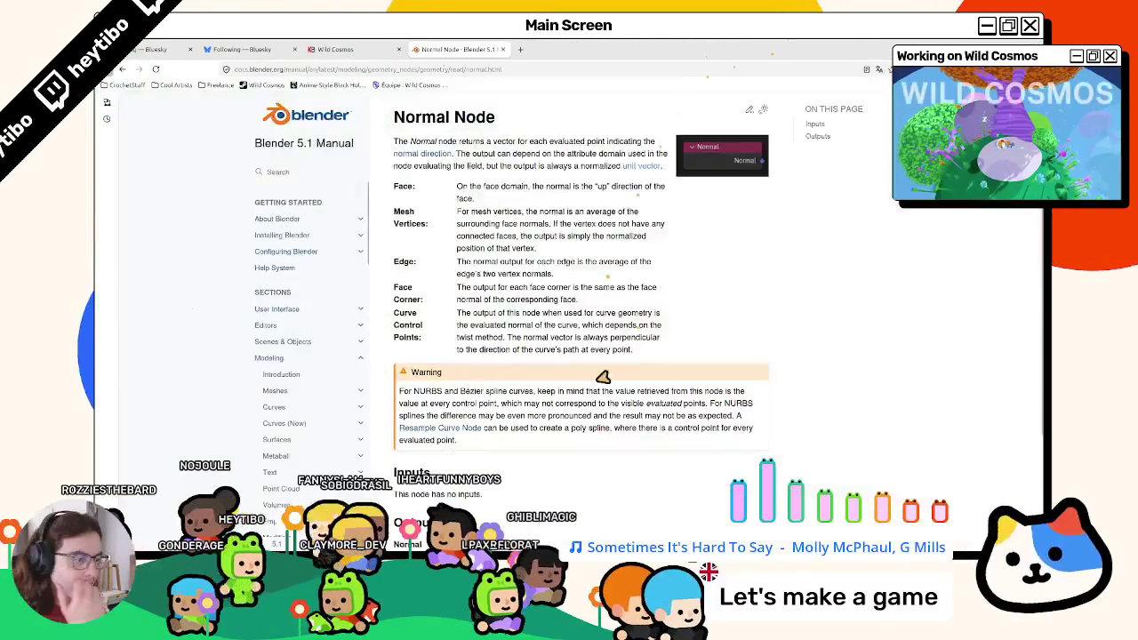
Read the Normal Node manual page's edge, face corner and curve control point descriptions.
triple_click(464, 293)
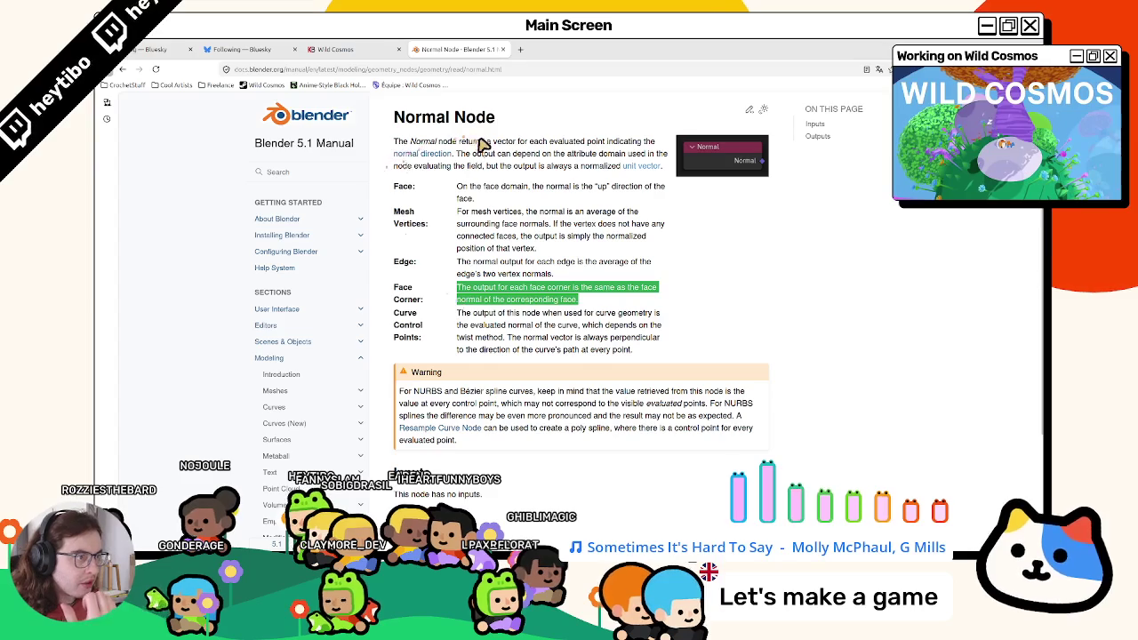
drag(481, 143, 489, 154)
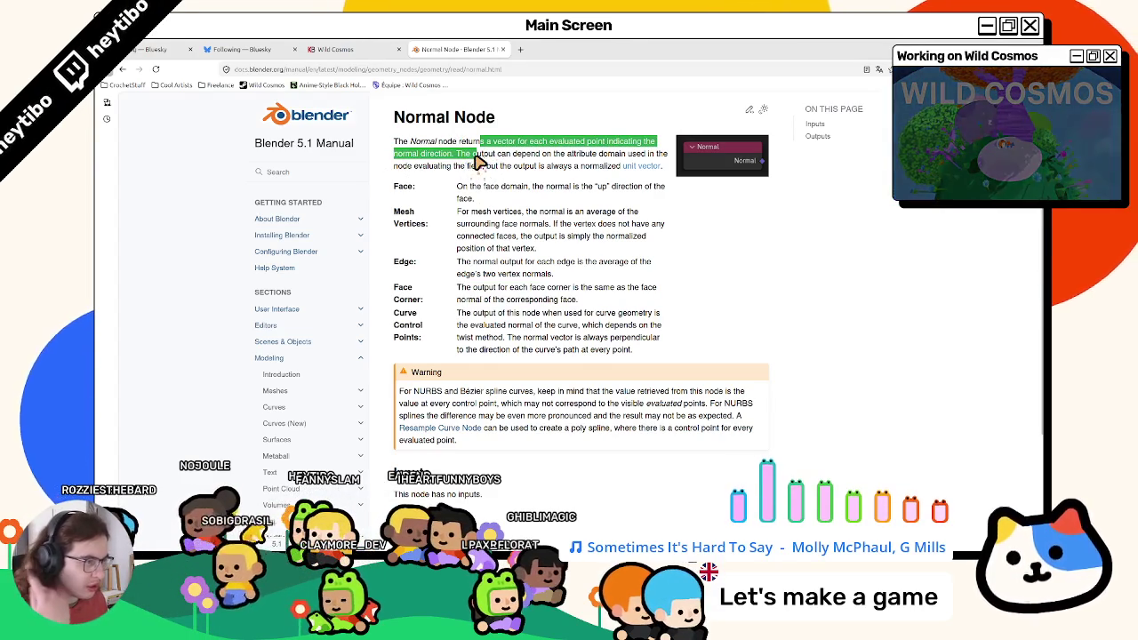
drag(495, 142, 467, 169)
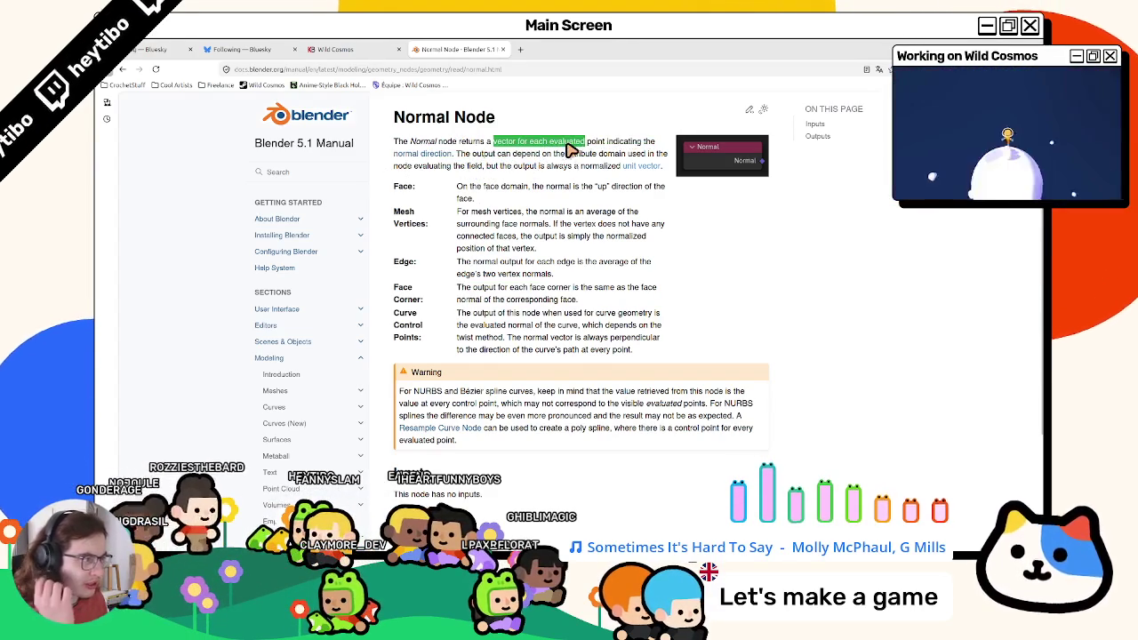
mouse_move(472, 154)
mouse_down()
mouse_move(539, 153)
mouse_move(520, 177)
mouse_move(516, 167)
mouse_move(453, 203)
mouse_up()
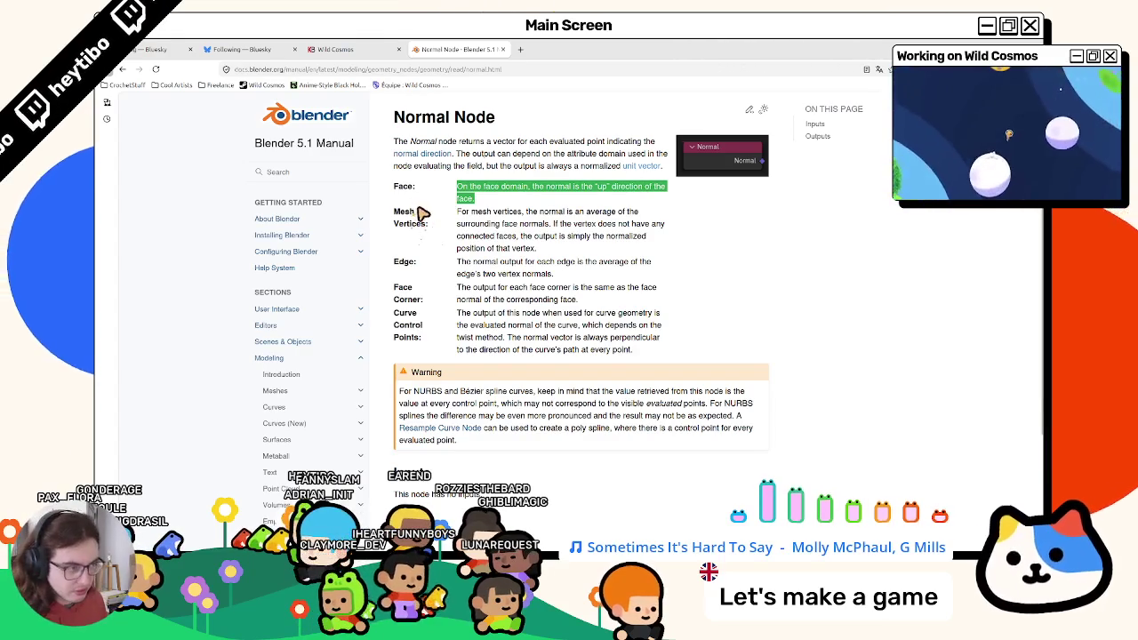
drag(457, 261, 523, 278)
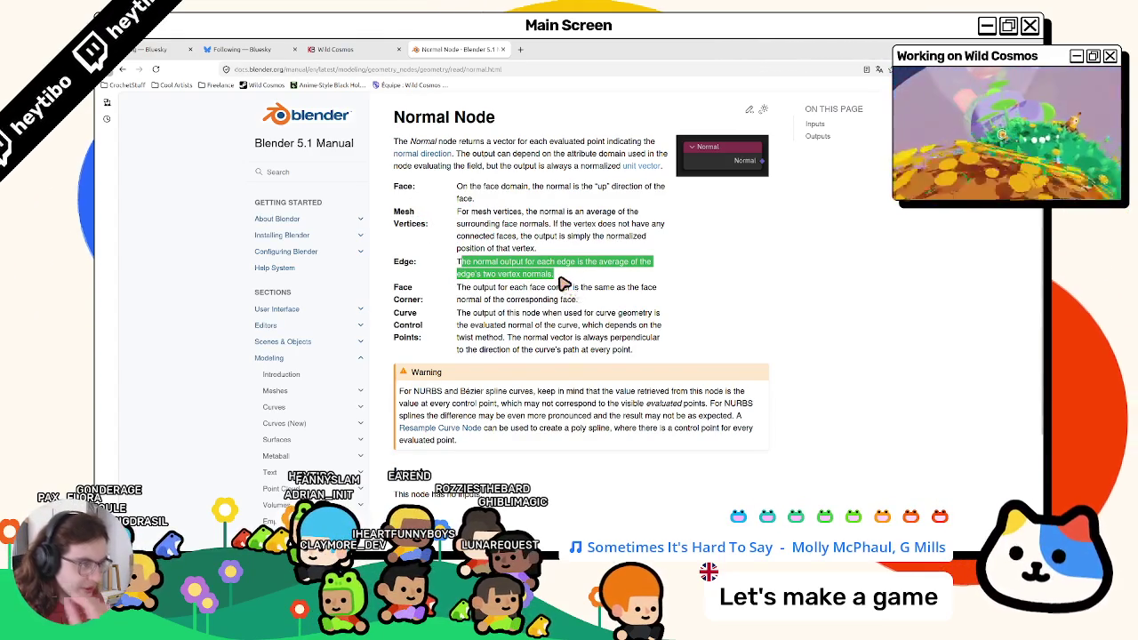
triple_click(469, 295)
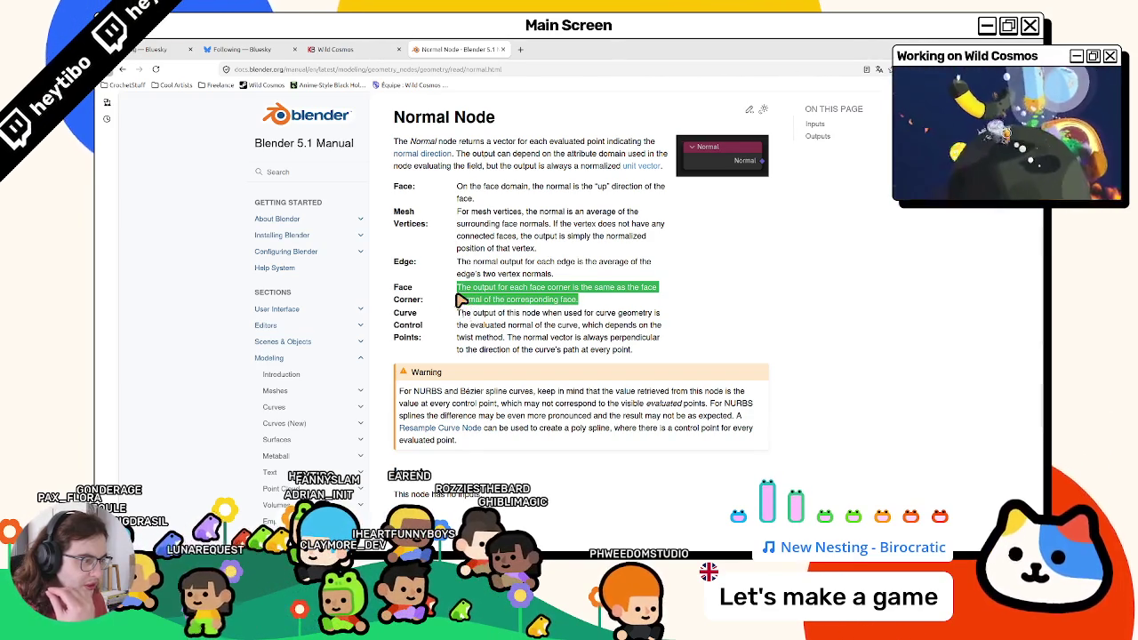
triple_click(466, 325)
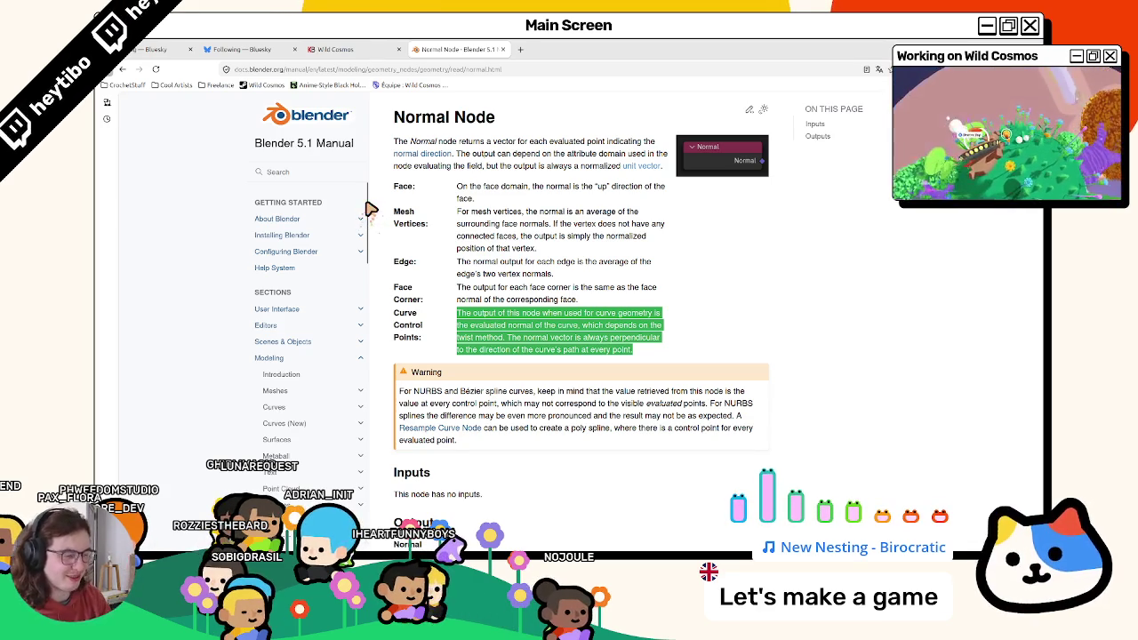
key(alt+Tab)
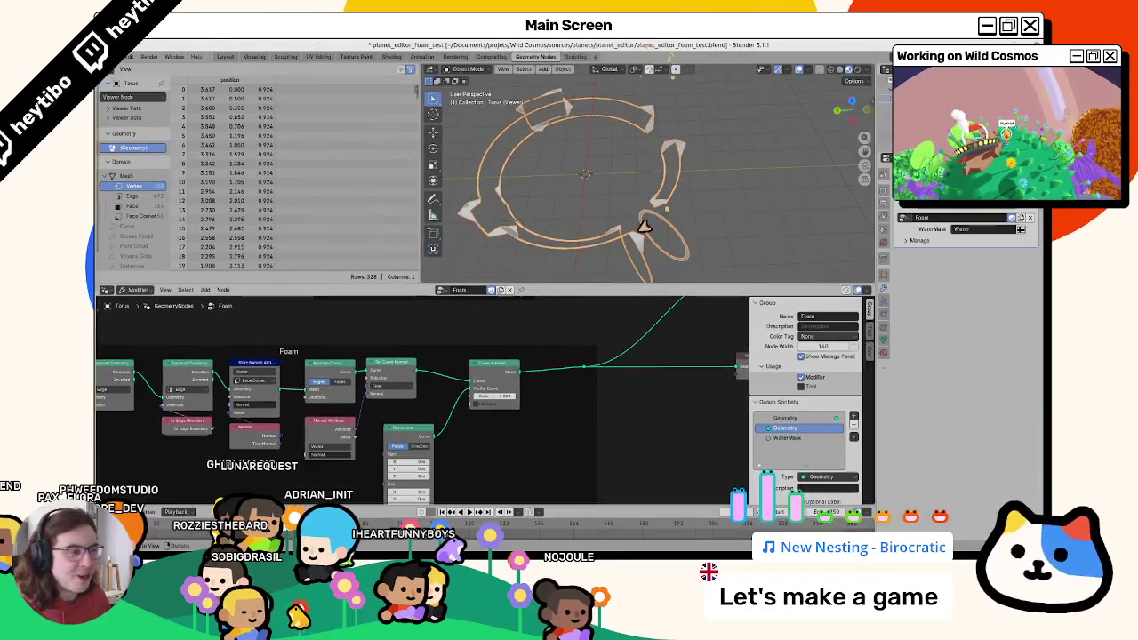
Save planet_editor_foam_test.blend and frame the whole Foam node tree.
key(Home)
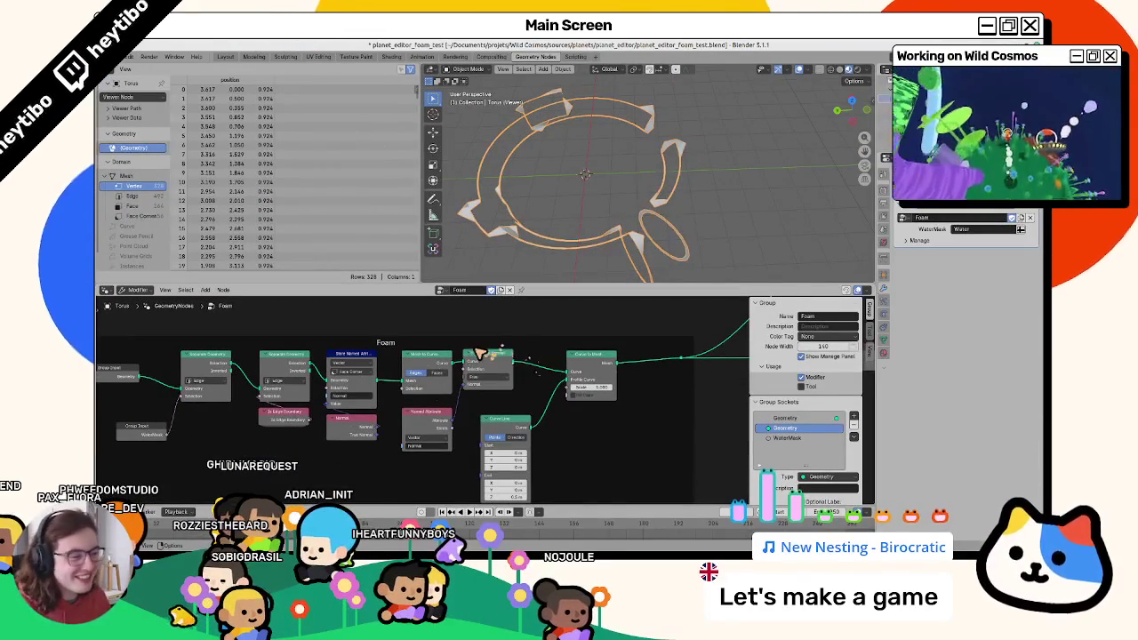
key(ctrl+s)
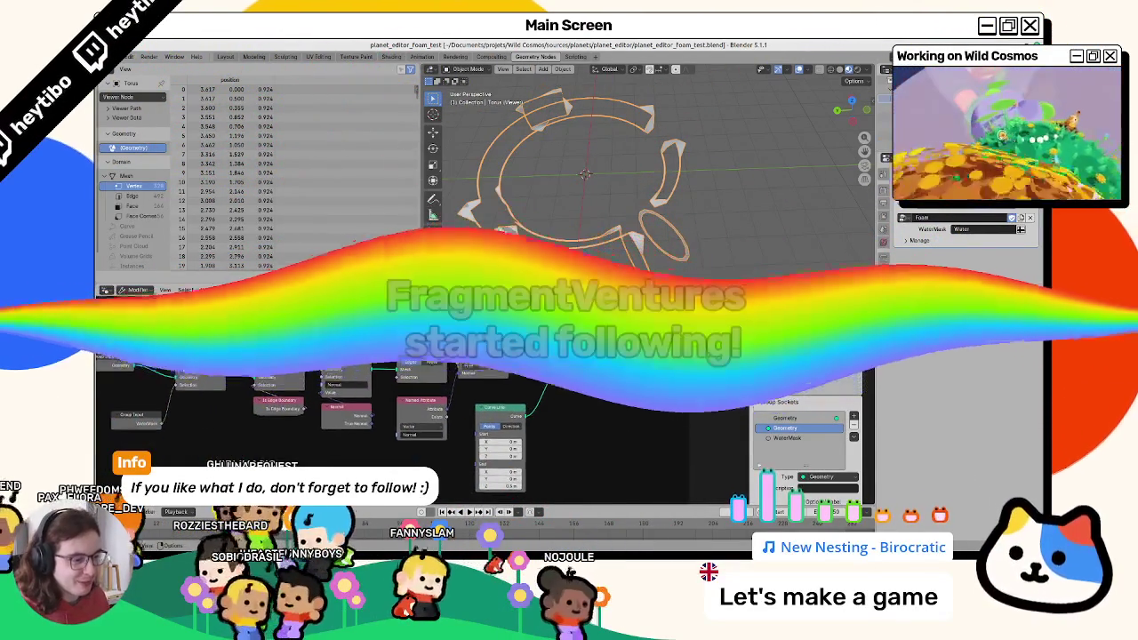
scroll(545, 366, up, 2)
key(Home)
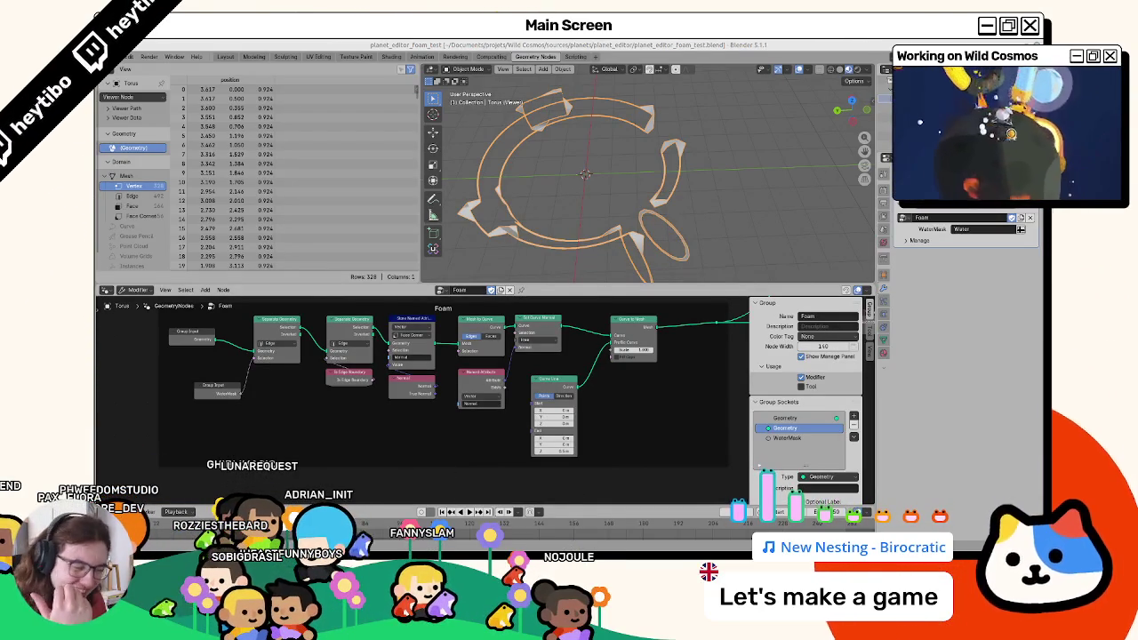
Add a Curve Tangent node below the Foam node graph.
key(shift+a)
text(tangent)
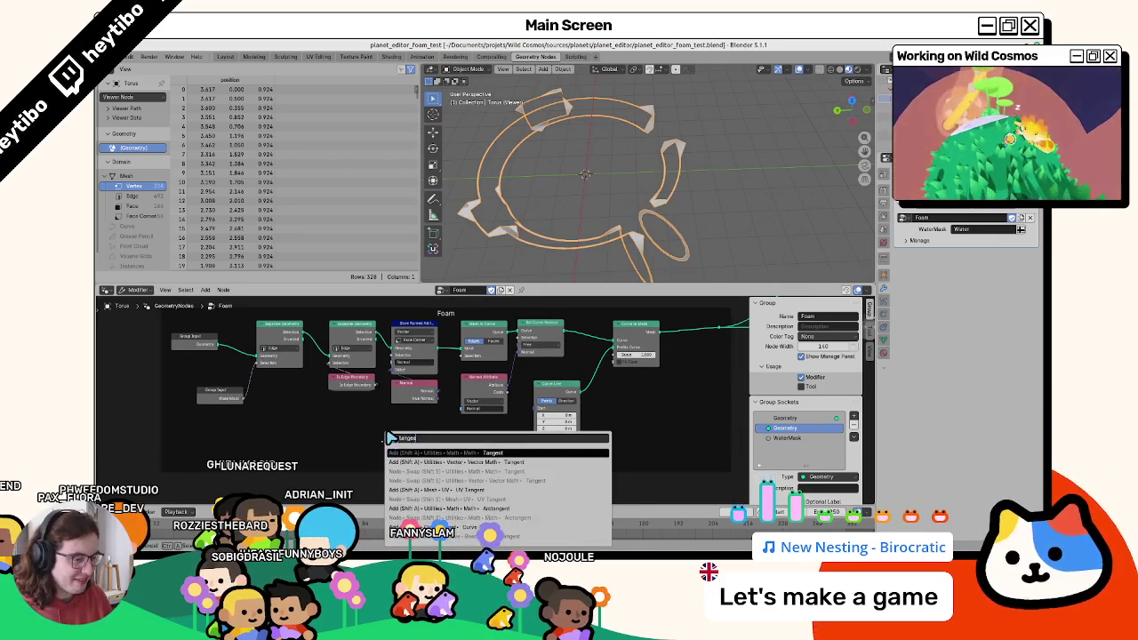
key(Escape)
key(shift+a)
text(tan)
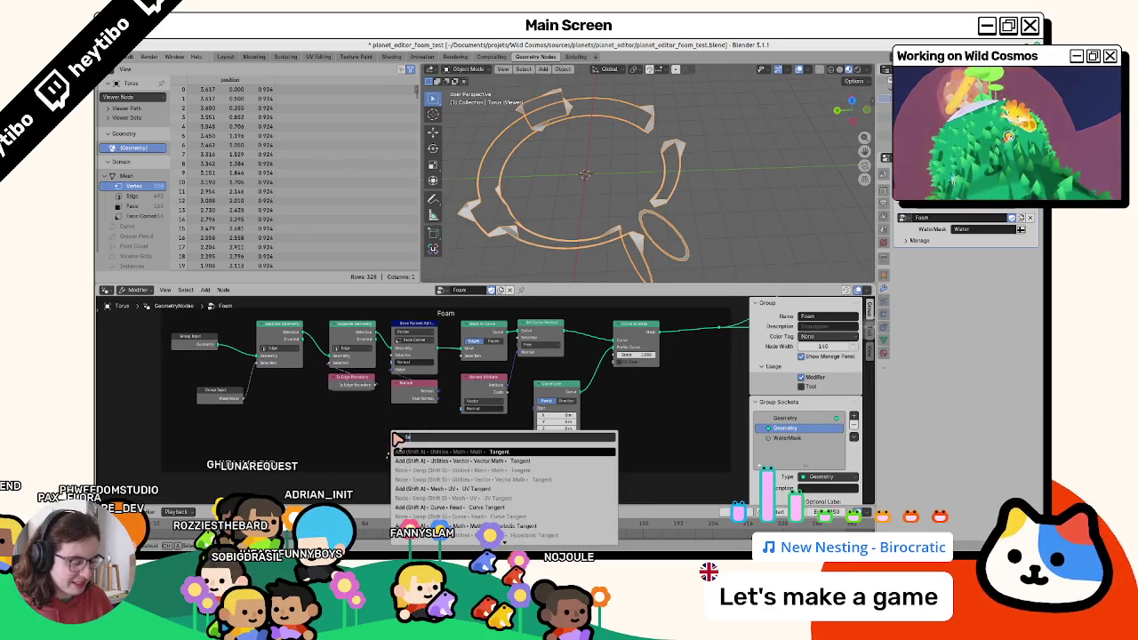
text(ng)
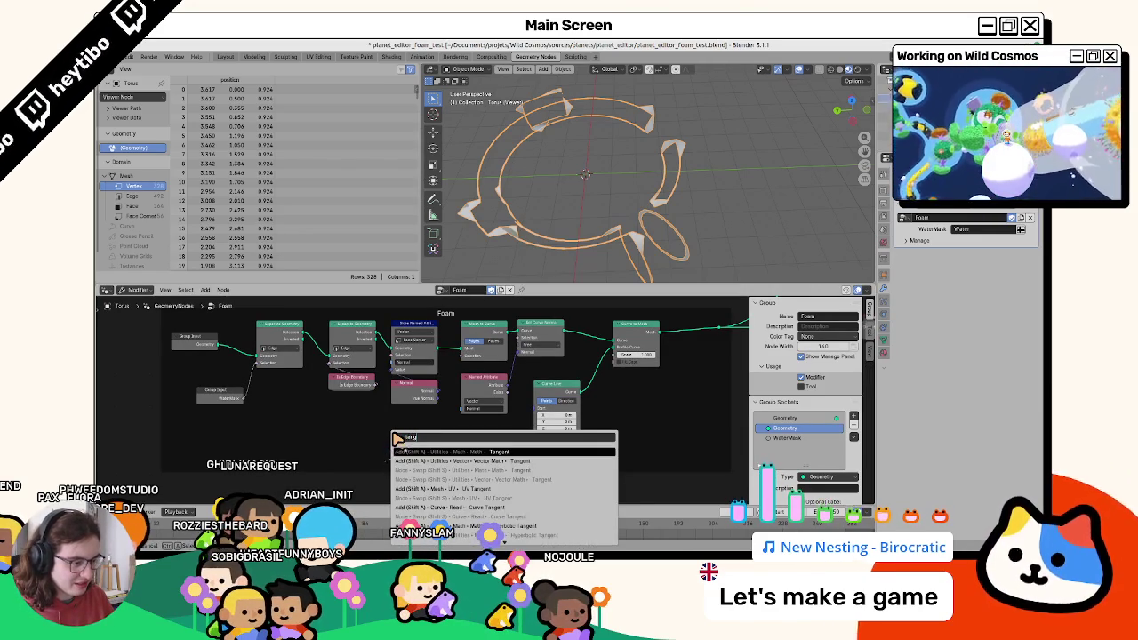
key(Down)
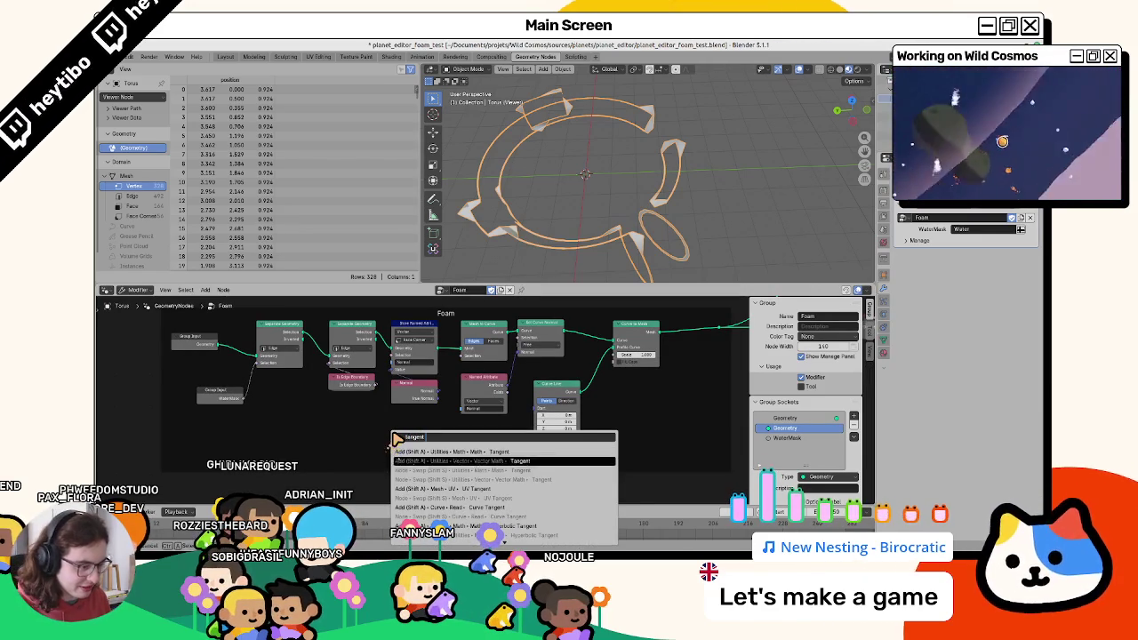
key(Down)
key(Down)
key(Return)
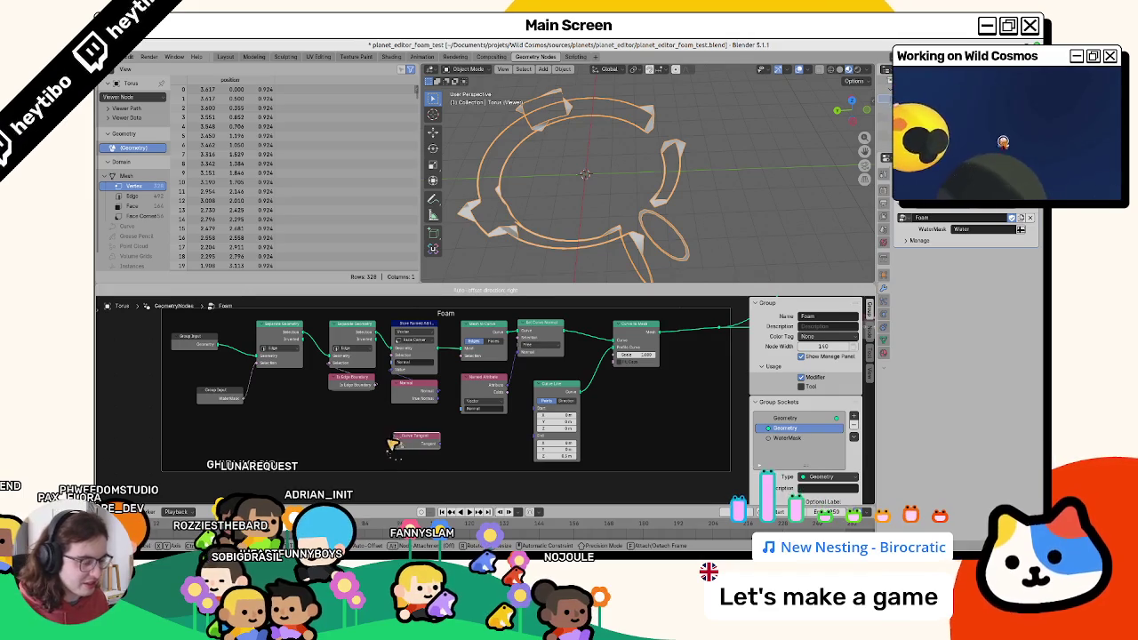
click(391, 449)
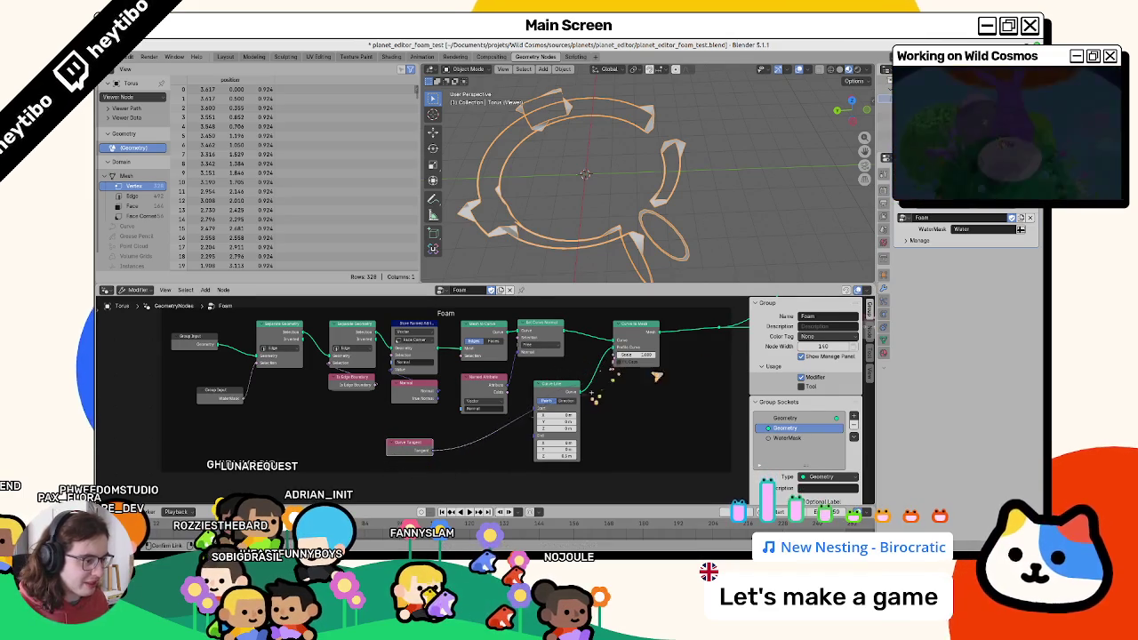
Try linking the tangent, then switch Set Curve Normal from Free to a preset mode.
middle_drag(530, 358, 513, 358)
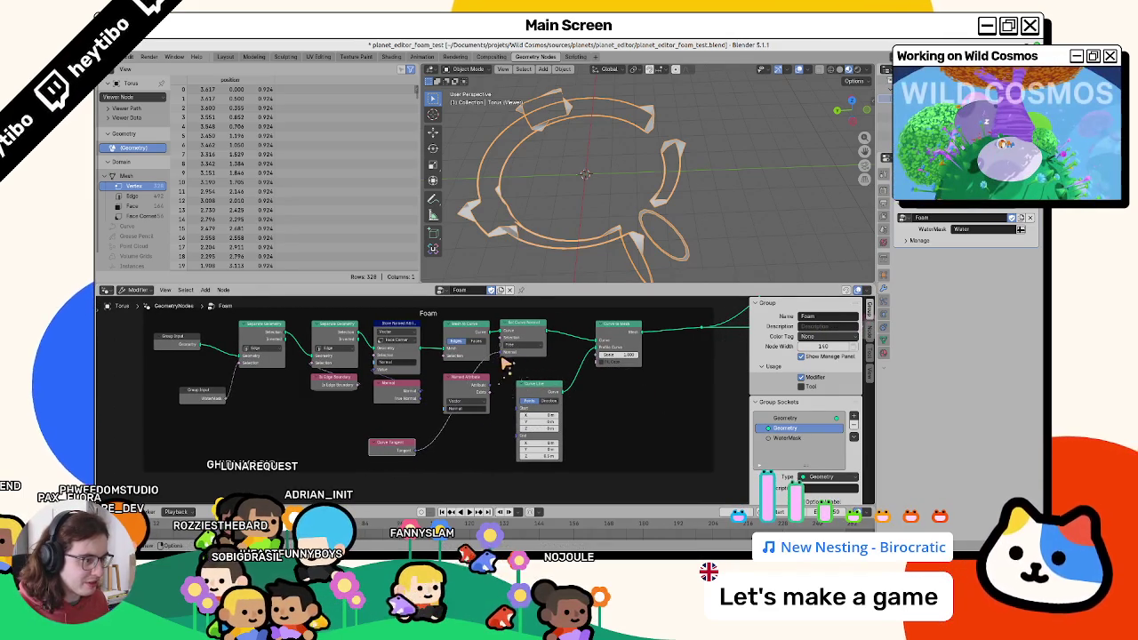
drag(514, 353, 515, 353)
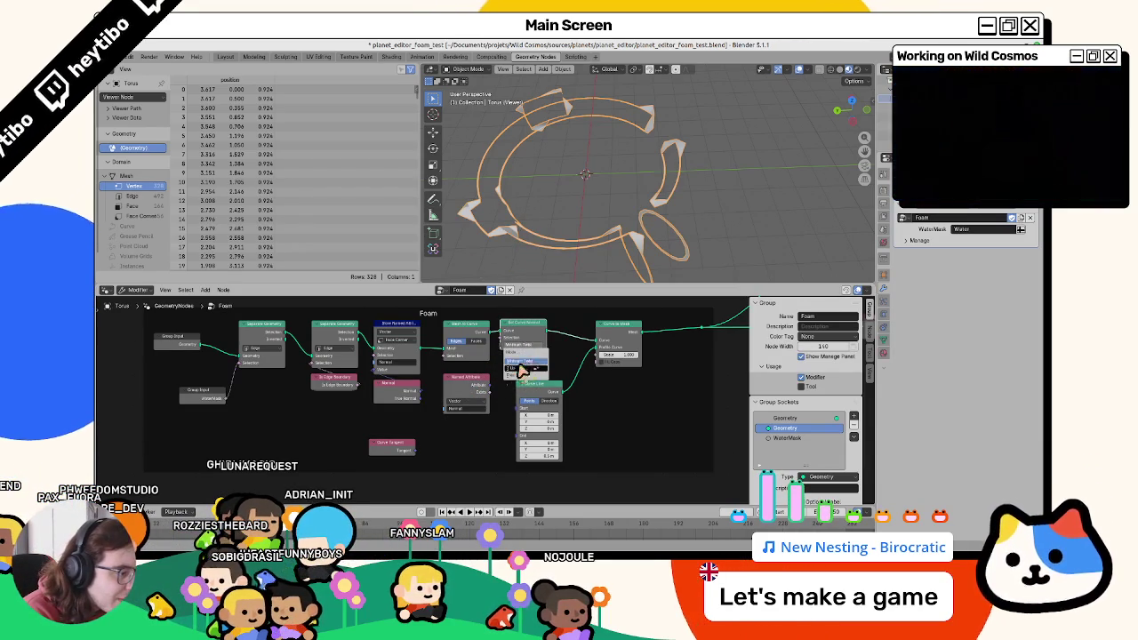
click(526, 374)
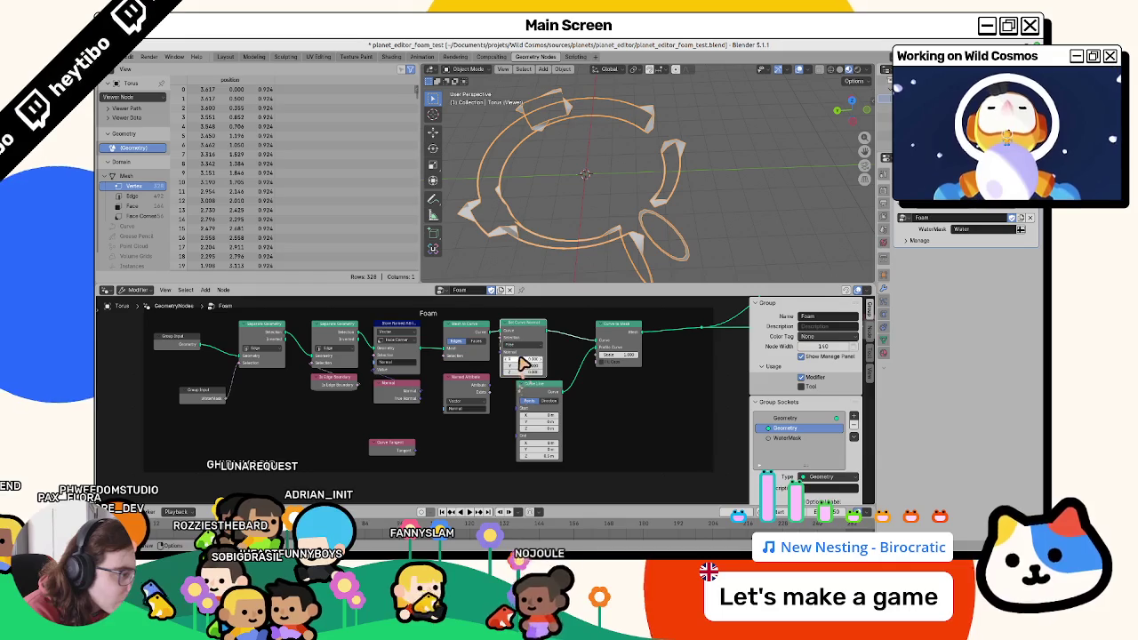
drag(532, 326, 544, 327)
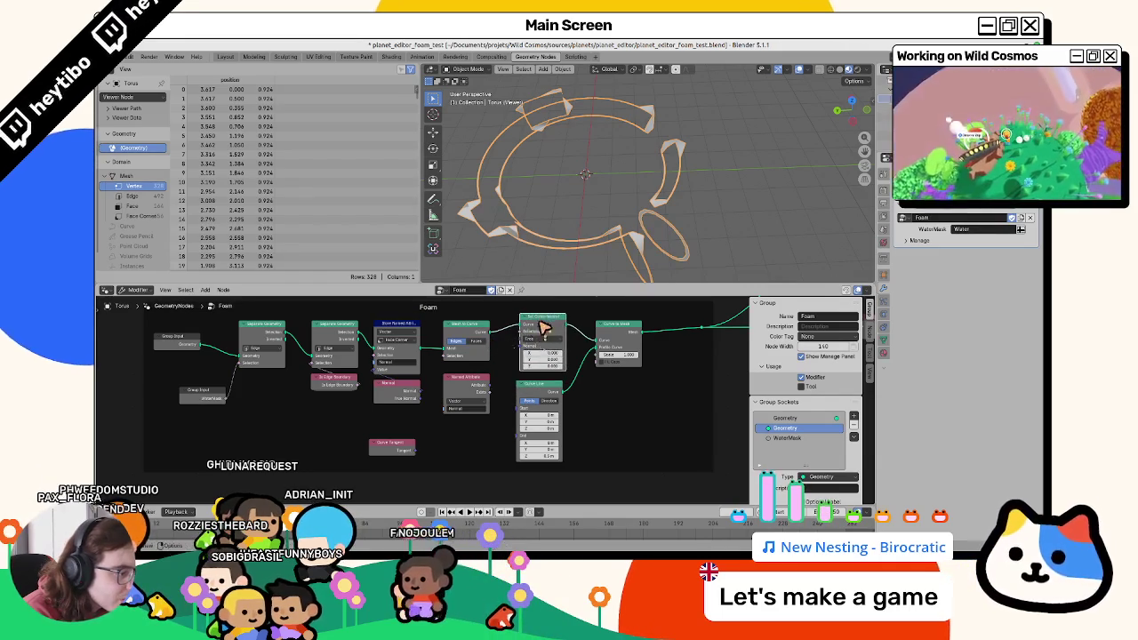
click(540, 351)
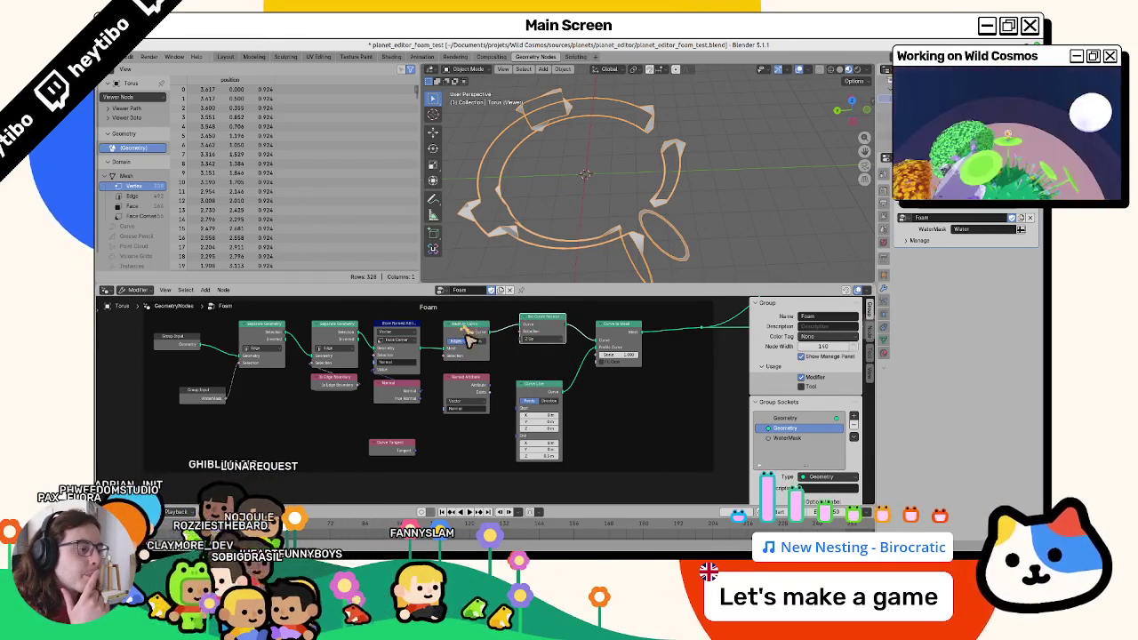
key(Home)
key(F3)
text(separat)
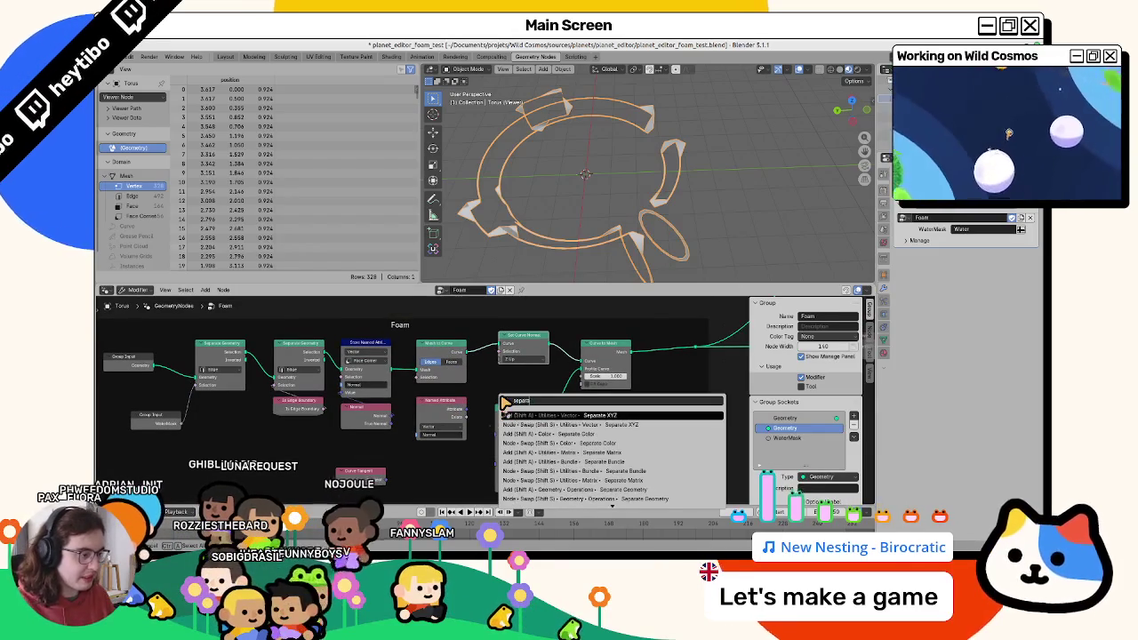
text(e geome)
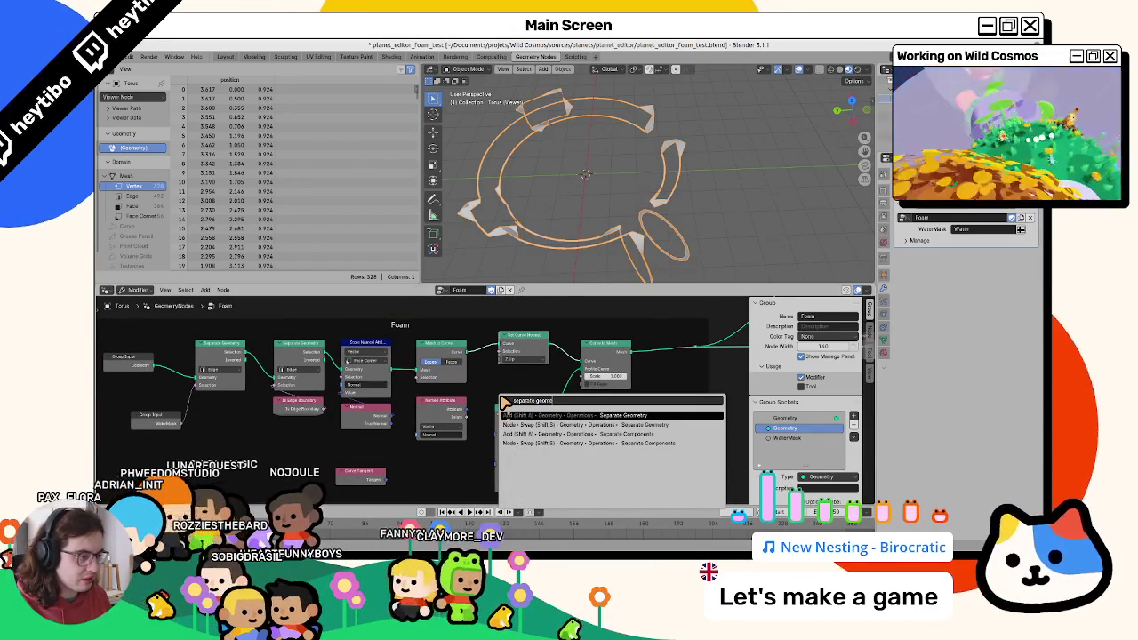
click(569, 489)
click(485, 330)
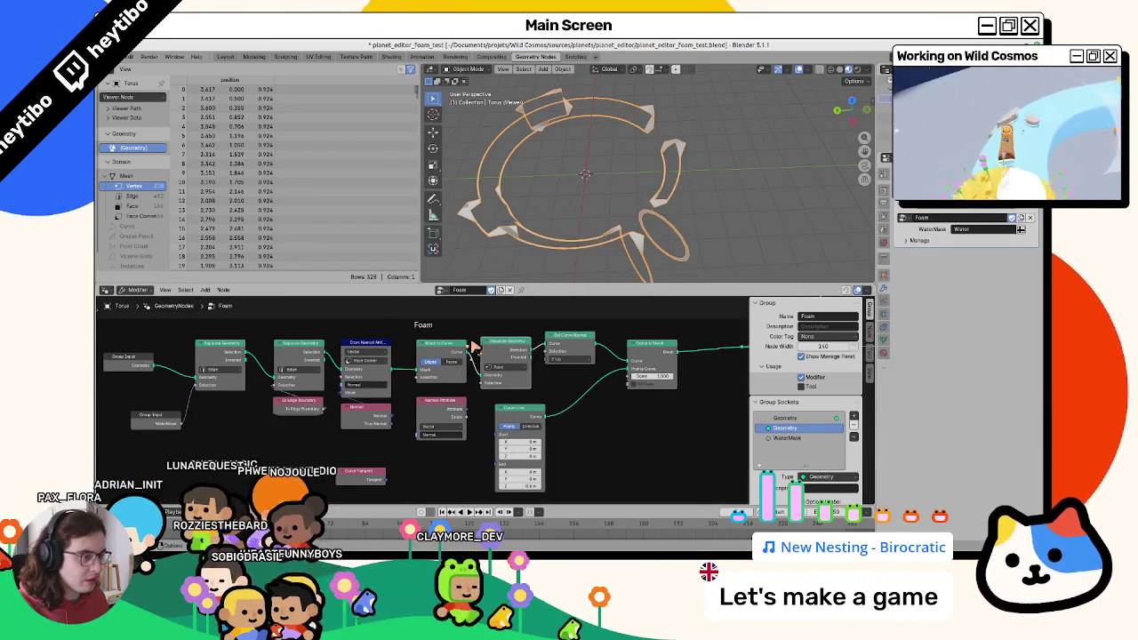
click(500, 369)
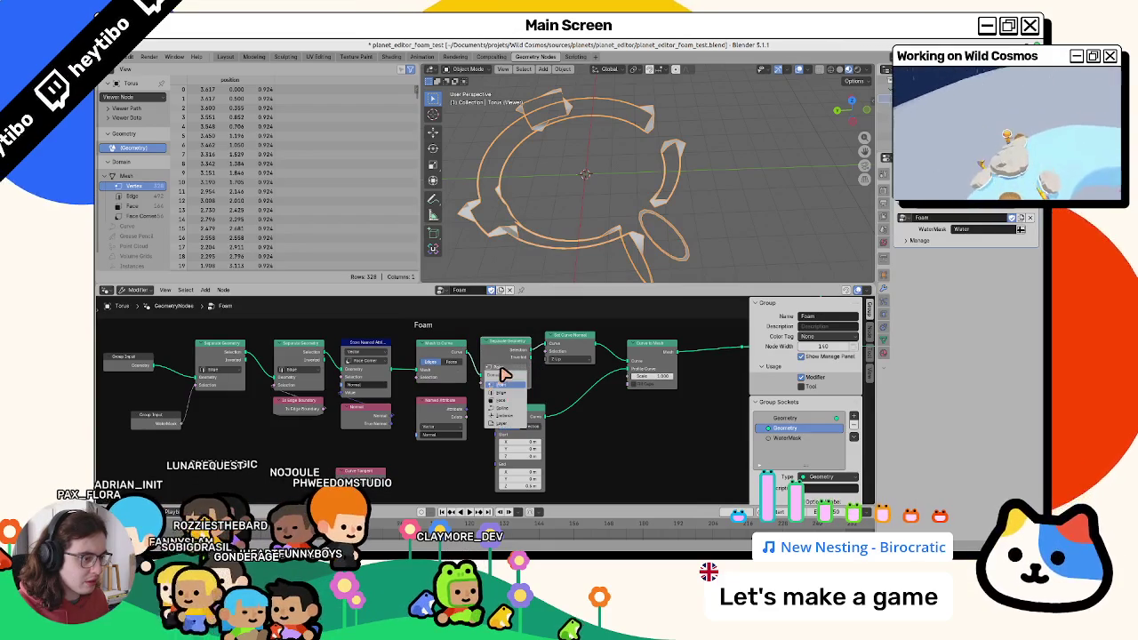
click(509, 401)
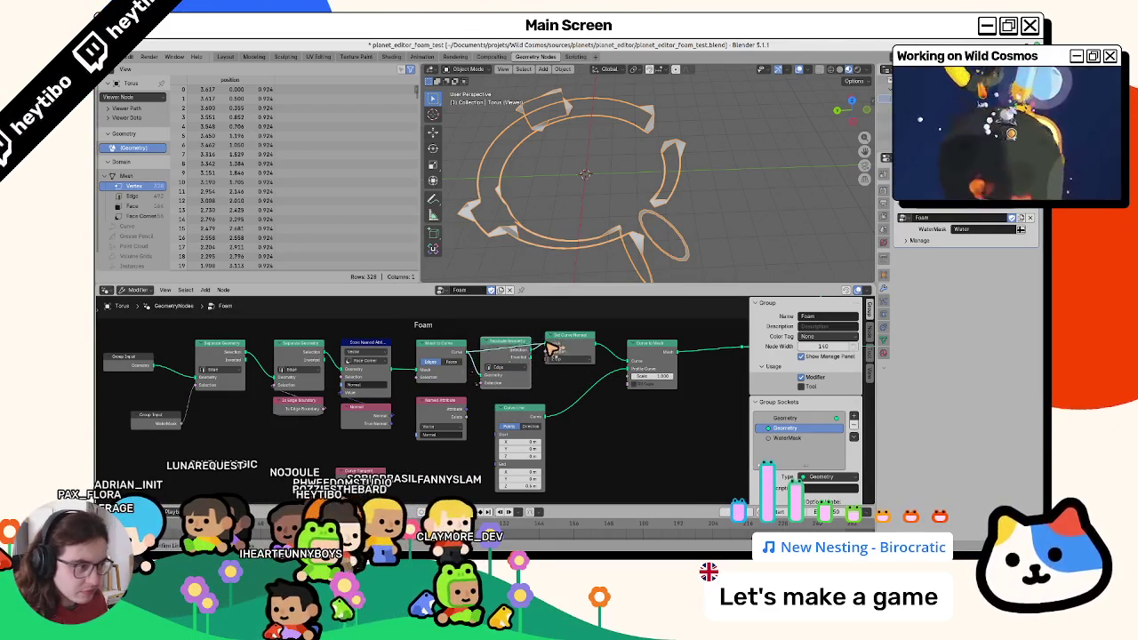
click(505, 352)
key(ctrl+x)
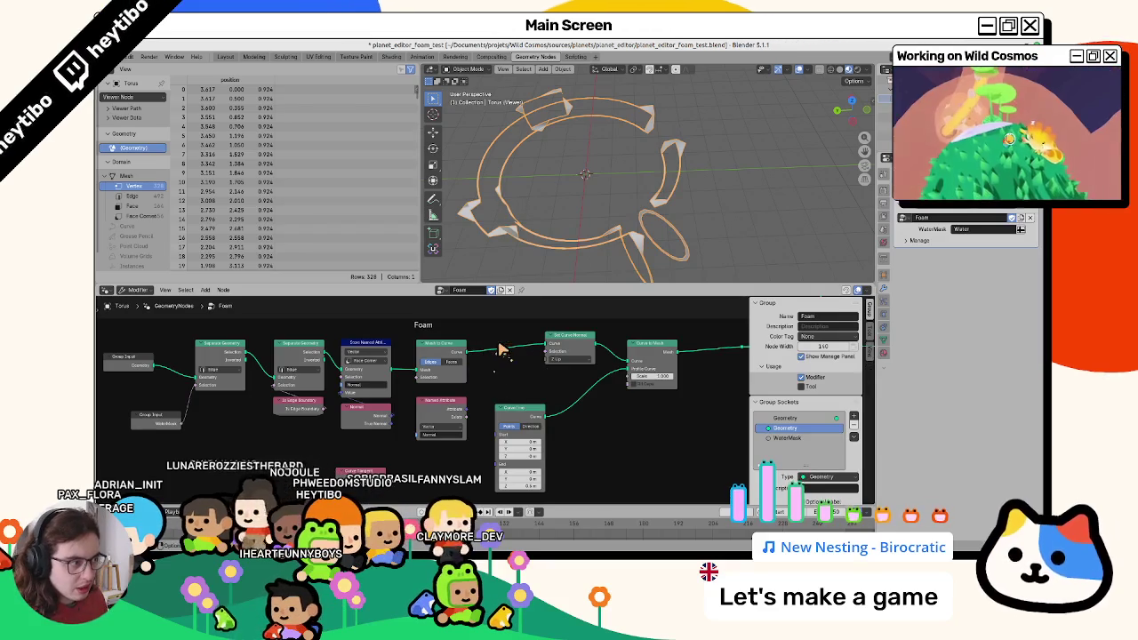
mouse_move(584, 241)
middle_down()
mouse_move(703, 222)
mouse_move(656, 204)
middle_up()
key(Tab)
key(Tab)
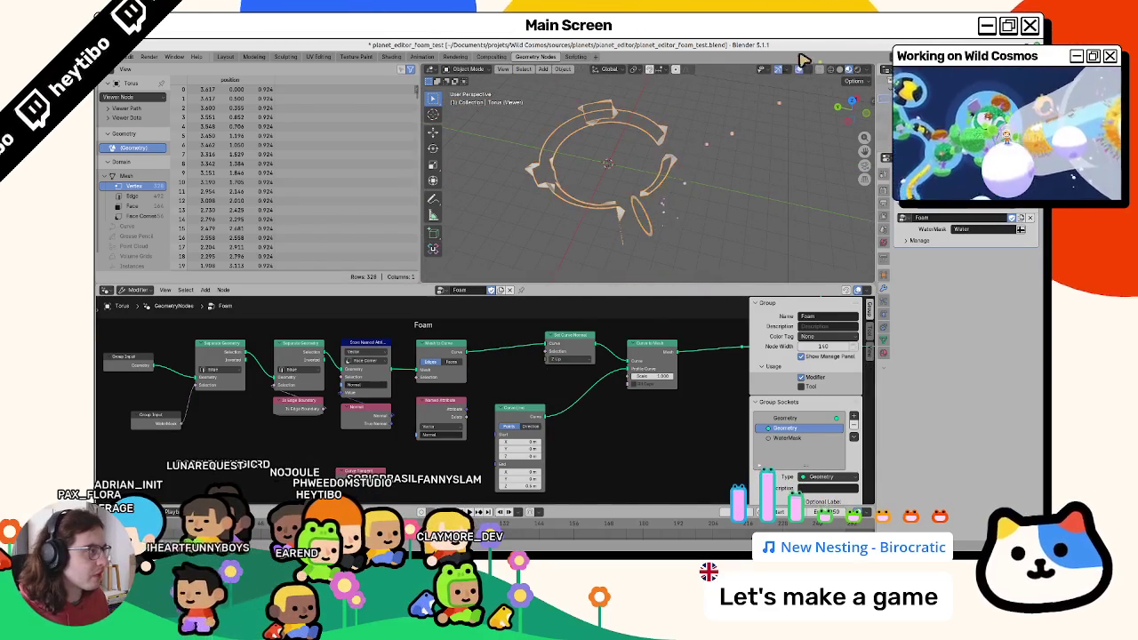
key(Tab)
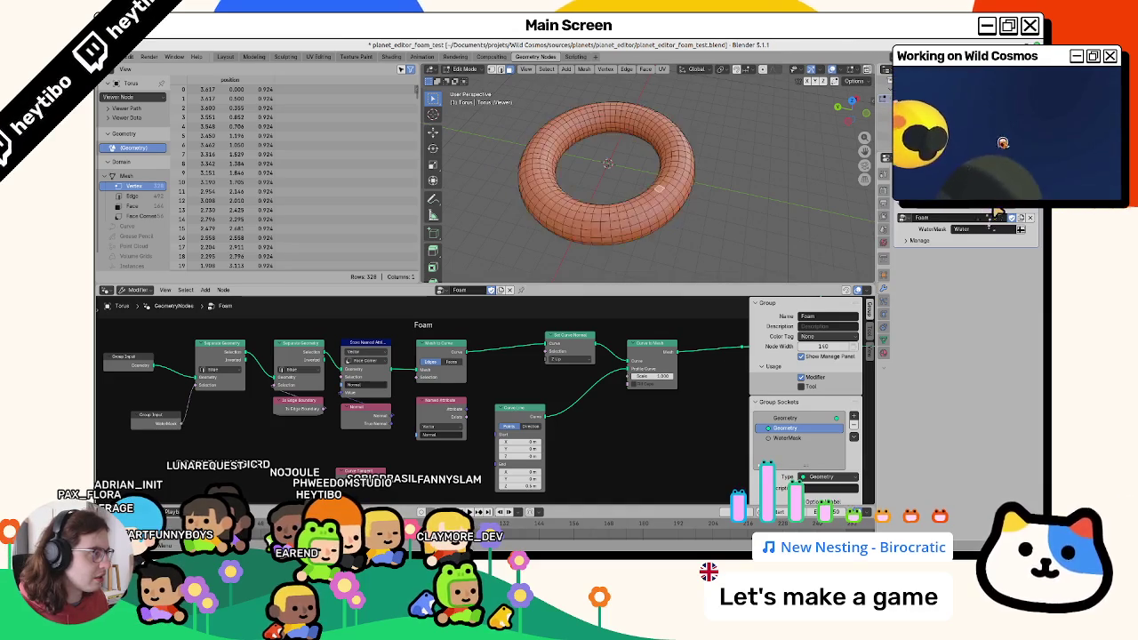
alt+click(662, 203)
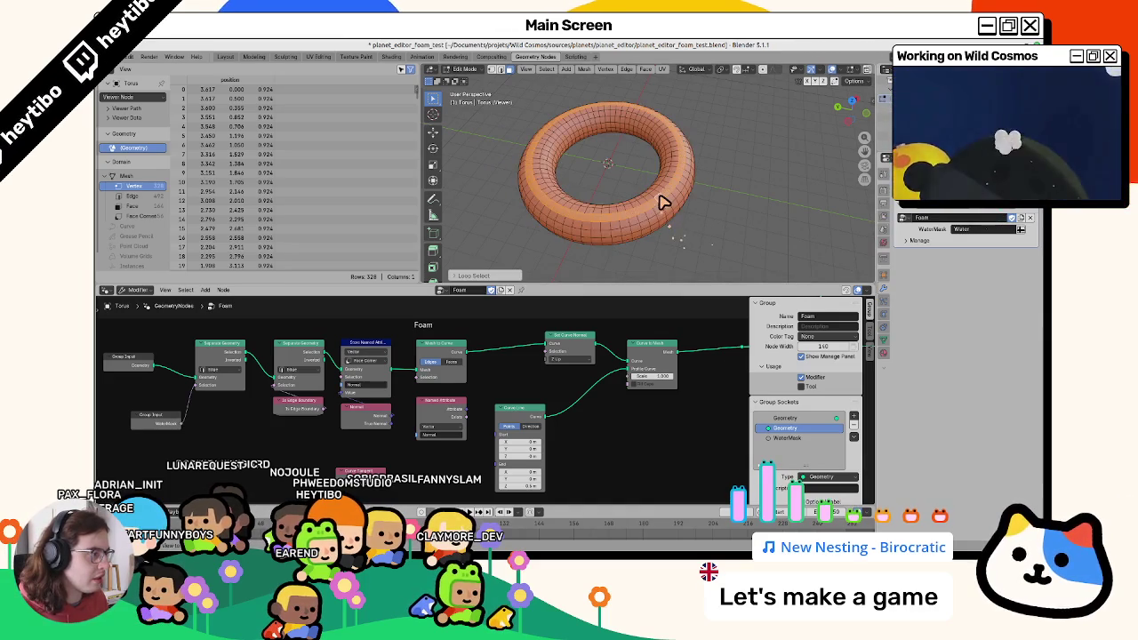
click(992, 214)
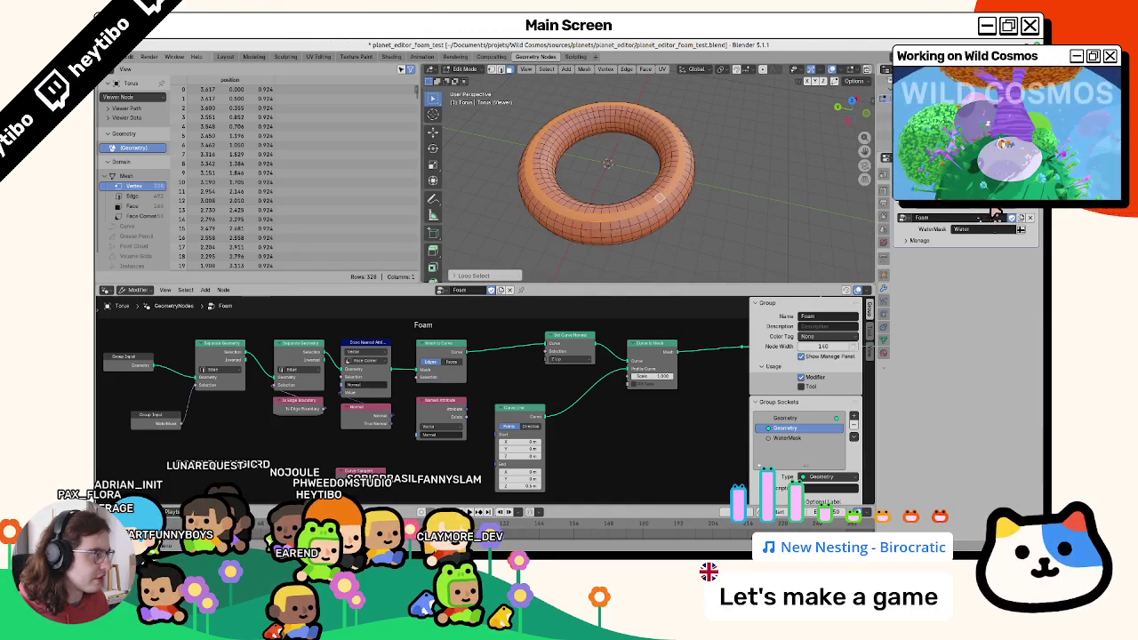
alt+click(650, 204)
middle_drag(729, 219, 627, 247)
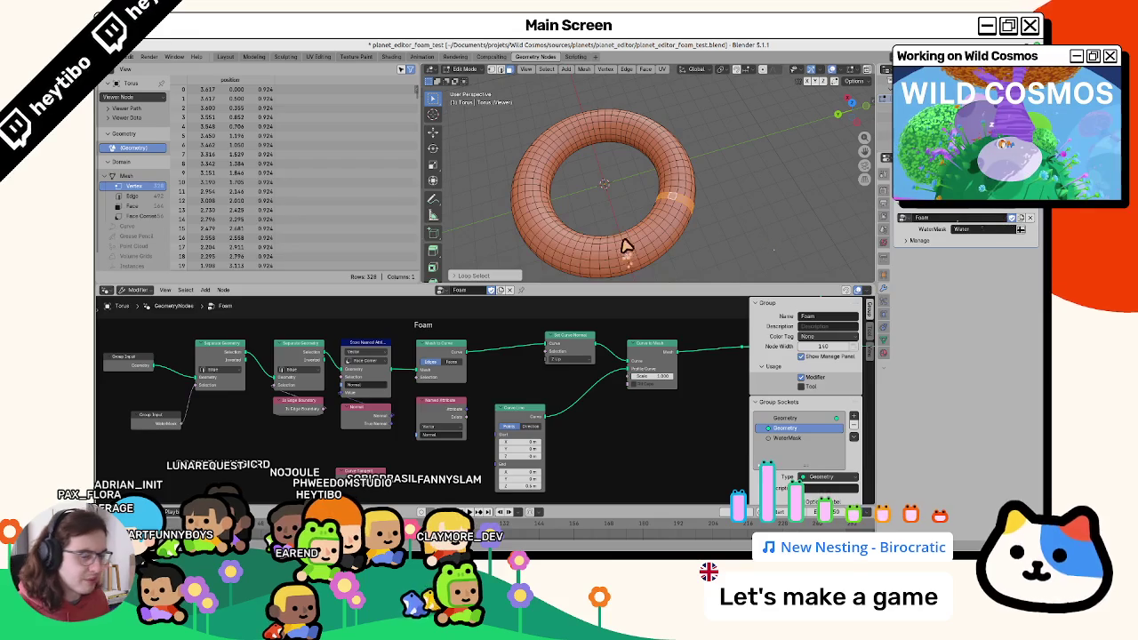
key(ctrl+Tab)
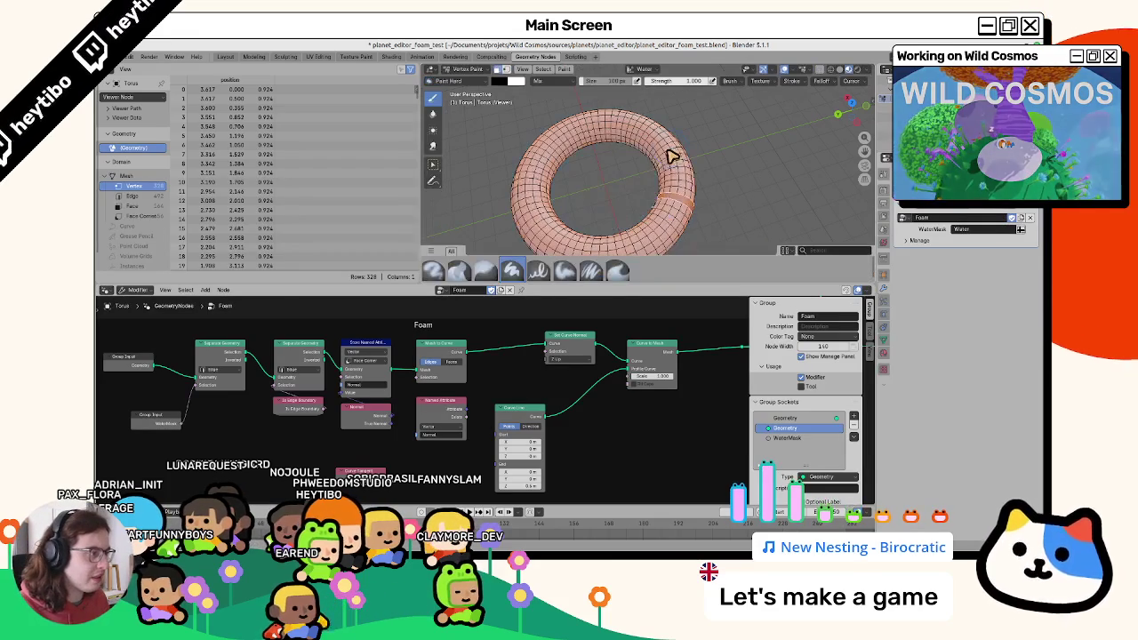
key(ctrl+Tab)
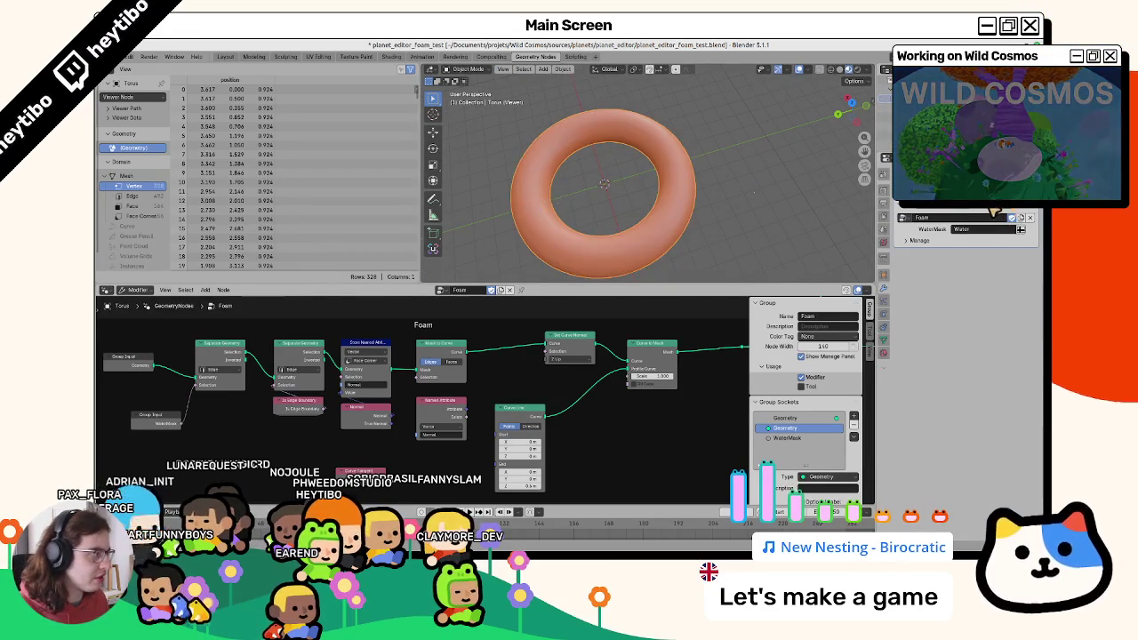
key(Tab)
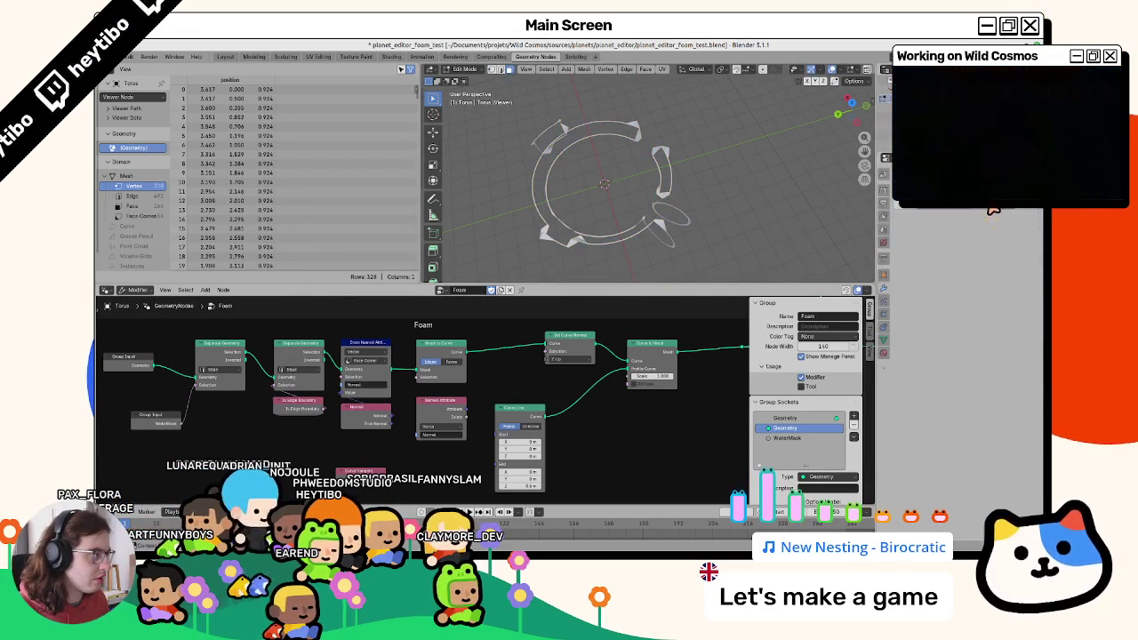
key(Tab)
key(Tab)
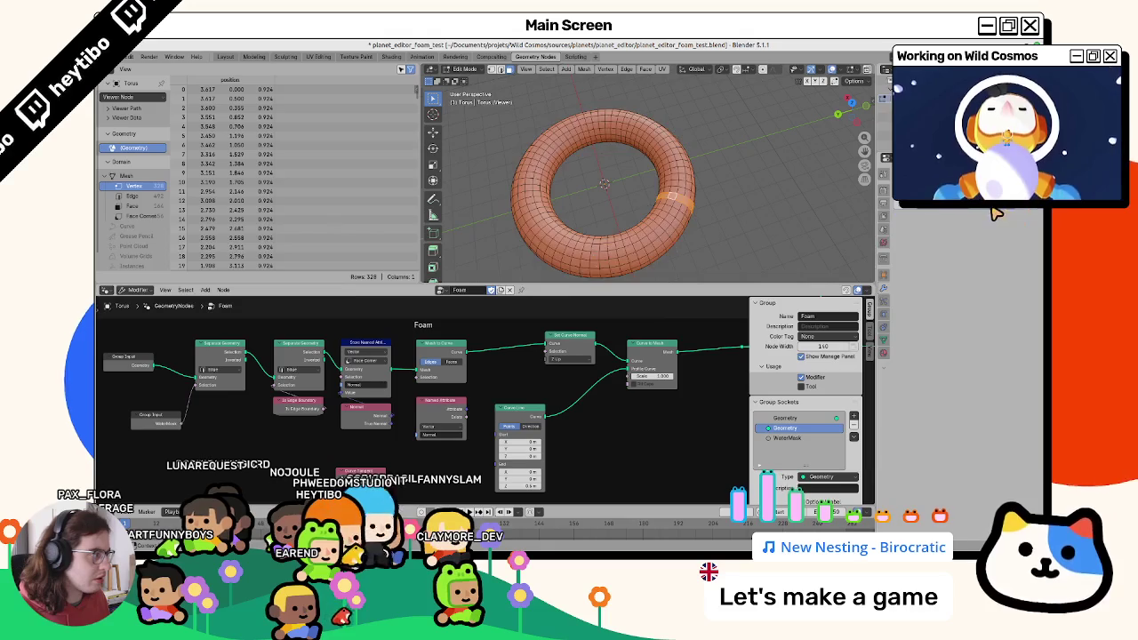
key(Tab)
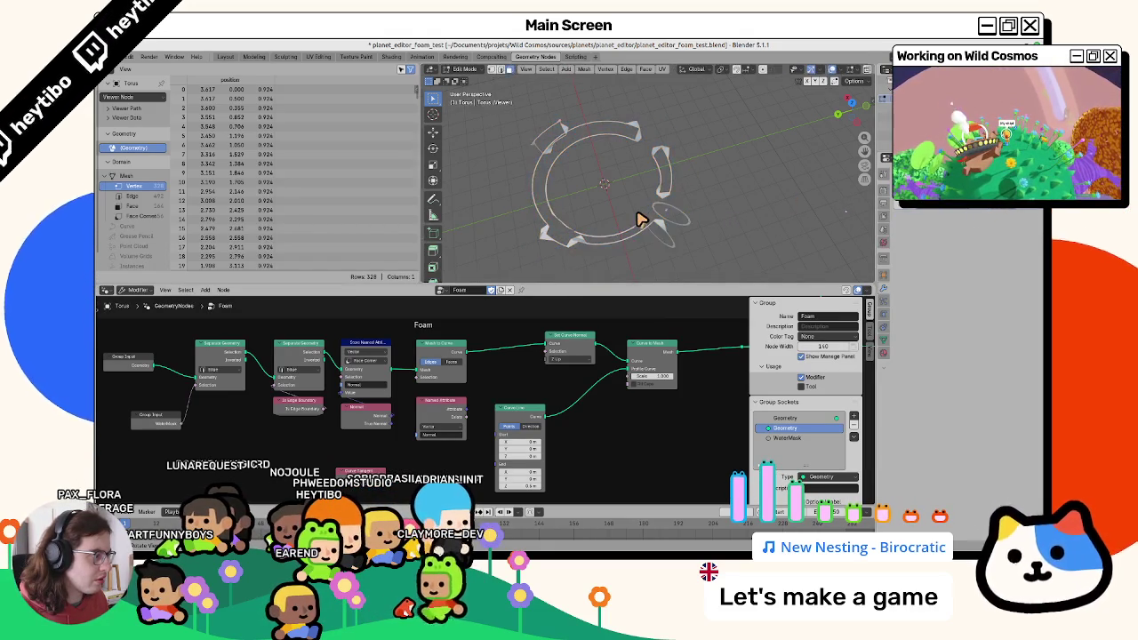
key(Home)
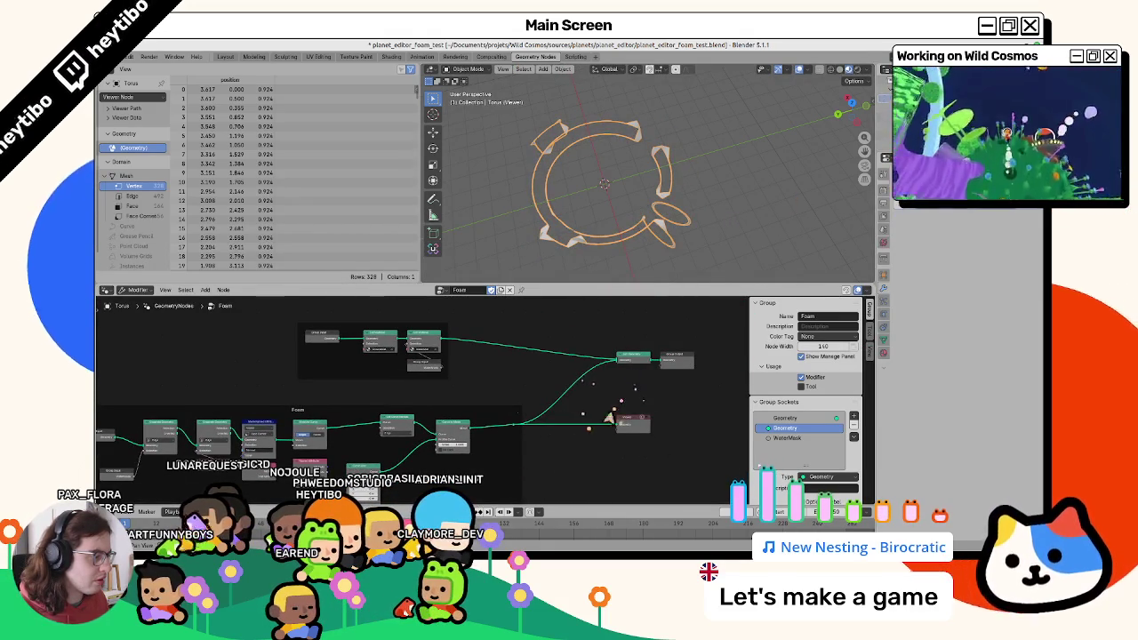
Turn off the foam Viewer preview and zoom in on the top of the torus.
click(615, 407)
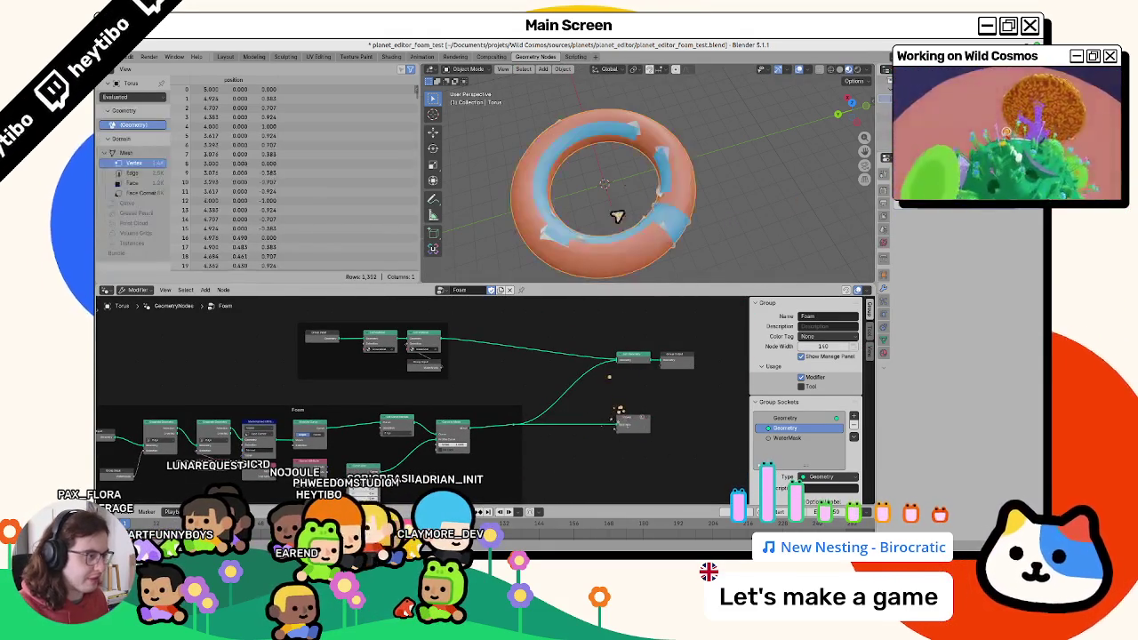
key(Tab)
key(Tab)
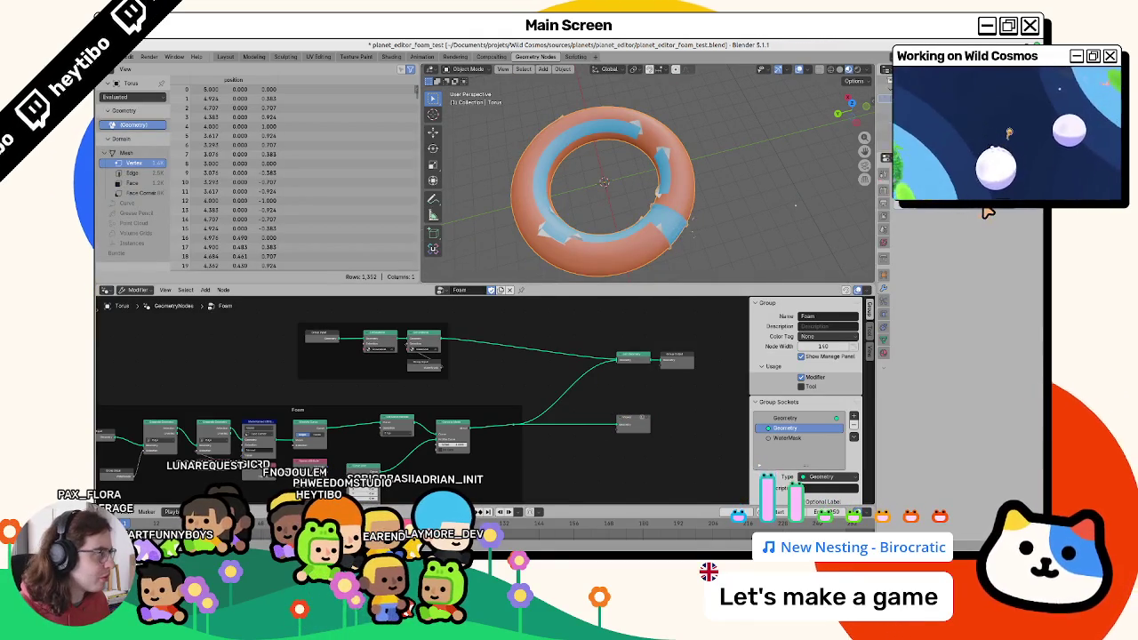
key(Tab)
scroll(691, 223, up, 3)
scroll(617, 191, up, 2)
mouse_move(617, 191)
middle_down()
mouse_move(669, 175)
mouse_move(681, 193)
mouse_move(702, 184)
mouse_move(681, 228)
middle_up()
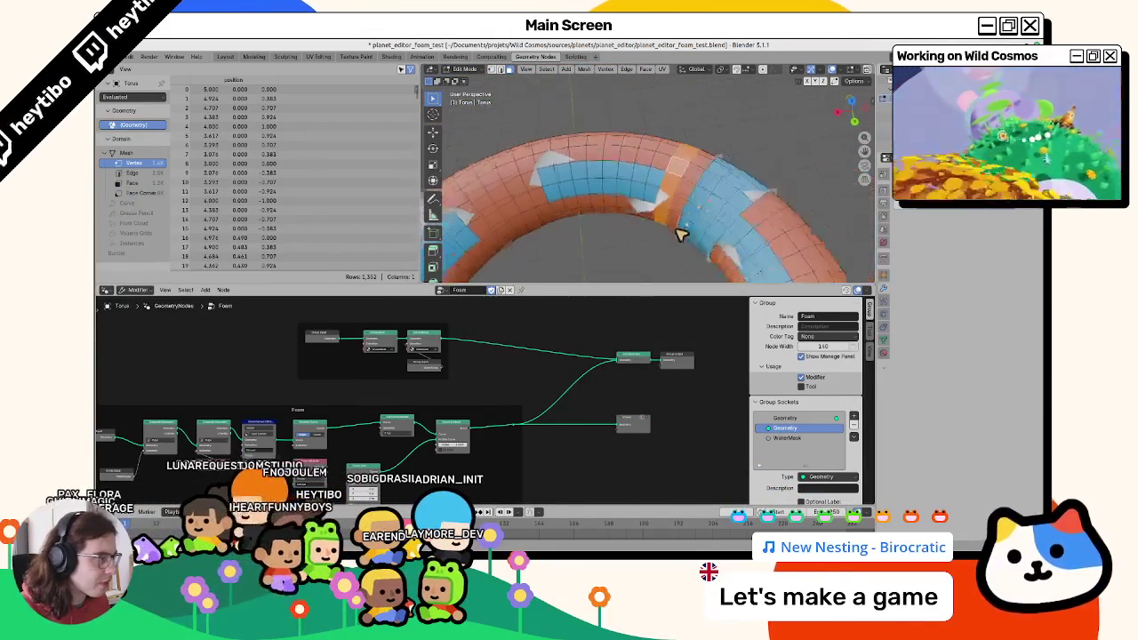
Select faces beside the blue patch and paint over it in Vertex Paint.
click(658, 196)
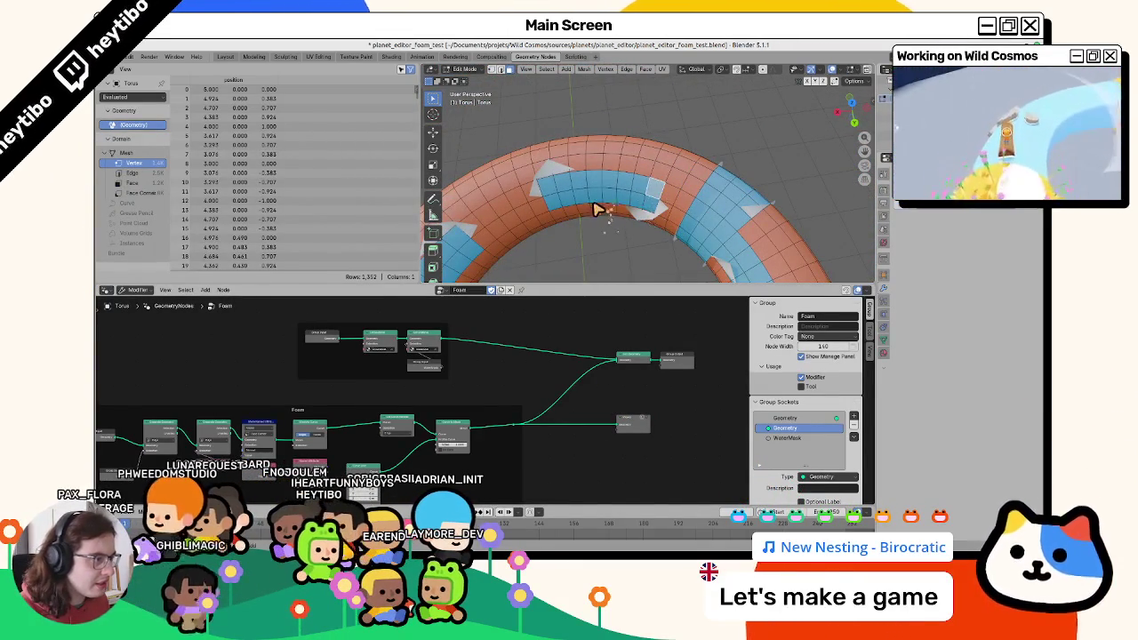
key(ctrl+Tab)
key(shift+k)
drag(573, 190, 554, 186)
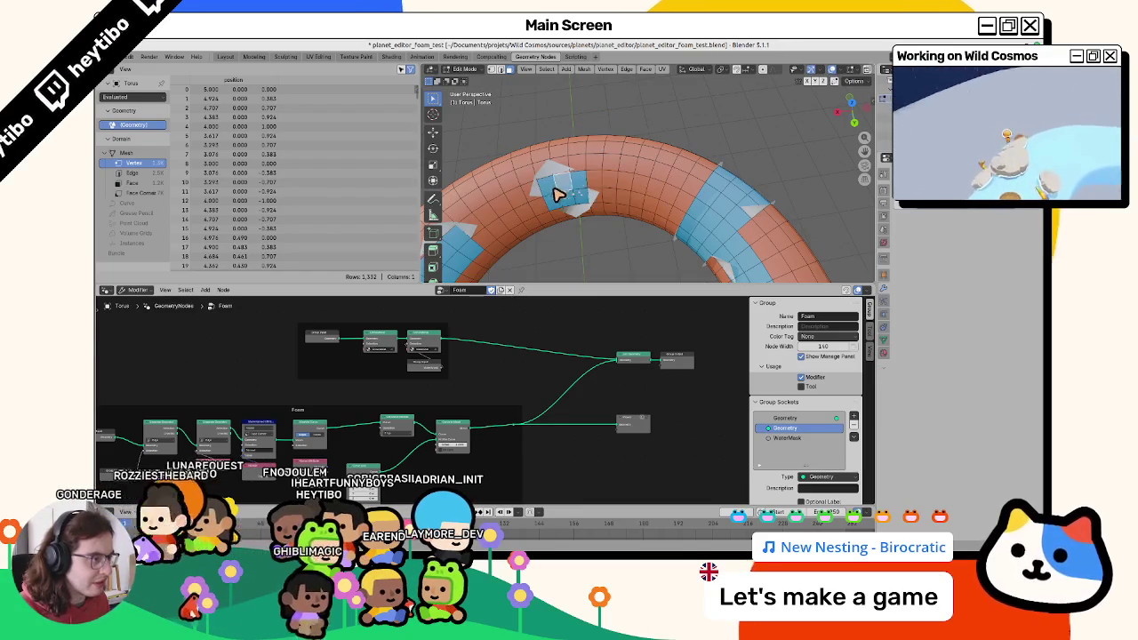
key(ctrl+Tab)
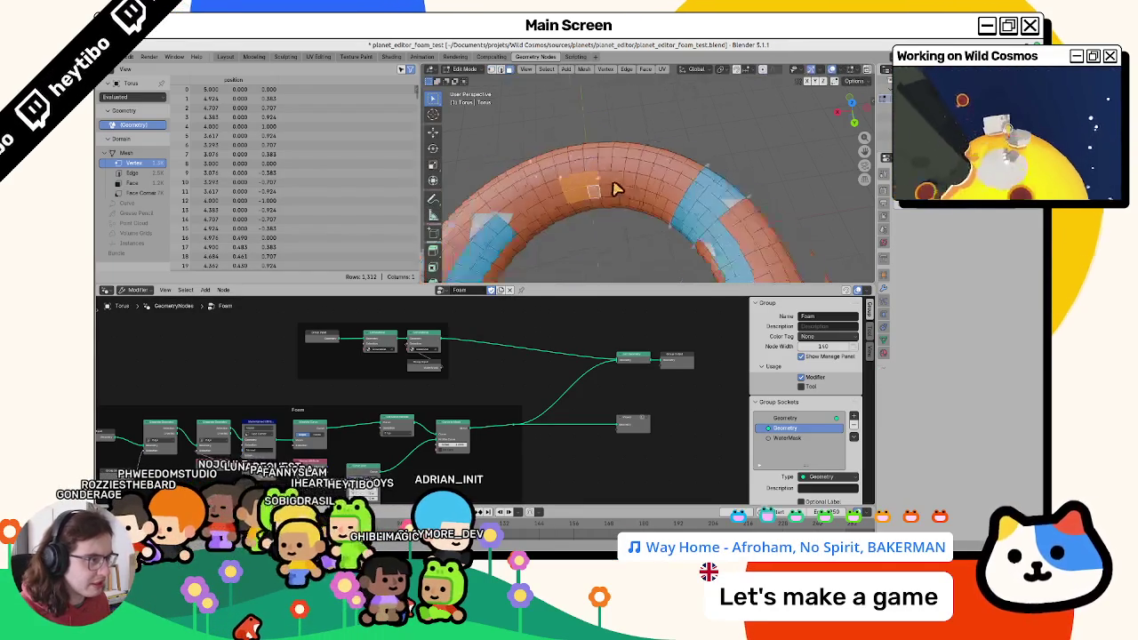
Bring up the Add menu to add a mesh to the scene.
scroll(610, 247, down, 5)
key(shift+a)
key(Escape)
key(Tab)
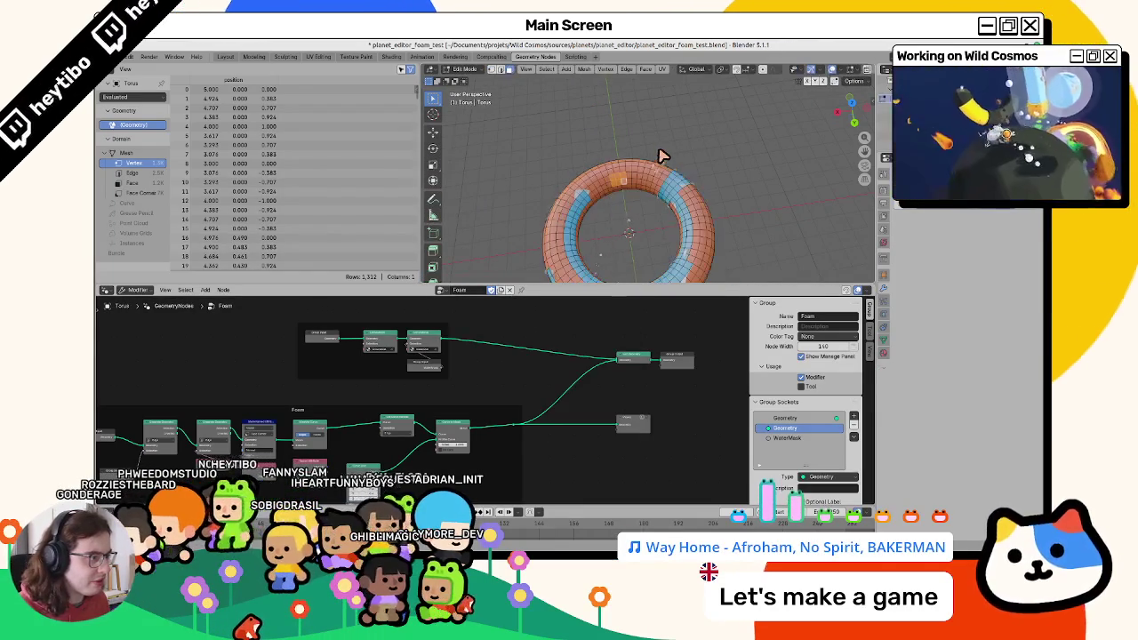
key(shift+a)
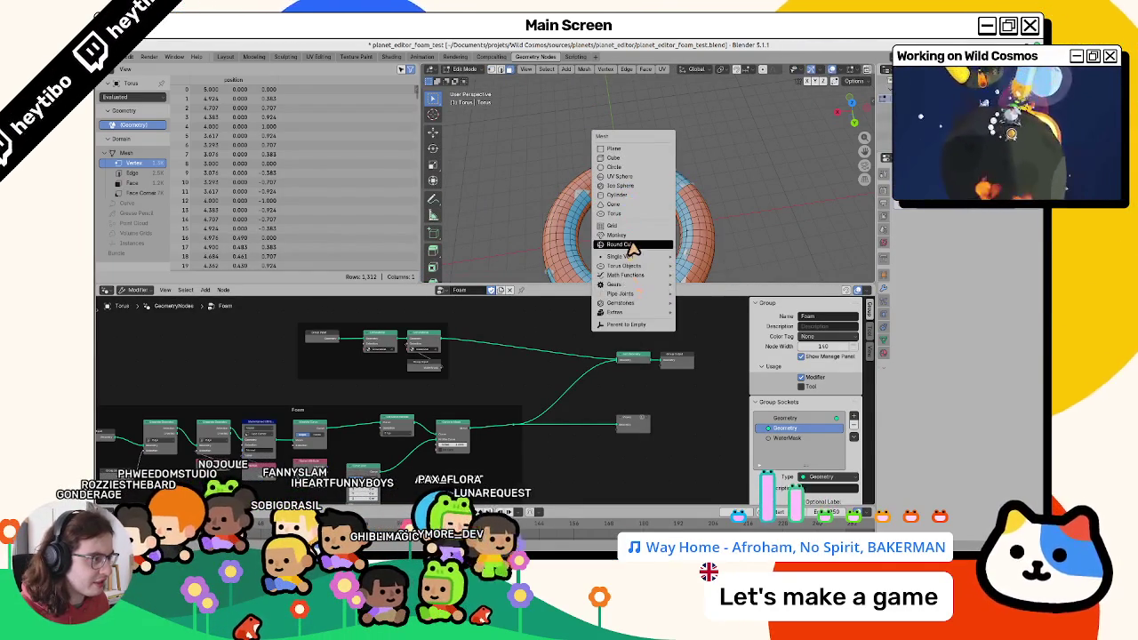
Add a Round Cube at the torus centre with radius 1.5 and 6 arc divisions.
click(625, 243)
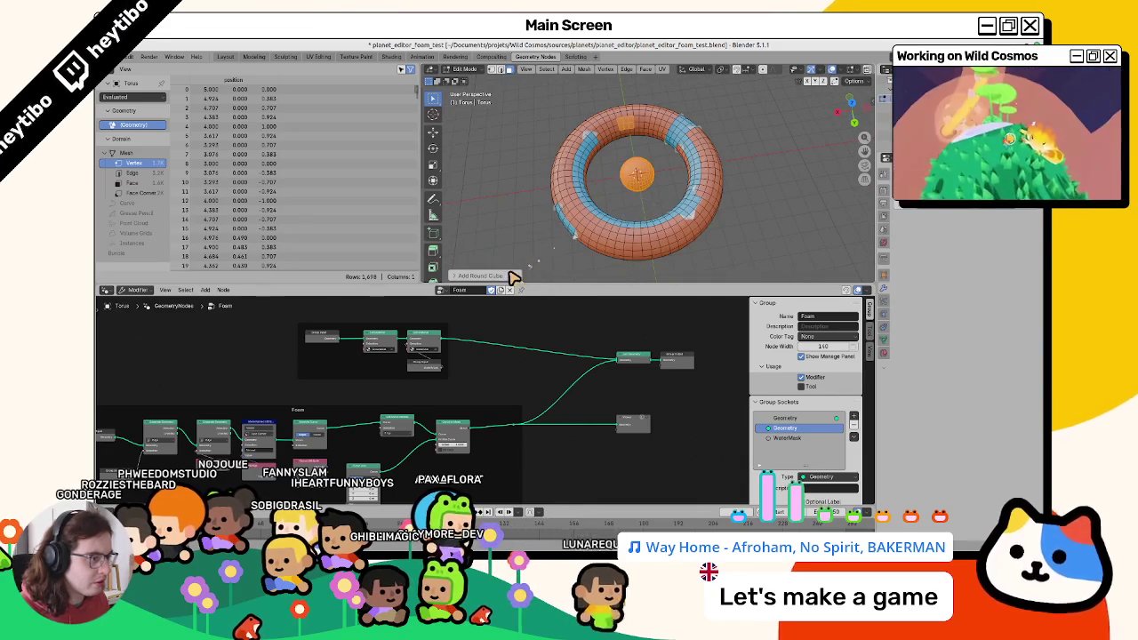
click(476, 276)
drag(537, 123, 524, 130)
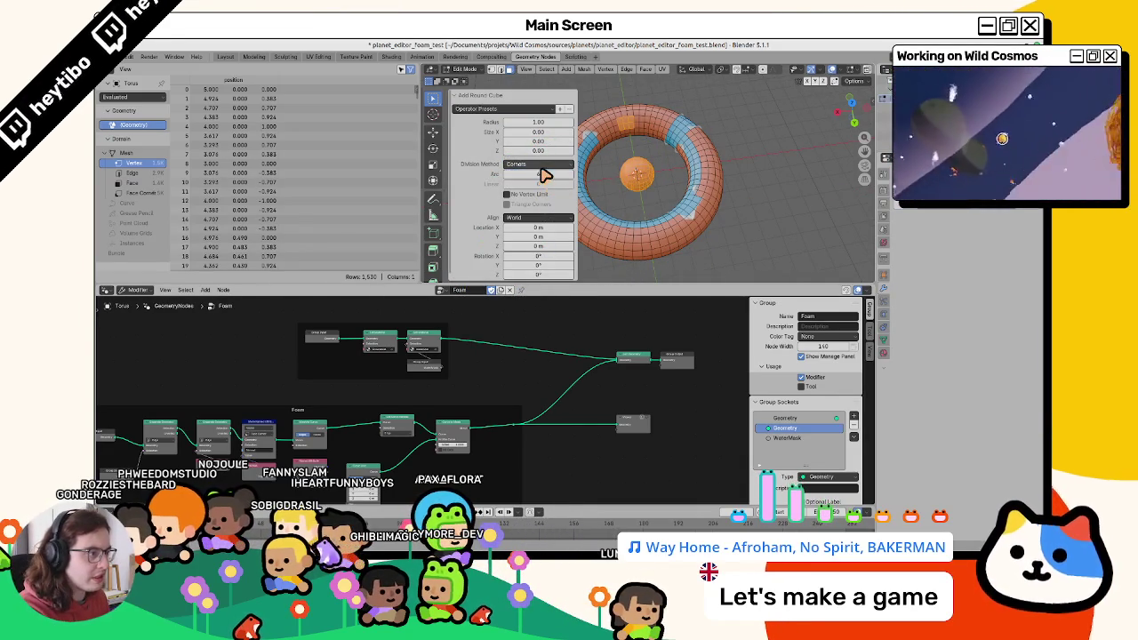
drag(542, 180, 555, 181)
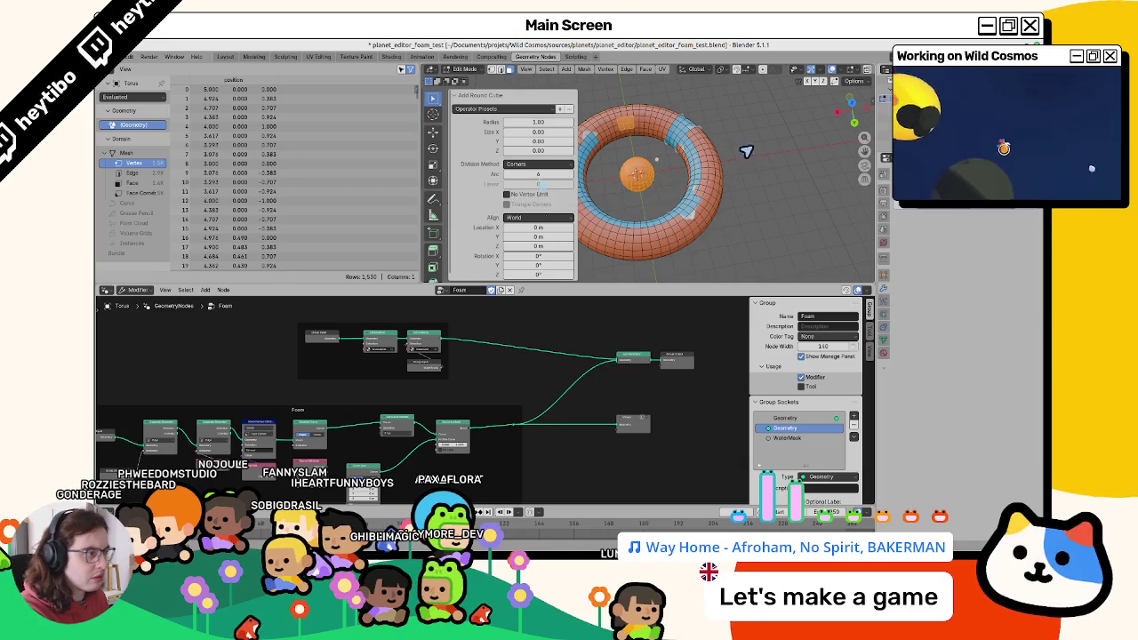
text(1.5)
key(Return)
Apply a shading option from the sphere's right-click Face menu, then deselect all.
right_click(627, 173)
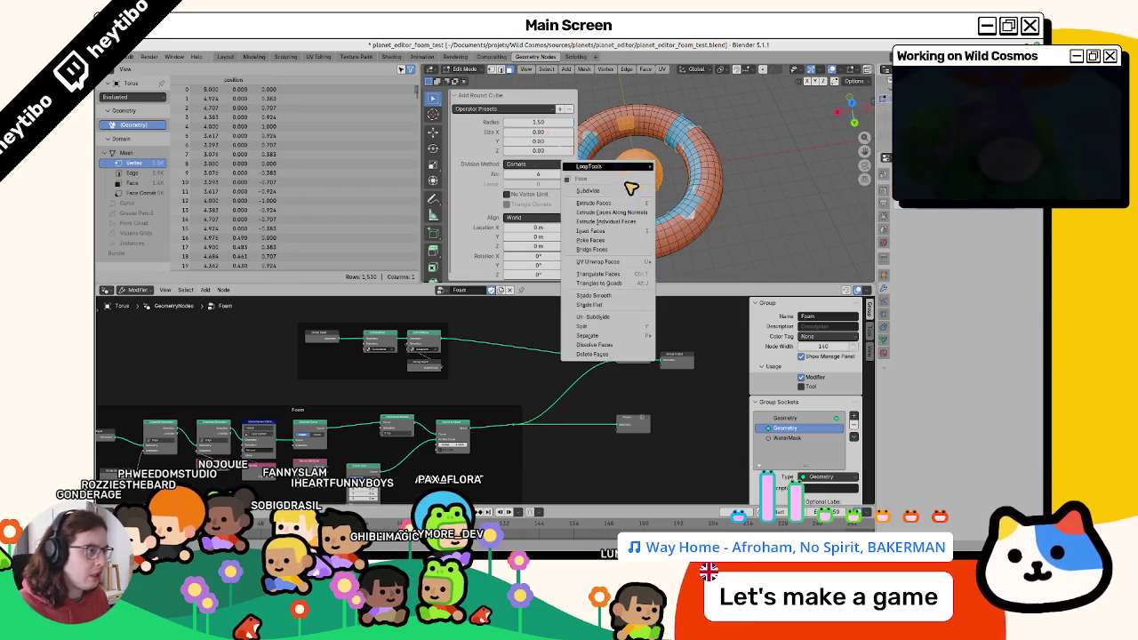
key(Escape)
scroll(623, 186, up, 3)
right_click(622, 174)
key(Escape)
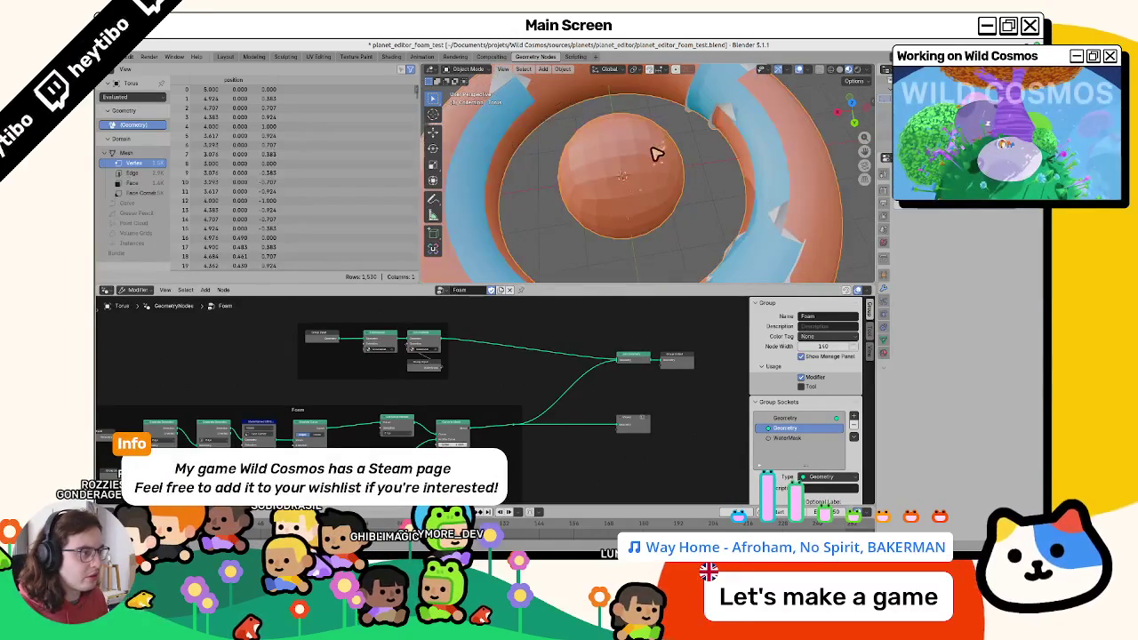
right_click(655, 157)
click(643, 152)
key(alt+a)
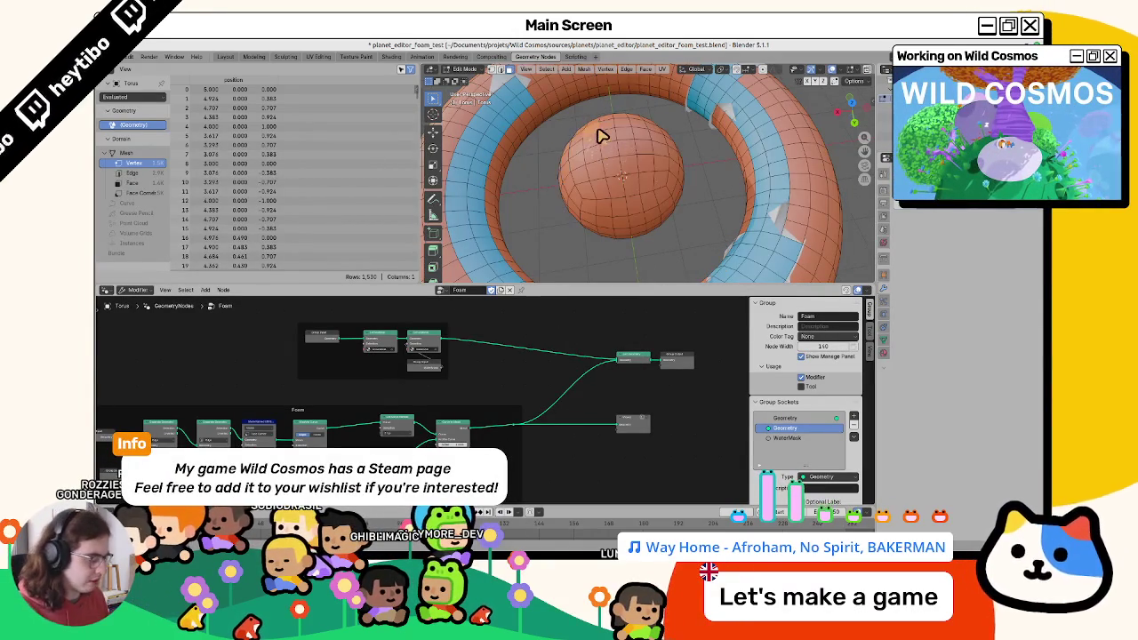
key(KP_7)
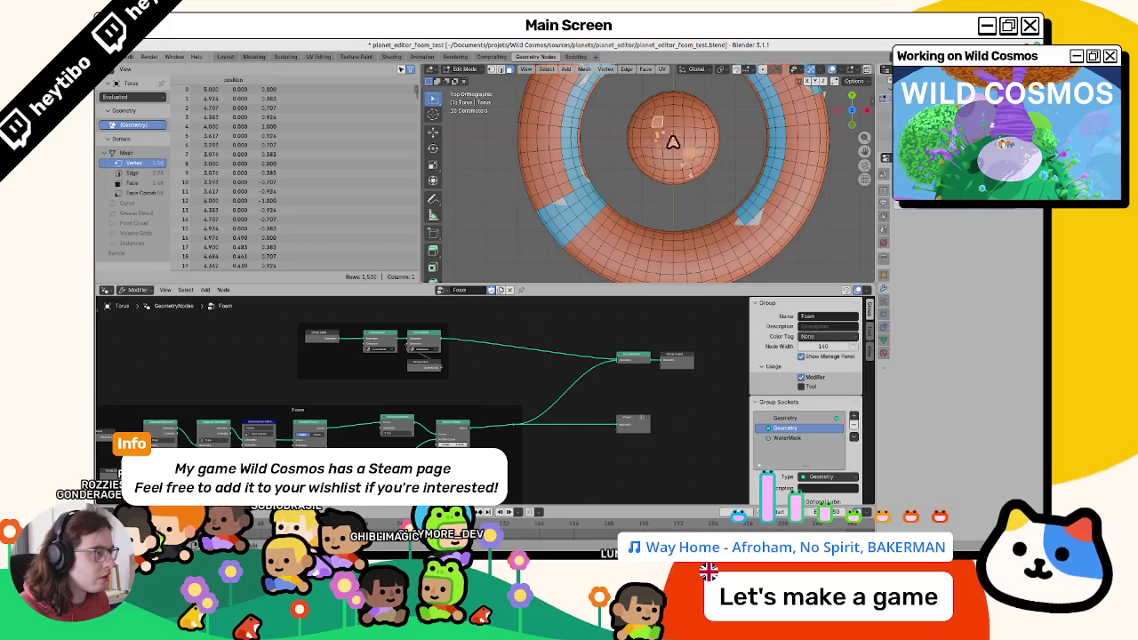
Select the top faces of the central sphere and start brightening the Vertex Paint brush colour.
ctrl+click(686, 152)
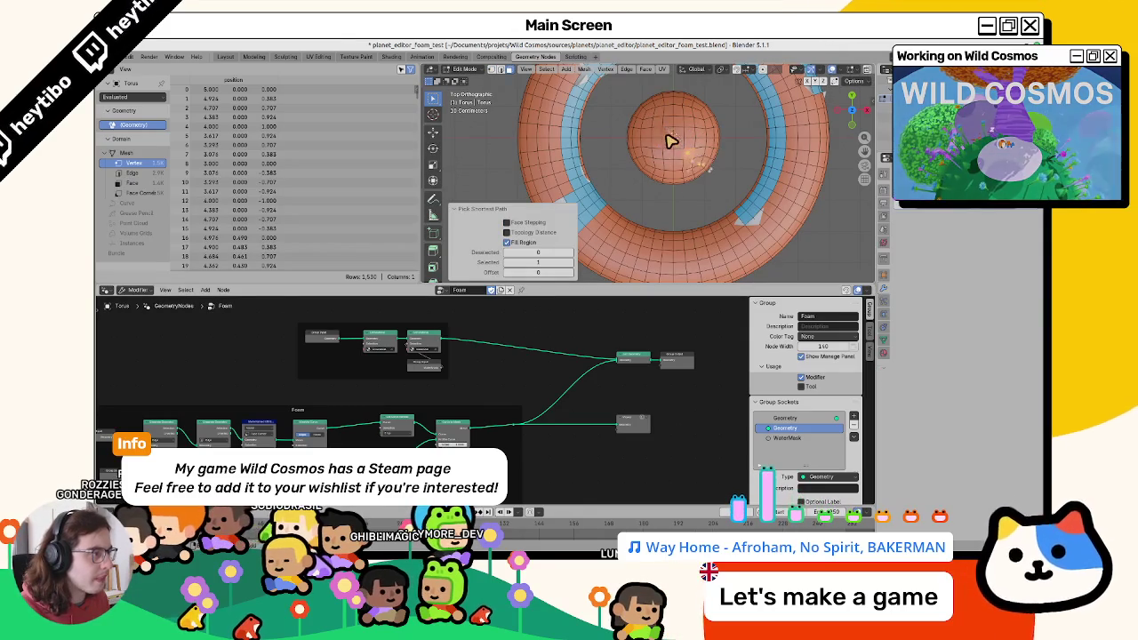
ctrl+click(686, 155)
key(ctrl+Tab)
click(686, 114)
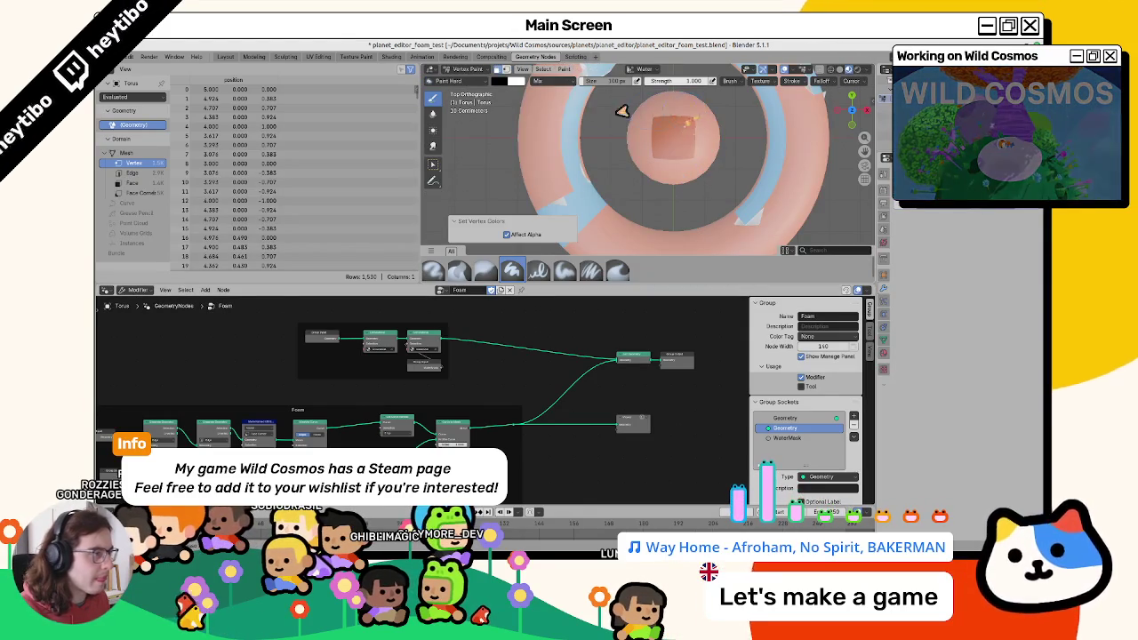
click(496, 83)
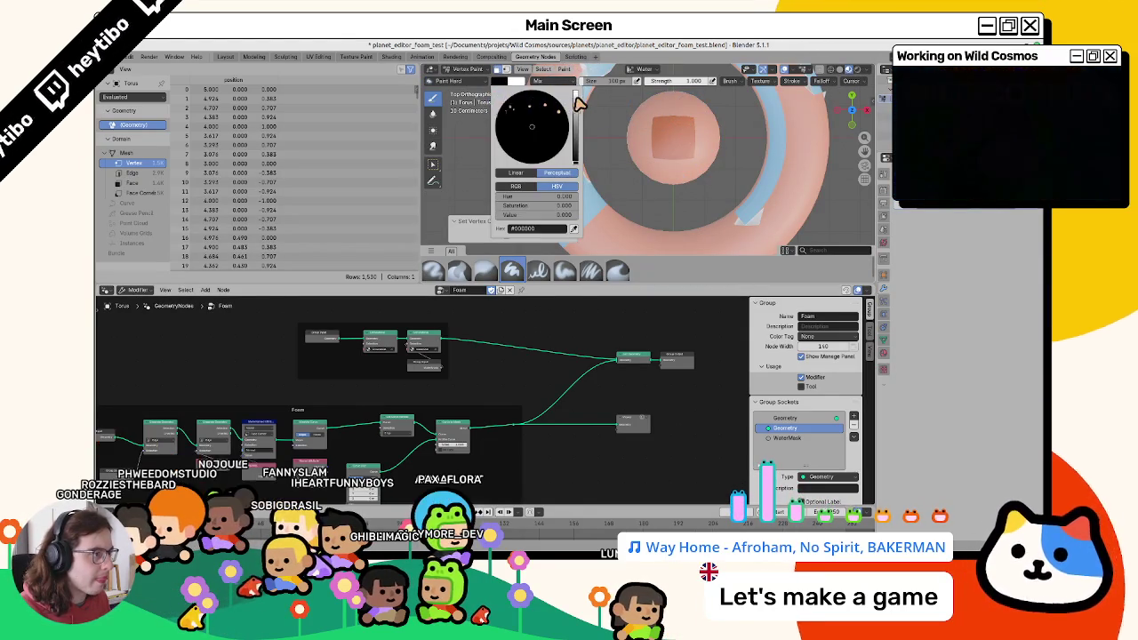
drag(578, 160, 578, 116)
Set the brush colour to white and fill the selected sphere faces with it.
middle_drag(655, 171, 622, 133)
click(497, 83)
drag(578, 146, 580, 99)
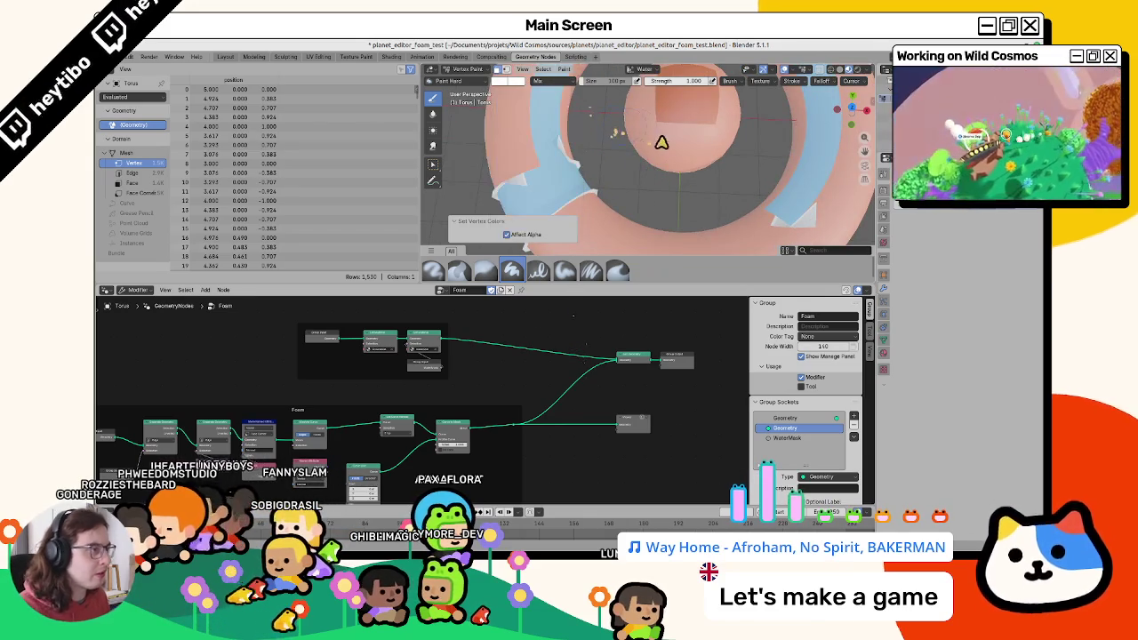
middle_drag(661, 139, 647, 209)
key(shift+k)
key(ctrl+Tab)
Expand the sphere-top face selection with L and pick the brush colour again.
mouse_move(650, 170)
middle_down()
mouse_move(667, 157)
mouse_move(629, 234)
middle_up()
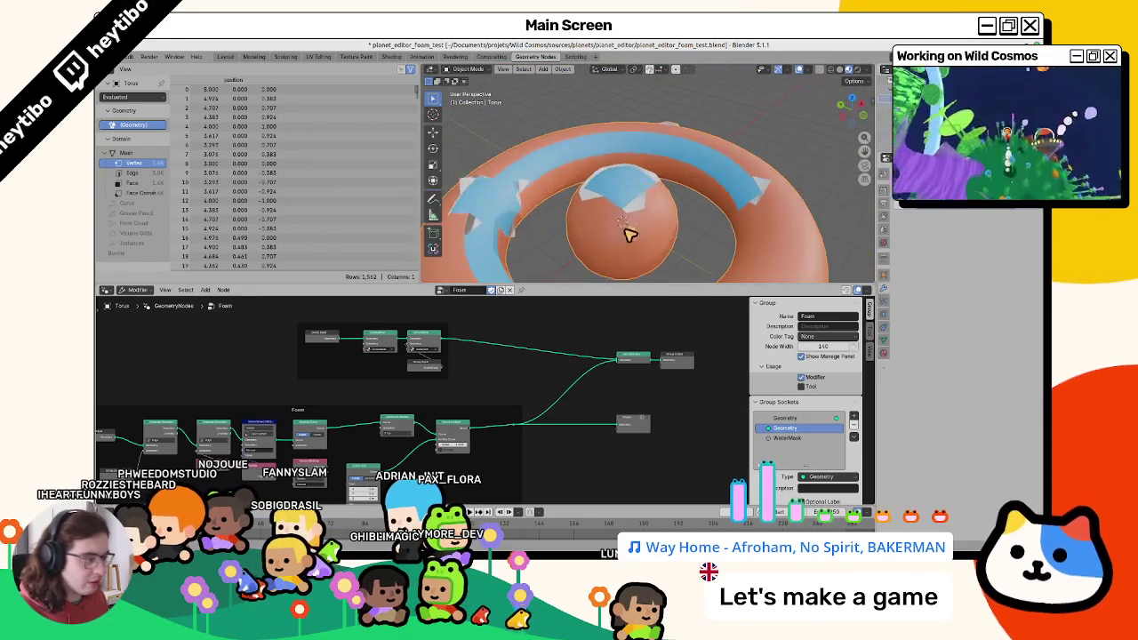
key(Tab)
middle_drag(581, 277, 551, 178)
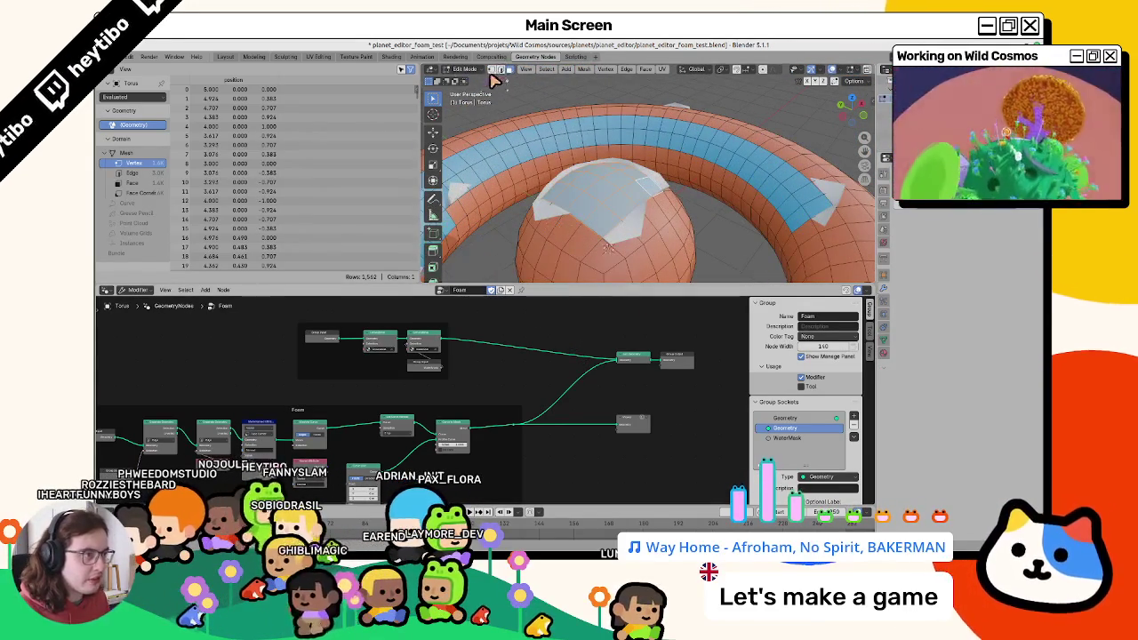
key(l)
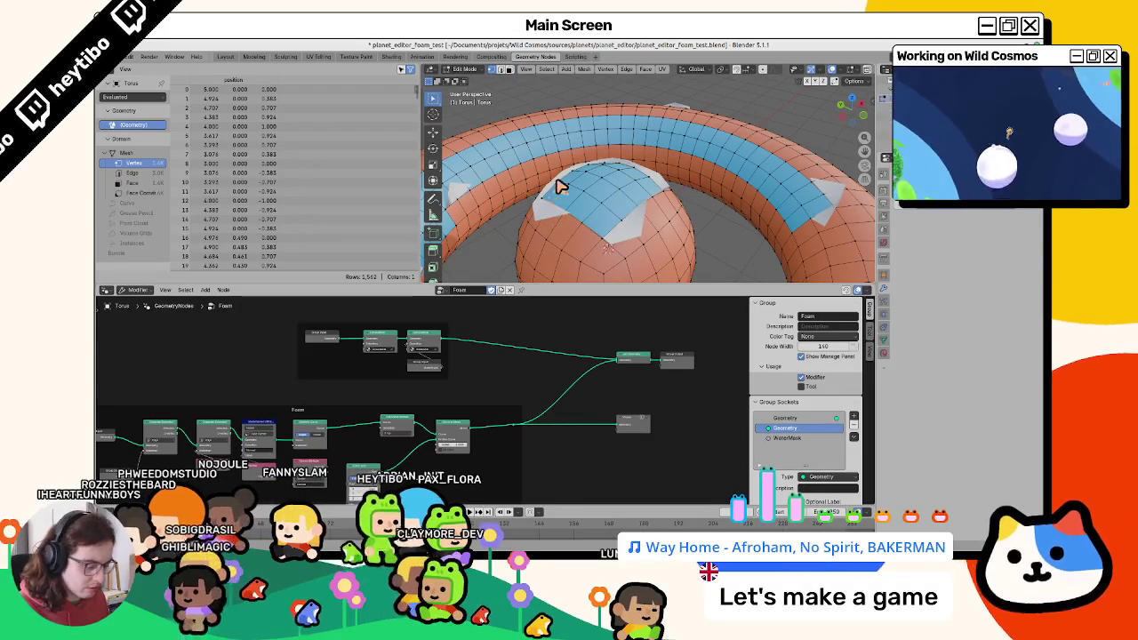
click(457, 68)
click(467, 121)
click(496, 81)
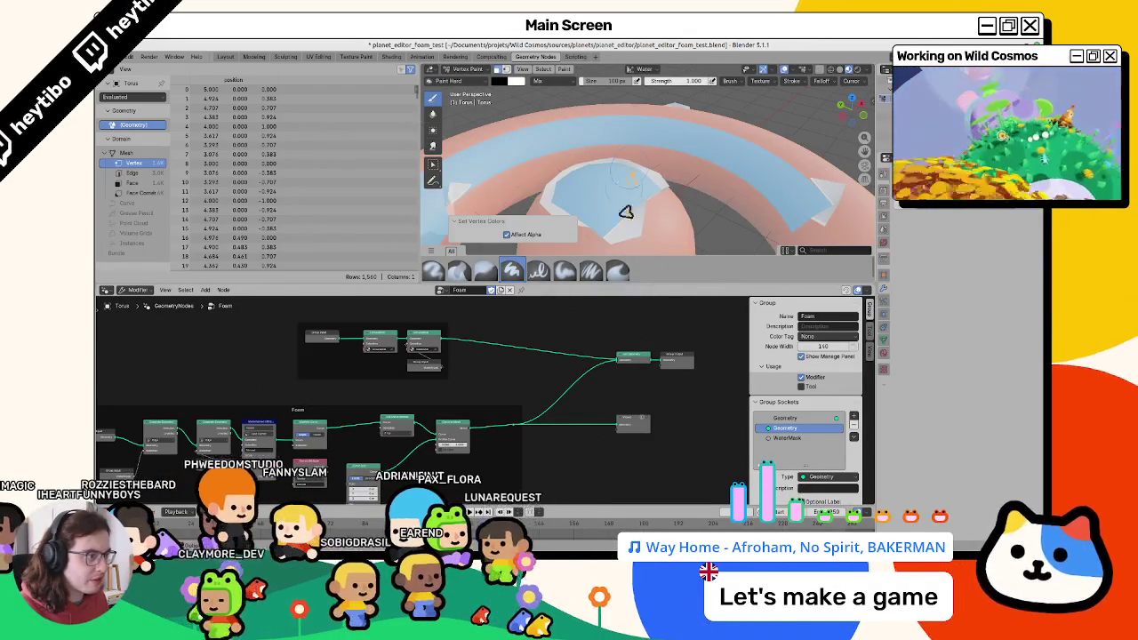
Return to object mode and orbit to a low side view of the sphere.
key(Tab)
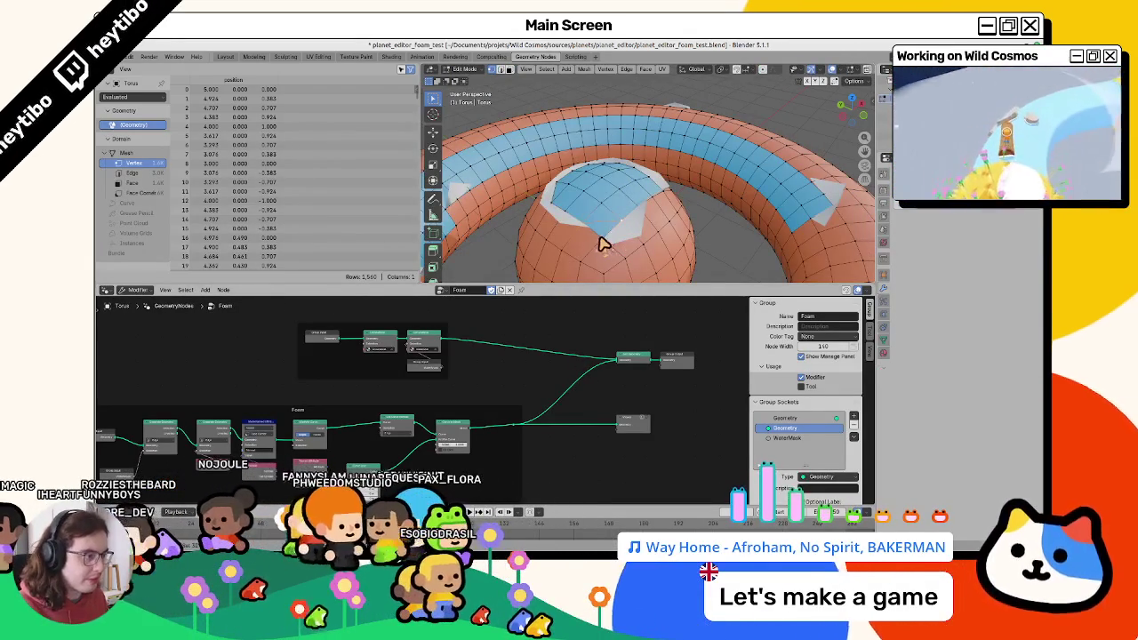
key(Tab)
scroll(622, 186, down, 3)
key(Tab)
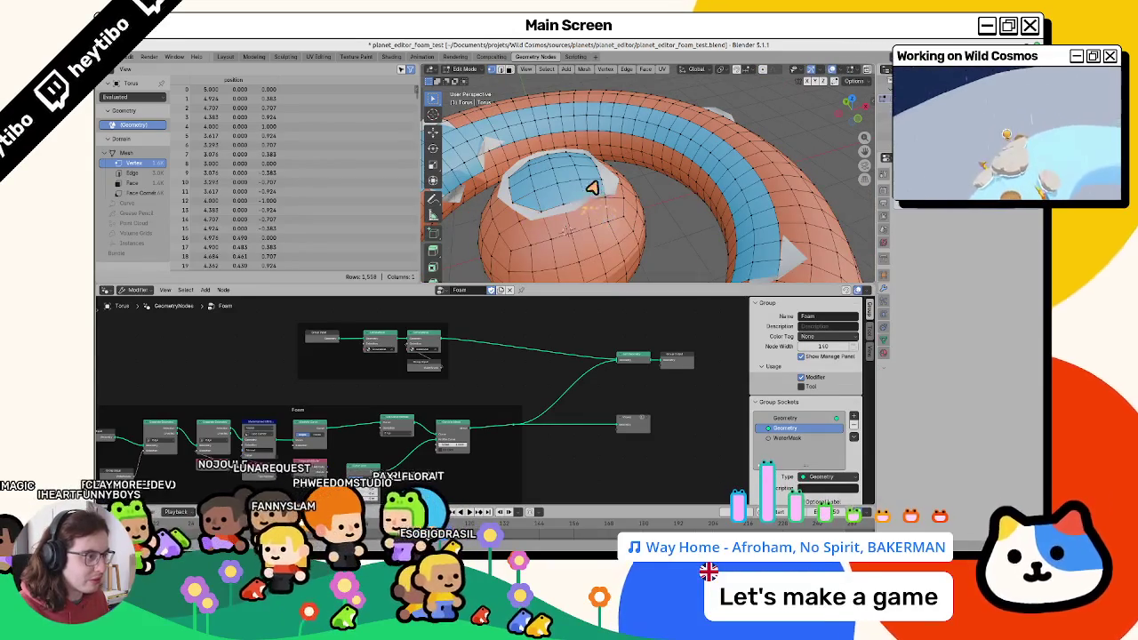
middle_drag(601, 197, 590, 193)
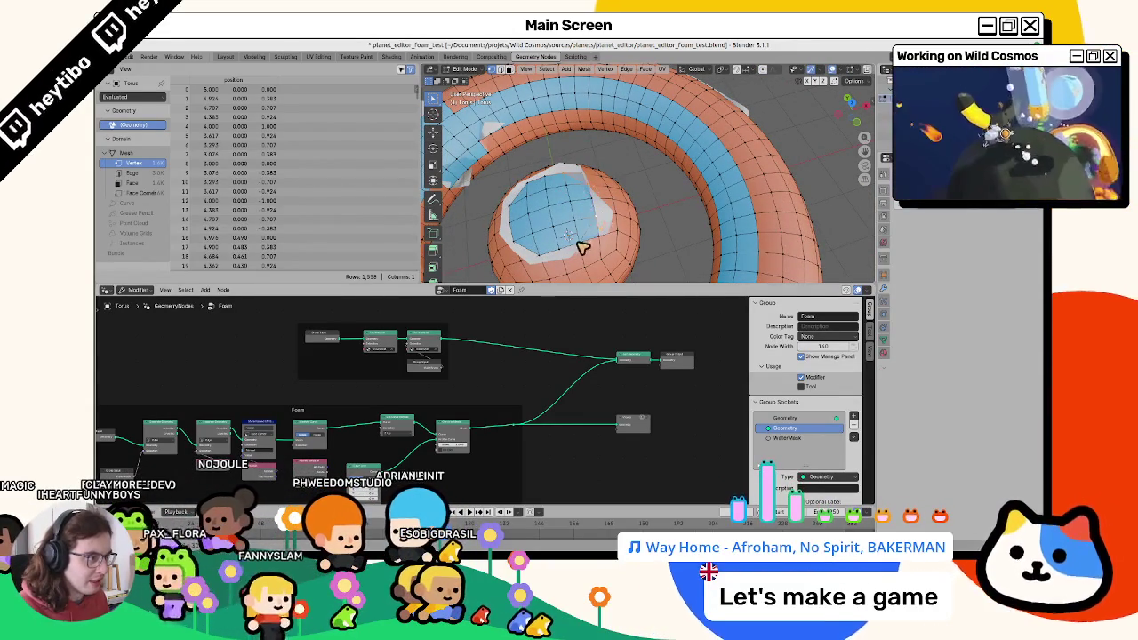
key(Tab)
mouse_move(568, 205)
middle_down()
mouse_move(507, 186)
mouse_move(516, 181)
mouse_move(513, 249)
mouse_move(516, 101)
mouse_move(528, 239)
middle_up()
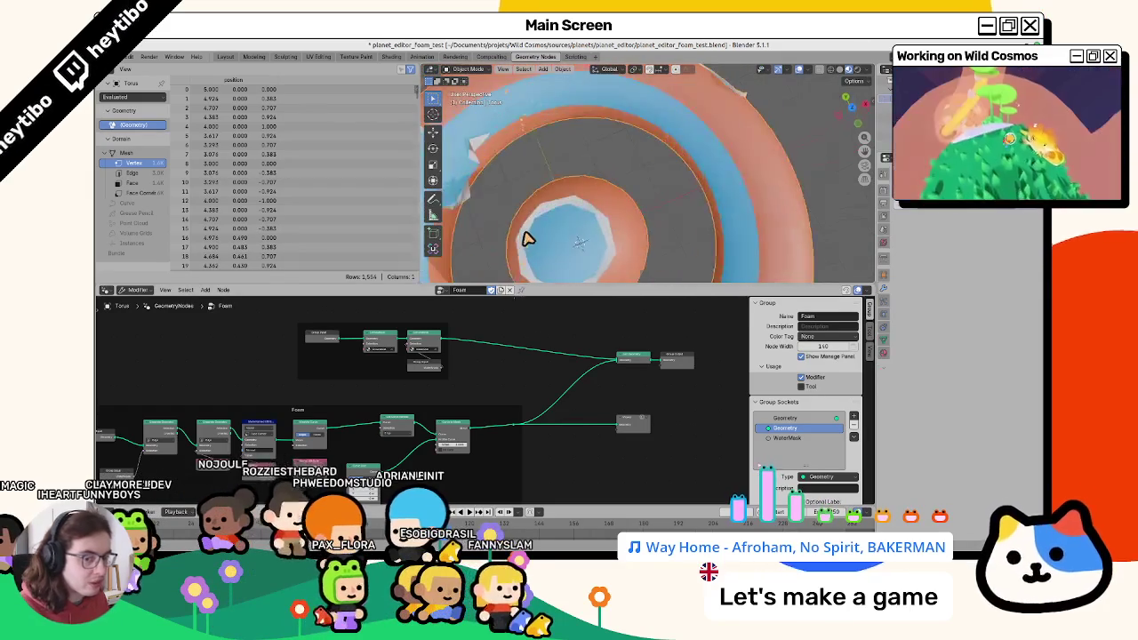
scroll(560, 428, up, 2)
scroll(533, 428, up, 2)
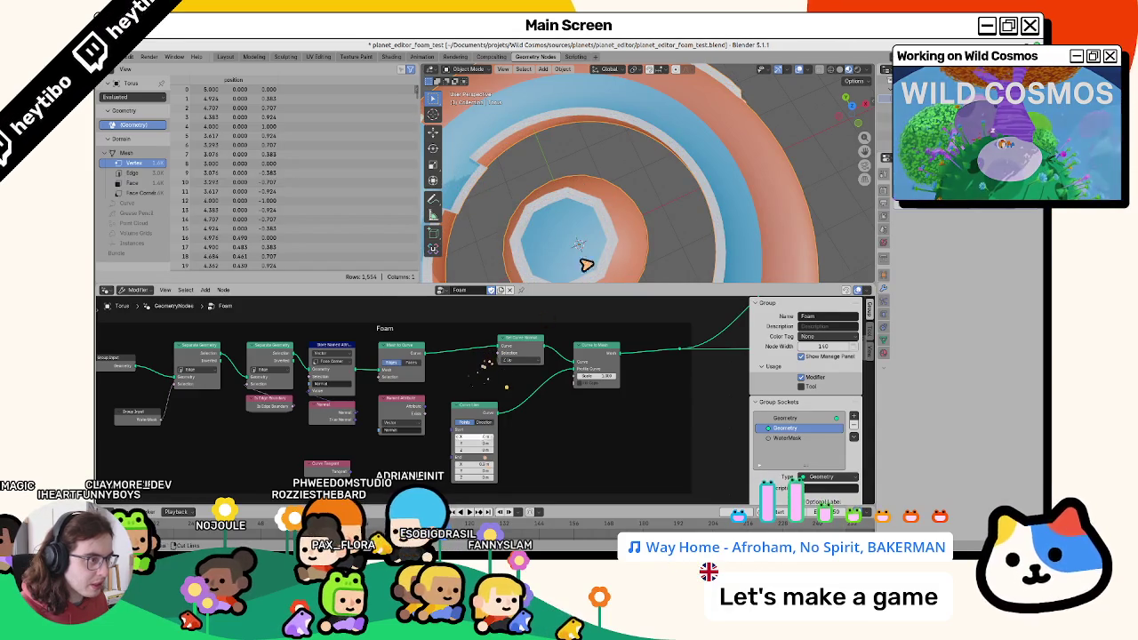
scroll(586, 265, down, 5)
mouse_move(602, 183)
middle_down()
mouse_move(610, 168)
mouse_move(653, 183)
mouse_move(674, 281)
mouse_move(658, 231)
mouse_move(631, 224)
mouse_move(628, 161)
mouse_move(576, 224)
middle_up()
scroll(630, 223, up, 2)
scroll(630, 208, up, 2)
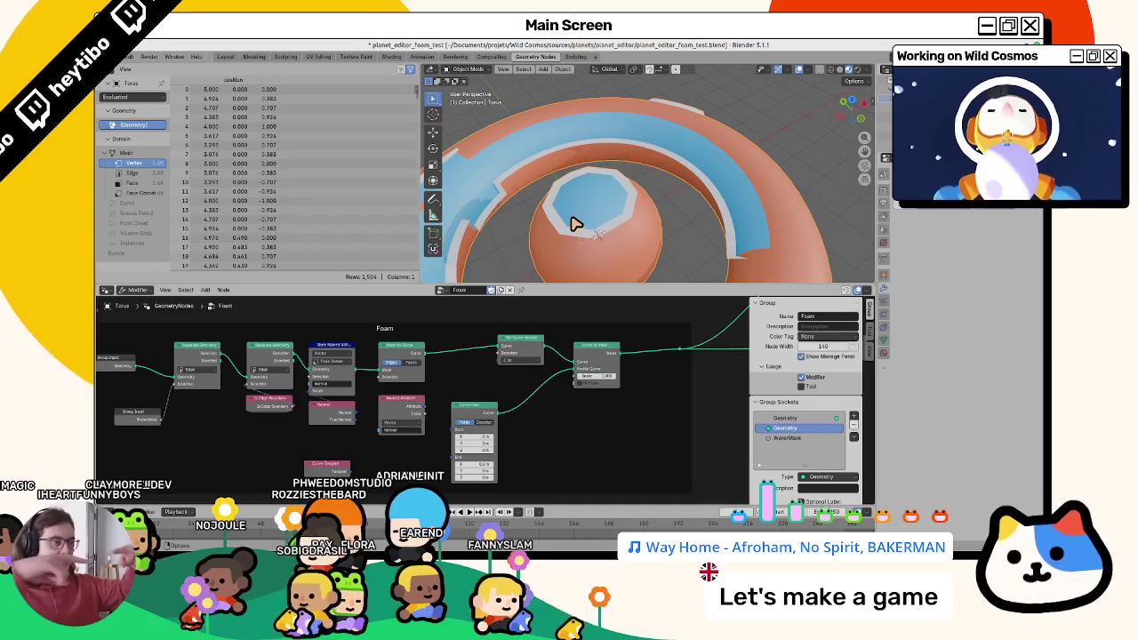
click(520, 359)
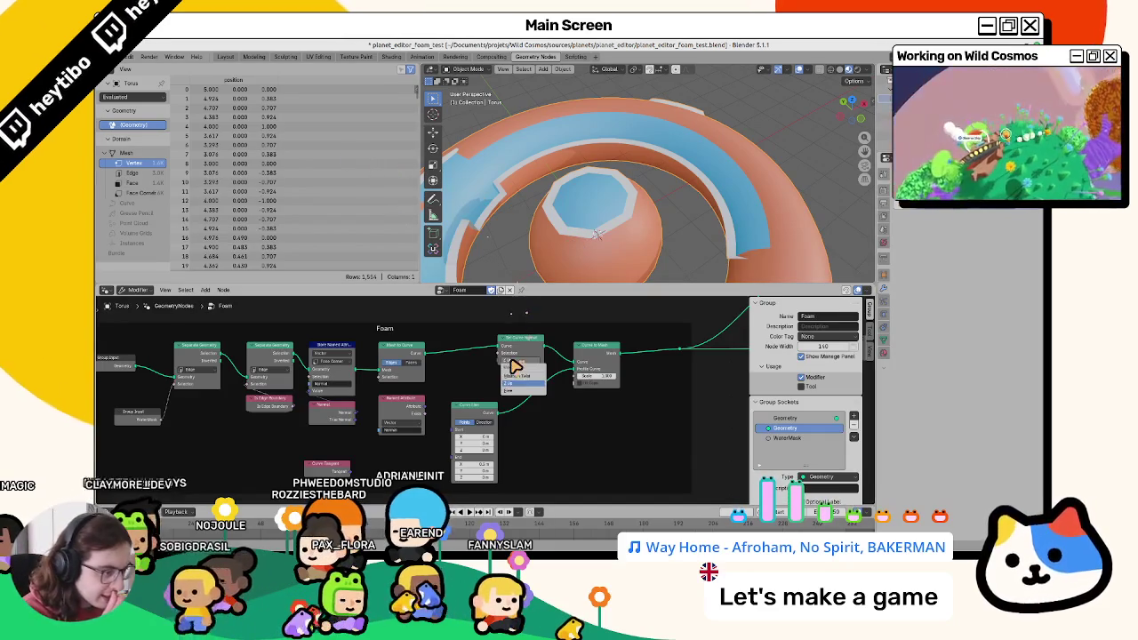
Set the Set Curve Normal mode to Free and feed it the stored normal.
click(520, 381)
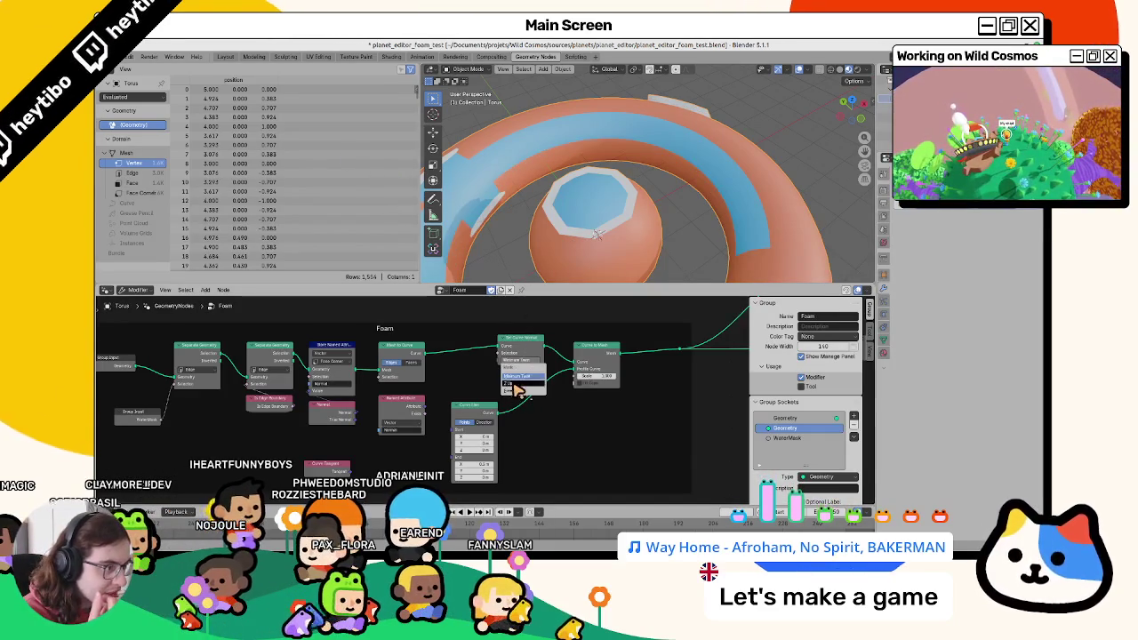
click(520, 359)
click(521, 384)
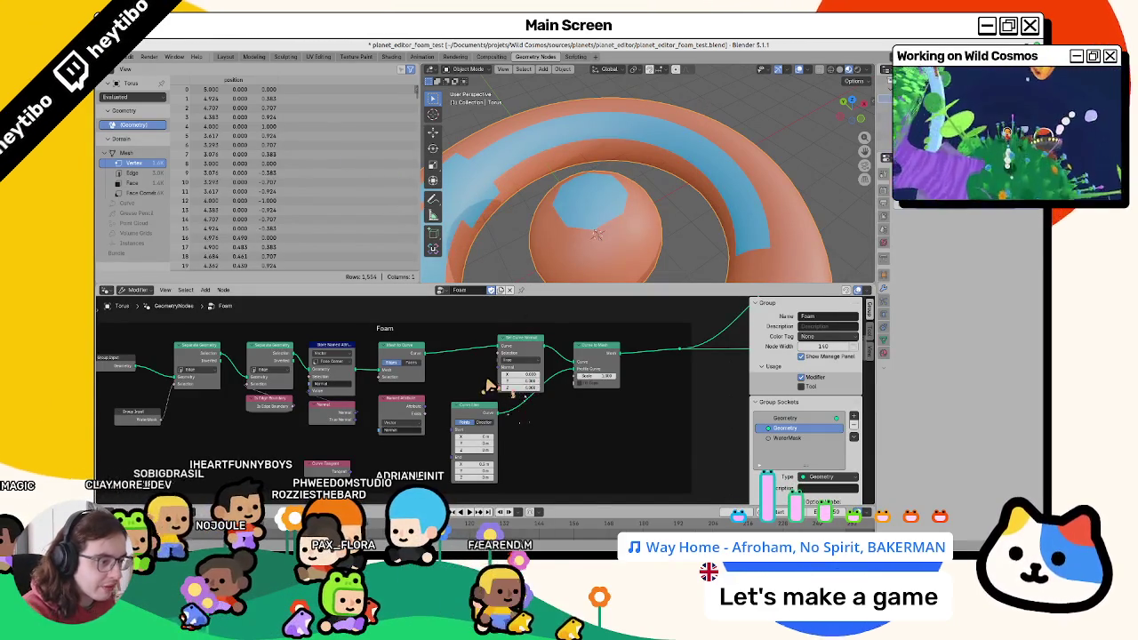
key(ctrl+z)
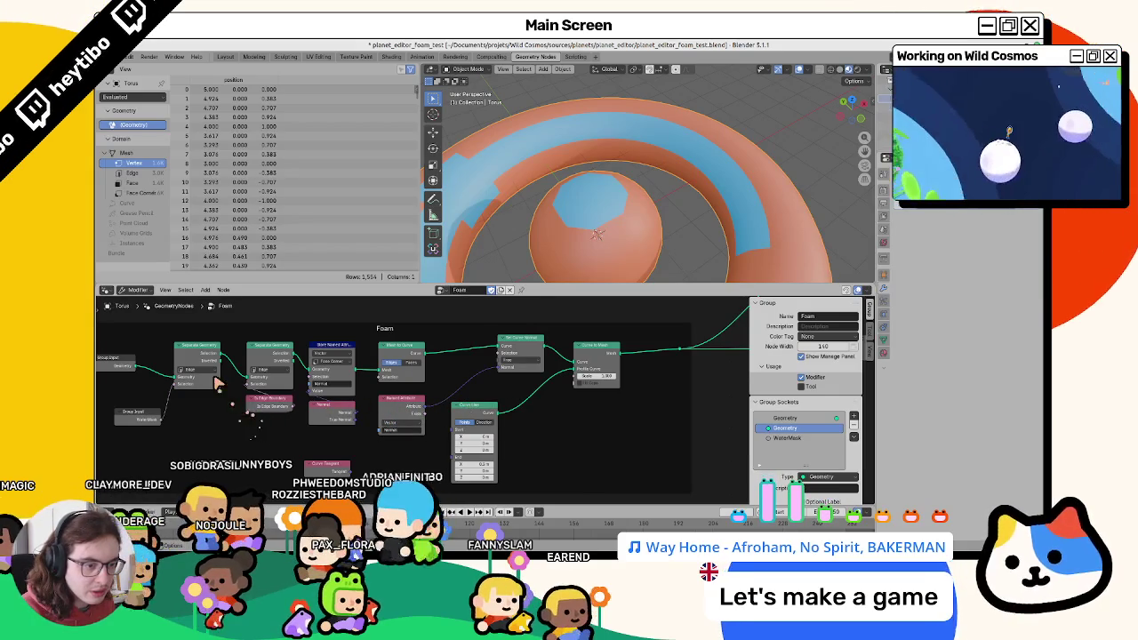
Store the normal attribute on the Edge domain, inspect the torus, and save the file.
click(339, 370)
click(330, 361)
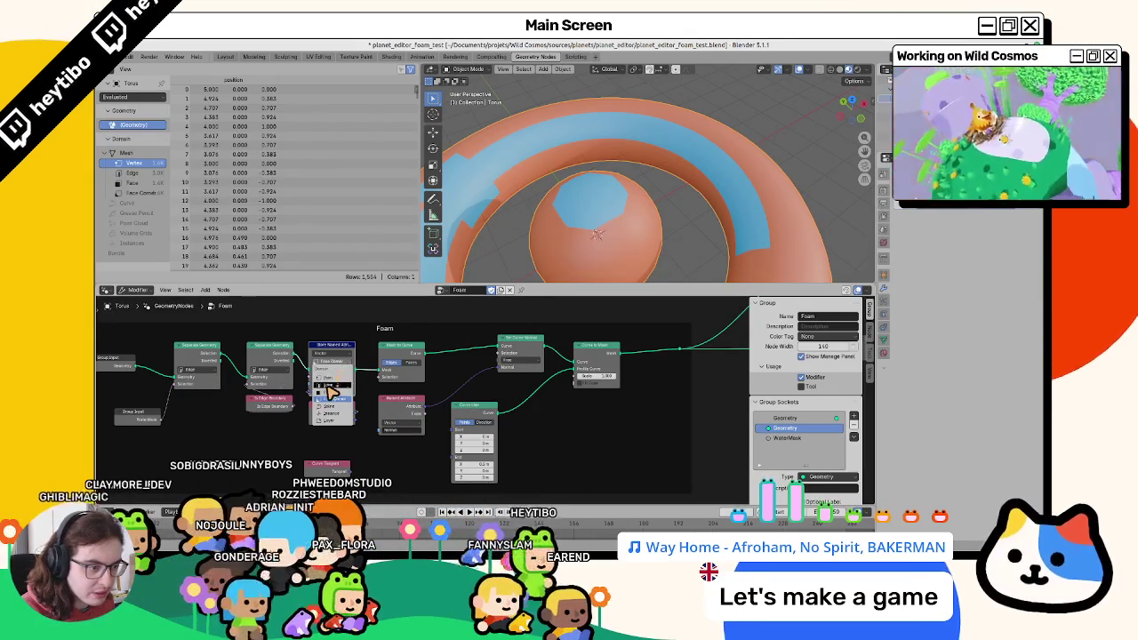
click(331, 341)
mouse_move(603, 187)
middle_down()
mouse_move(594, 75)
mouse_move(617, 139)
mouse_move(582, 127)
middle_up()
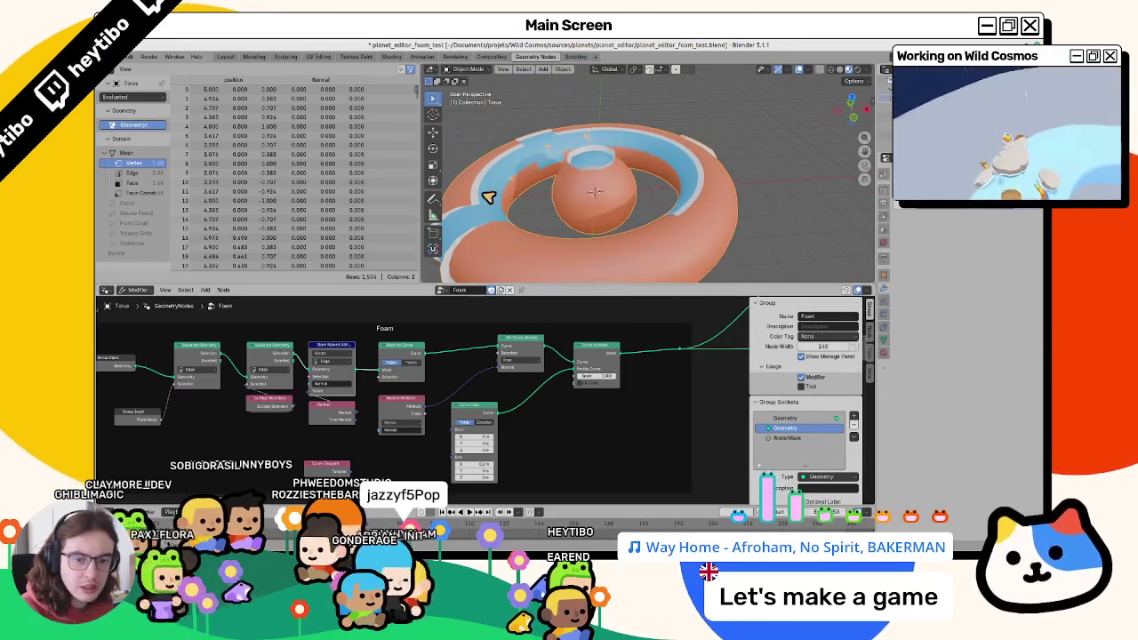
scroll(587, 160, up, 3)
middle_drag(592, 196, 552, 208)
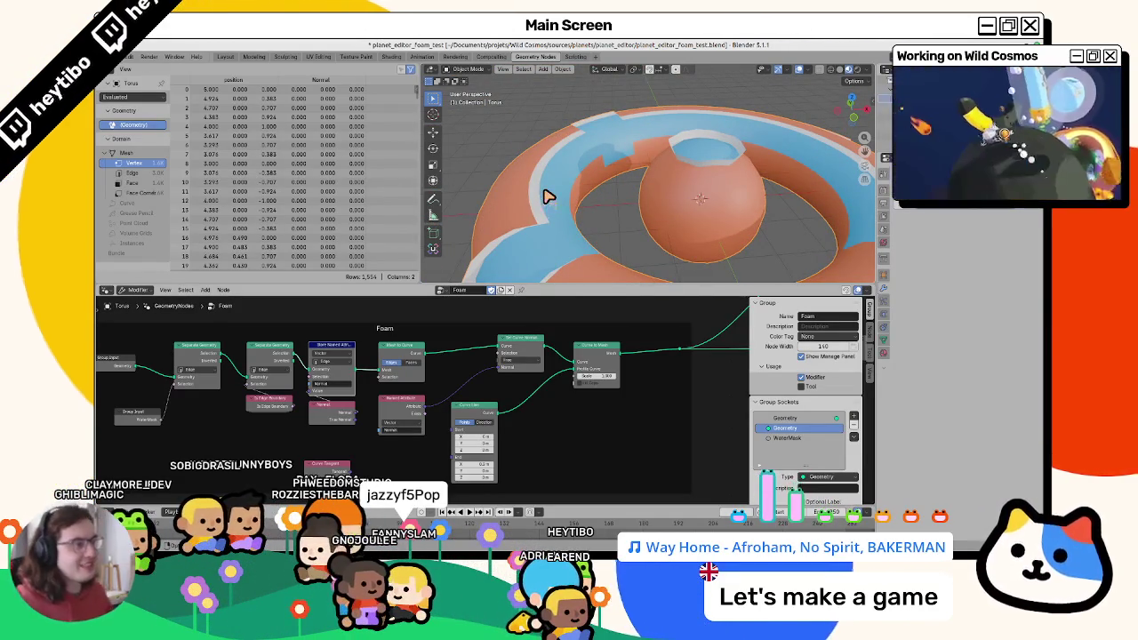
middle_drag(526, 241, 516, 275)
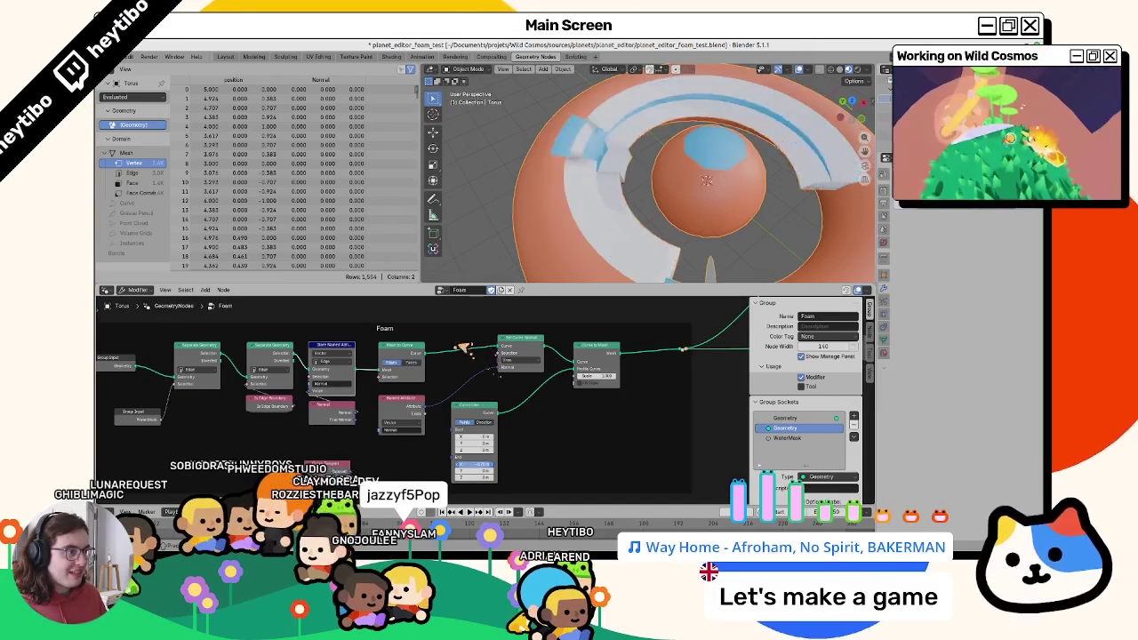
key(ctrl+s)
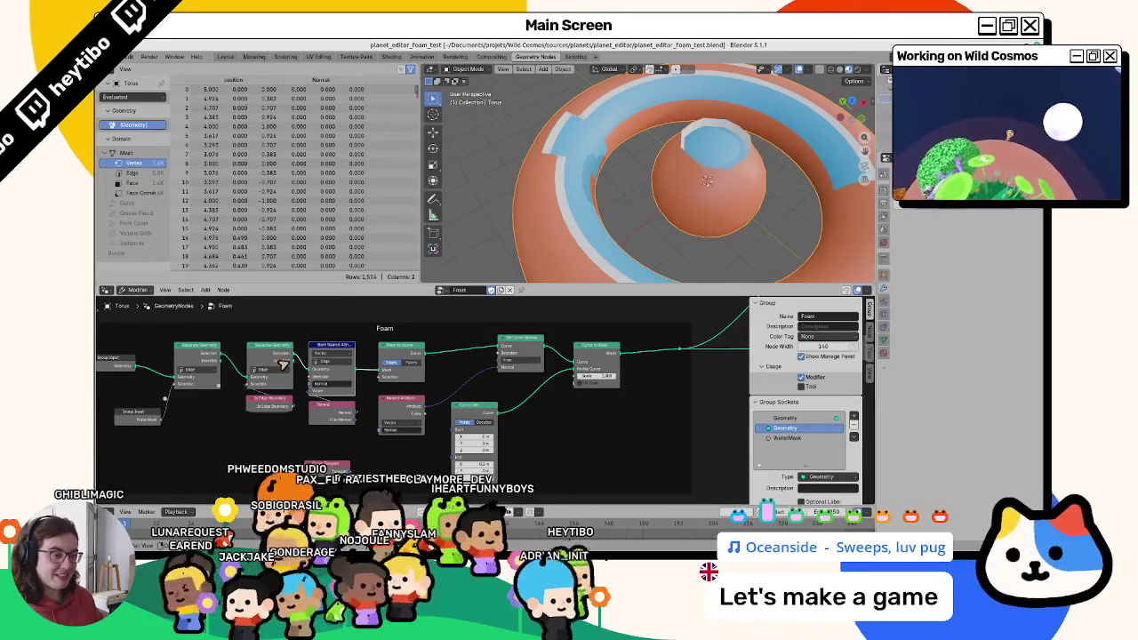
Wire the geometry into the Mesh to Curve node.
drag(378, 373, 220, 453)
Move the Store Named Attribute node, connect a normal into the foam curve setup, and inspect.
middle_drag(212, 373, 319, 356)
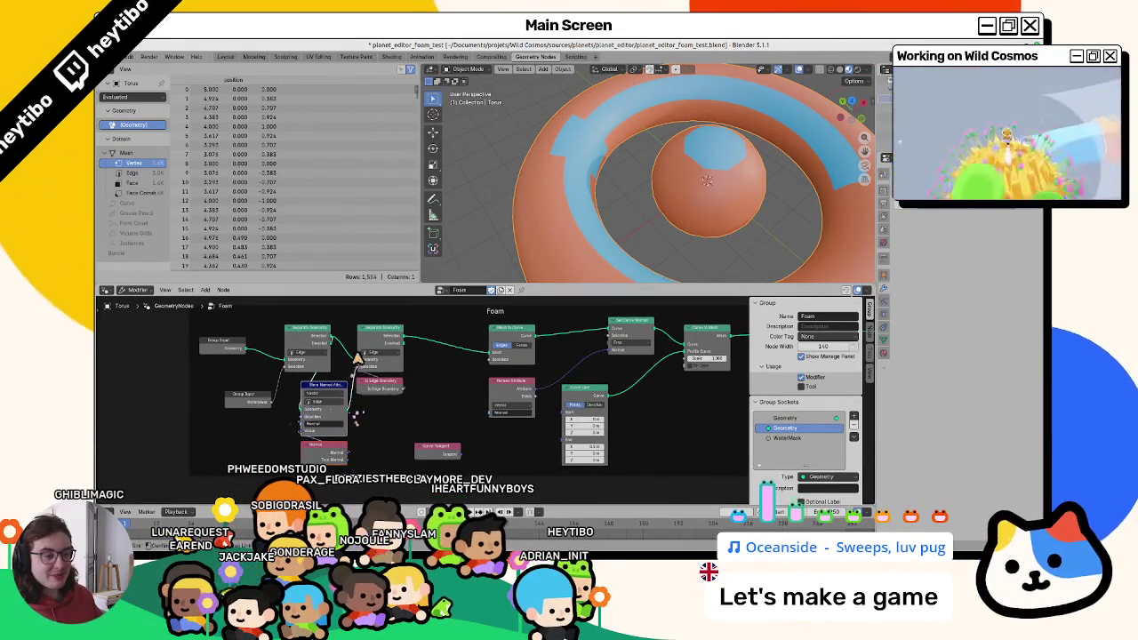
drag(355, 359, 359, 366)
mouse_move(473, 228)
middle_down()
mouse_move(553, 191)
mouse_move(497, 170)
mouse_move(498, 186)
mouse_move(464, 139)
mouse_move(845, 186)
mouse_move(474, 172)
mouse_move(591, 147)
middle_up()
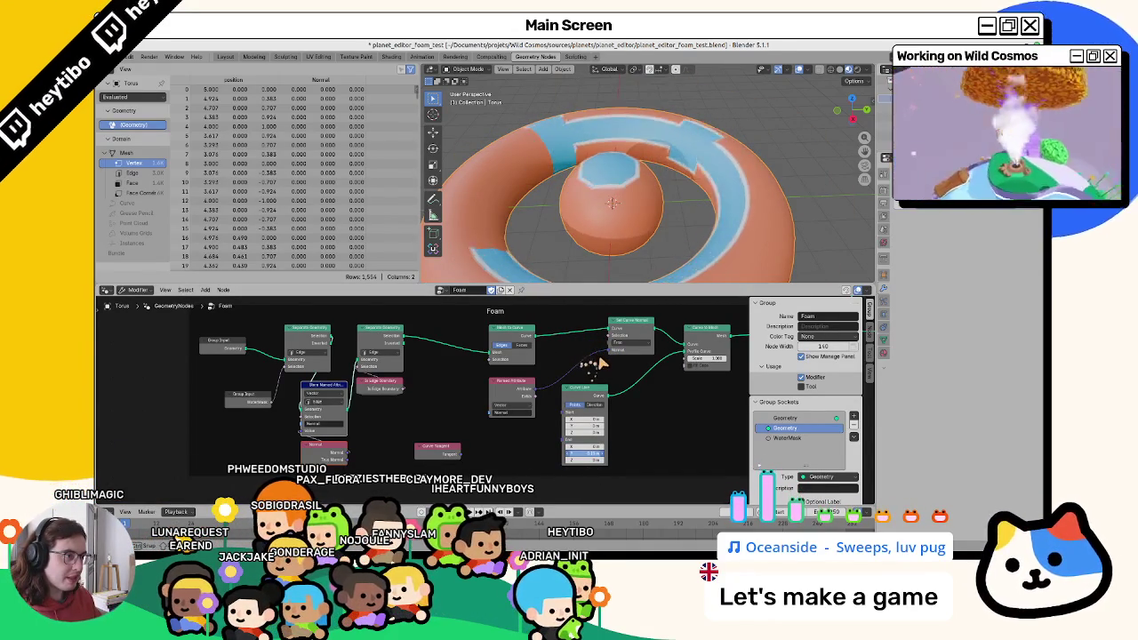
scroll(578, 211, up, 2)
mouse_move(578, 210)
middle_down()
mouse_move(688, 180)
mouse_move(670, 204)
mouse_move(628, 458)
middle_up()
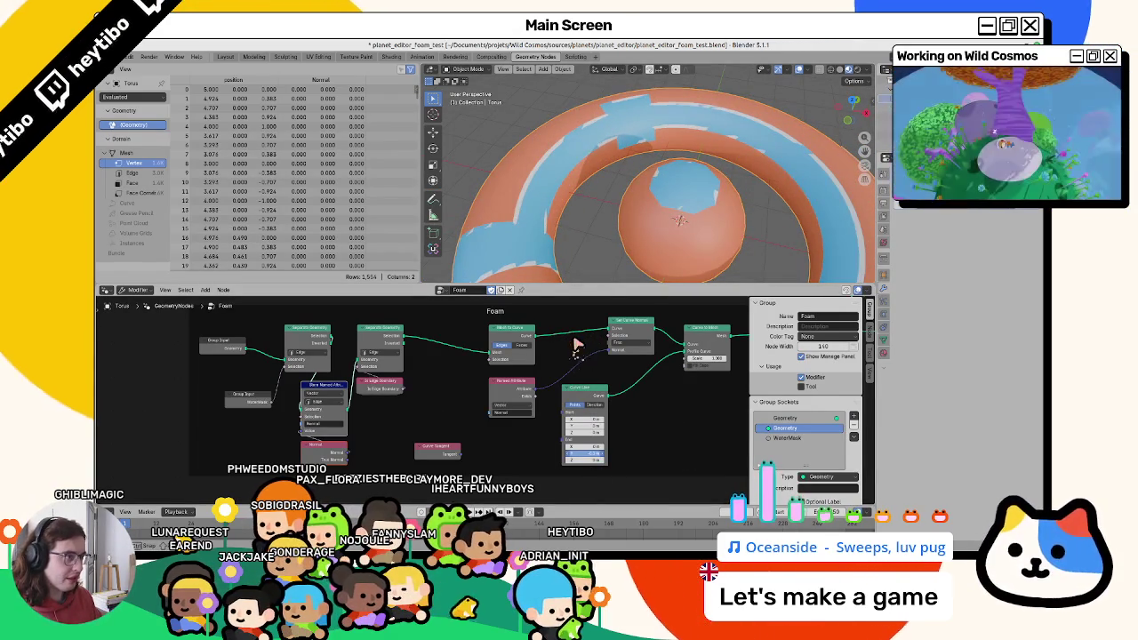
scroll(678, 206, down, 3)
mouse_move(678, 206)
middle_down()
mouse_move(617, 125)
mouse_move(605, 150)
mouse_move(613, 204)
middle_up()
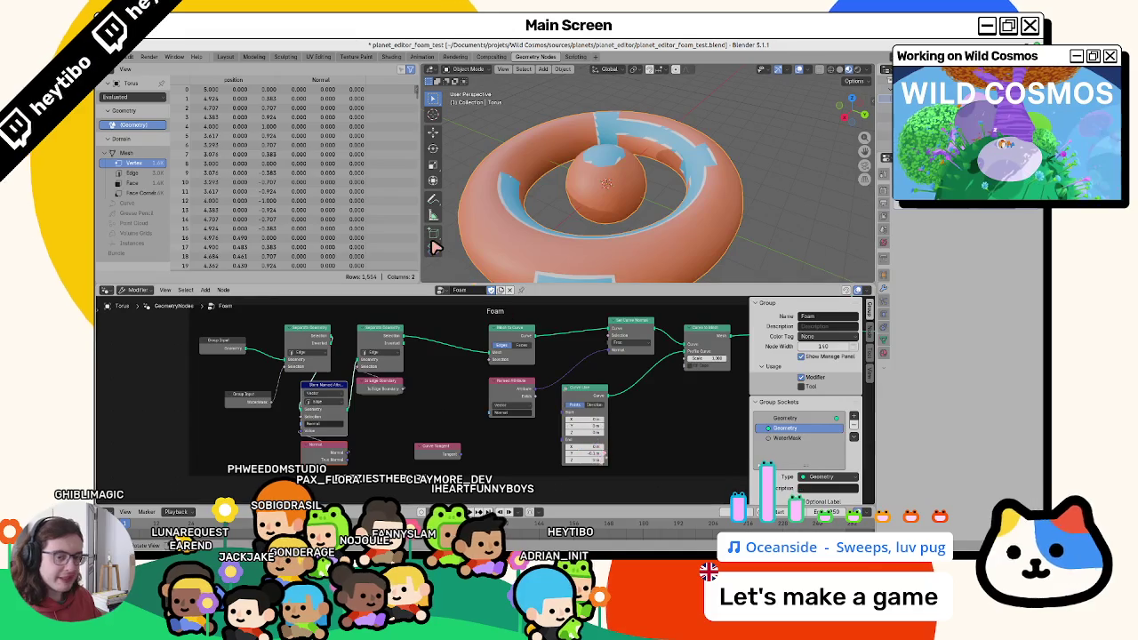
Enlarge the 3D view area and reposition the first Group Input node.
drag(513, 291, 513, 310)
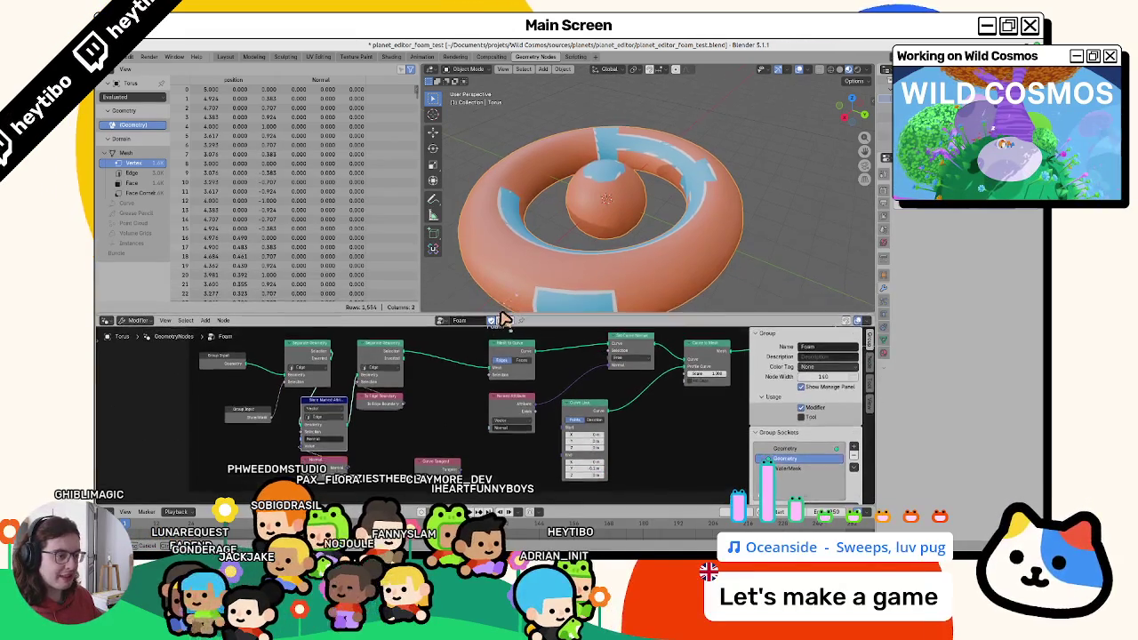
middle_drag(453, 397, 387, 421)
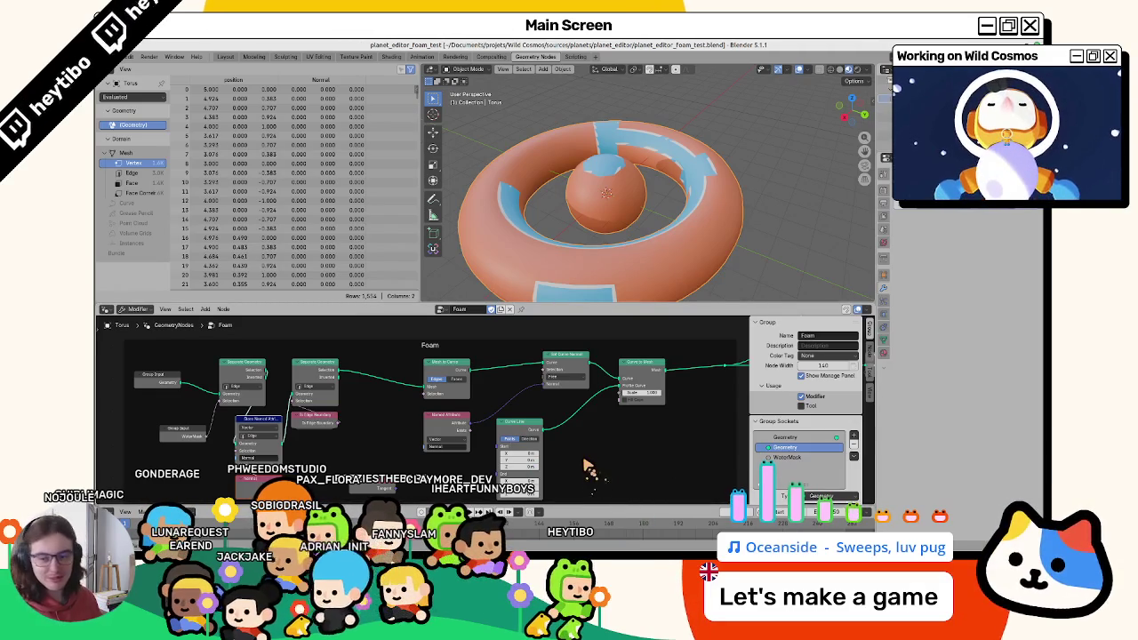
middle_drag(337, 449, 427, 445)
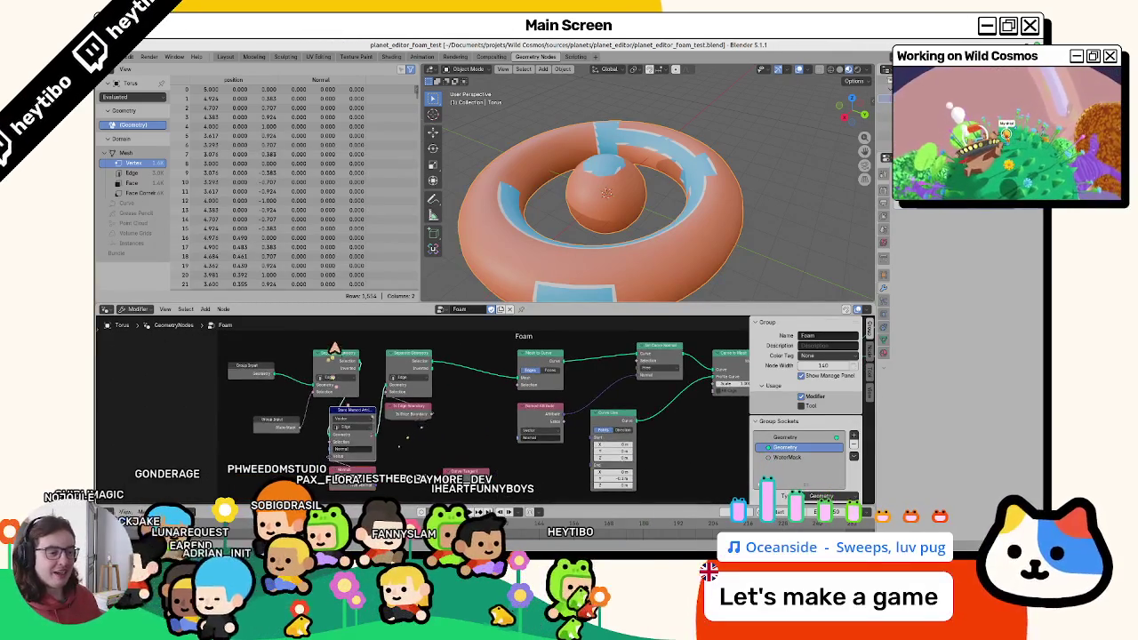
Tidy both Group Input nodes, including WaterMask, and save the foam_test file.
drag(263, 375, 289, 363)
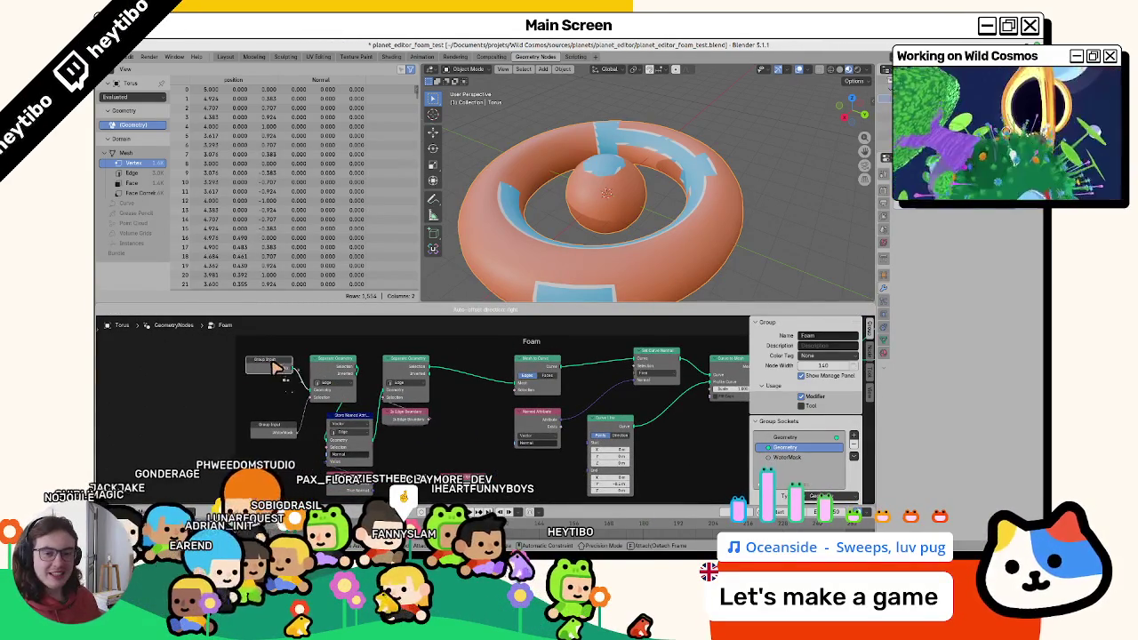
drag(267, 430, 263, 396)
key(ctrl+s)
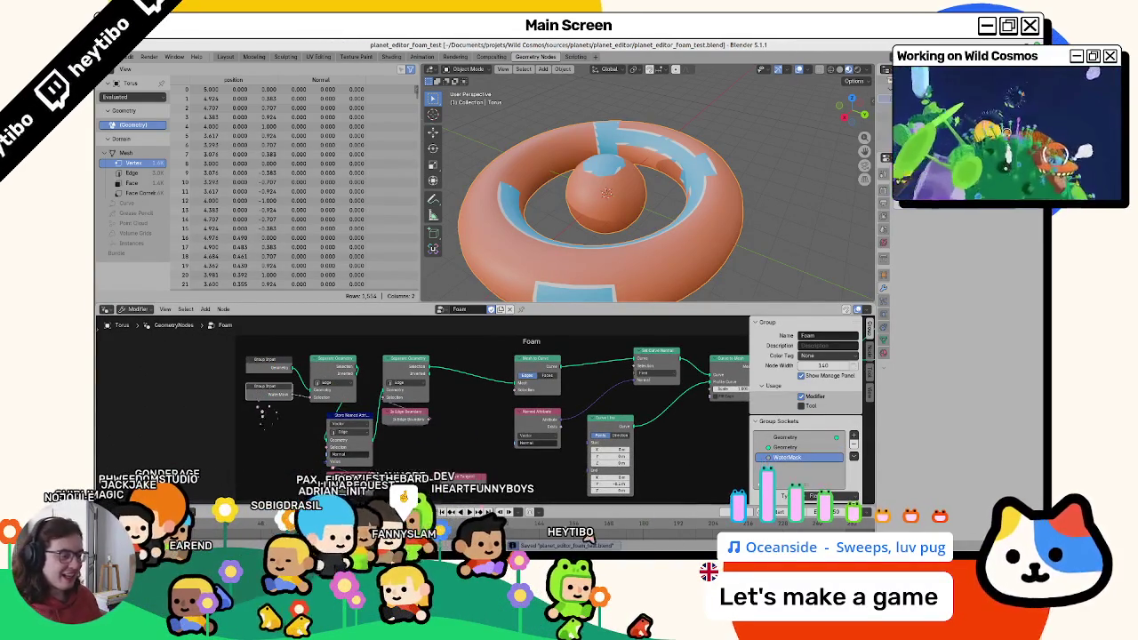
Switch to planet_editor_v2 and bring its reference node setup into view.
key(alt+Tab)
mouse_move(762, 261)
middle_down()
mouse_move(673, 330)
mouse_move(660, 260)
mouse_move(681, 325)
middle_up()
scroll(640, 322, up, 4)
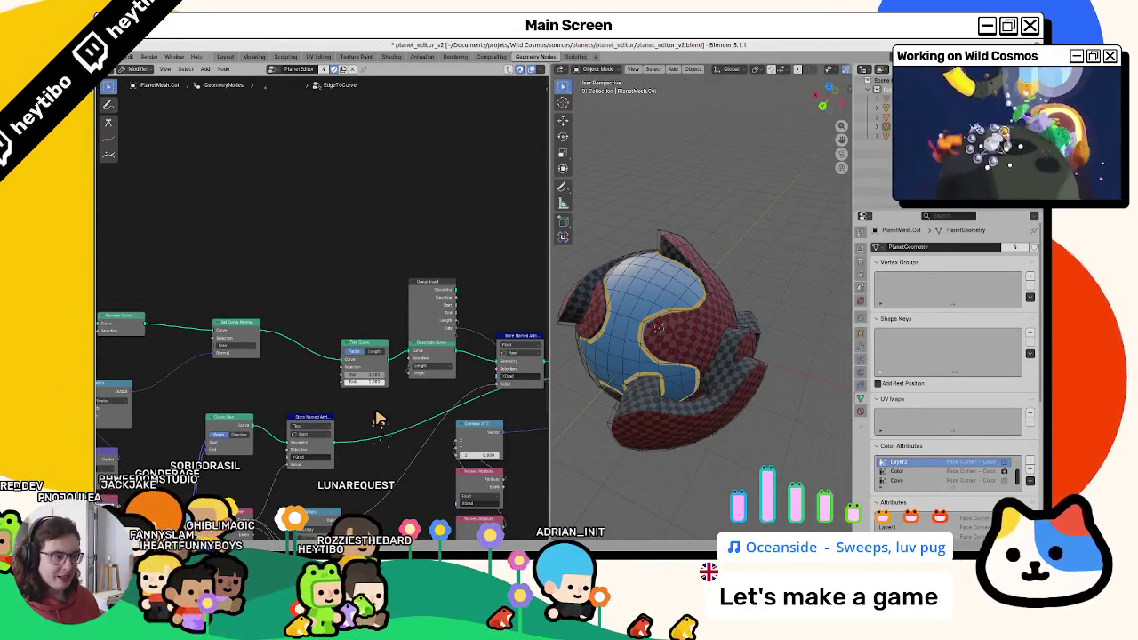
Copy the reference Trim Curve node and paste it into the foam_test Foam tree.
key(ctrl+z)
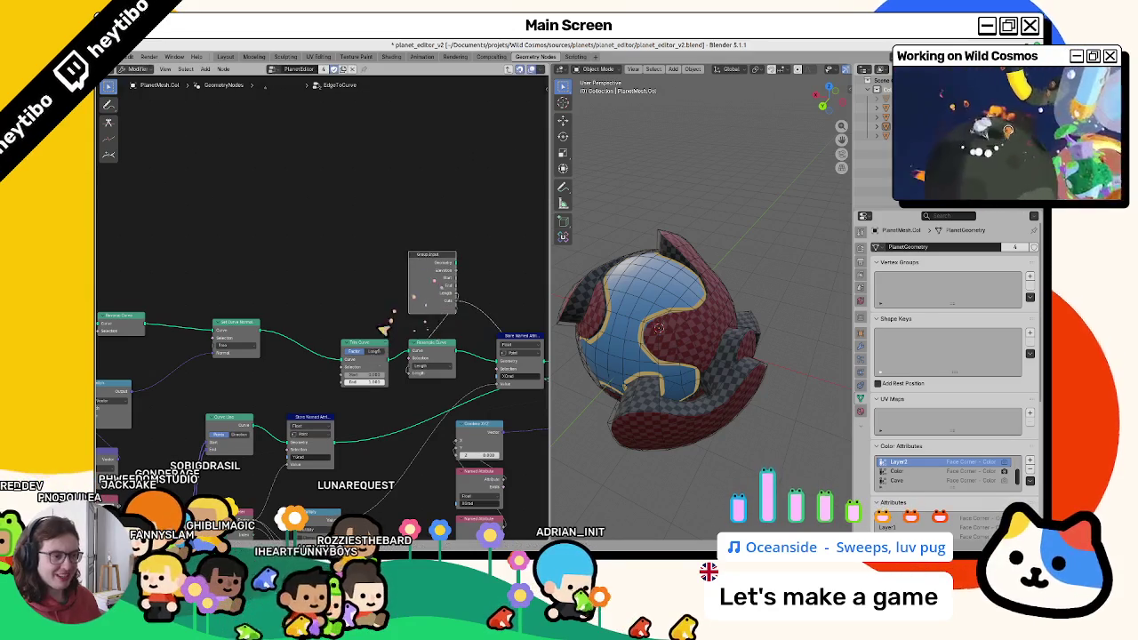
click(373, 350)
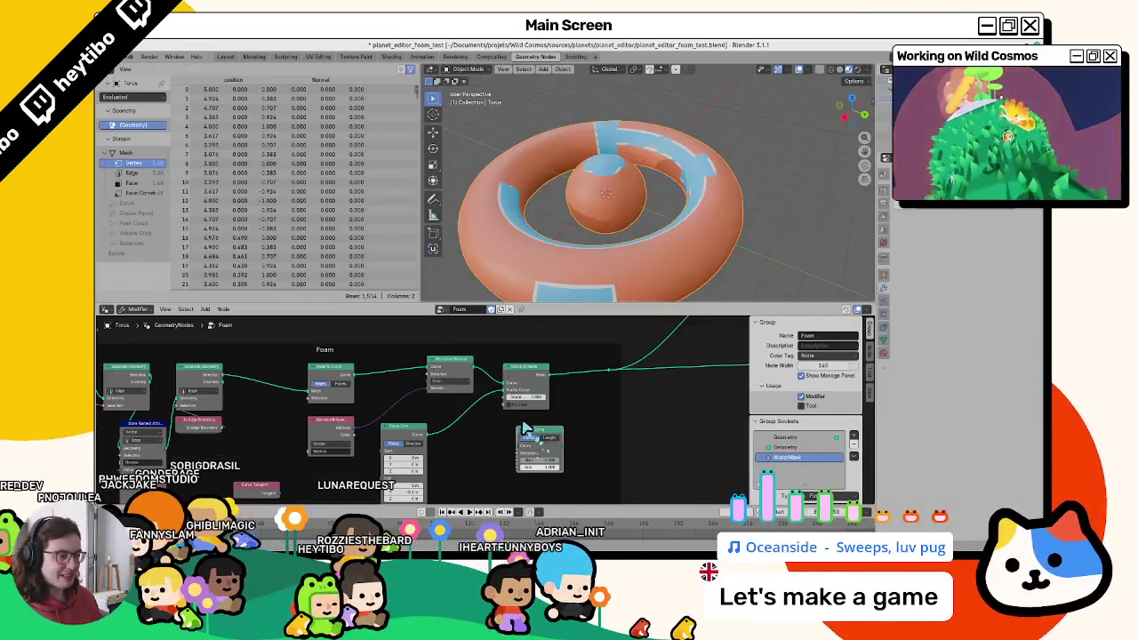
key(ctrl+v)
Link Trim Curve in, then add a Length-mode Resample Curve ahead of Curve to Mesh.
mouse_move(503, 378)
mouse_down()
mouse_move(525, 388)
mouse_move(516, 376)
mouse_up()
key(shift+a)
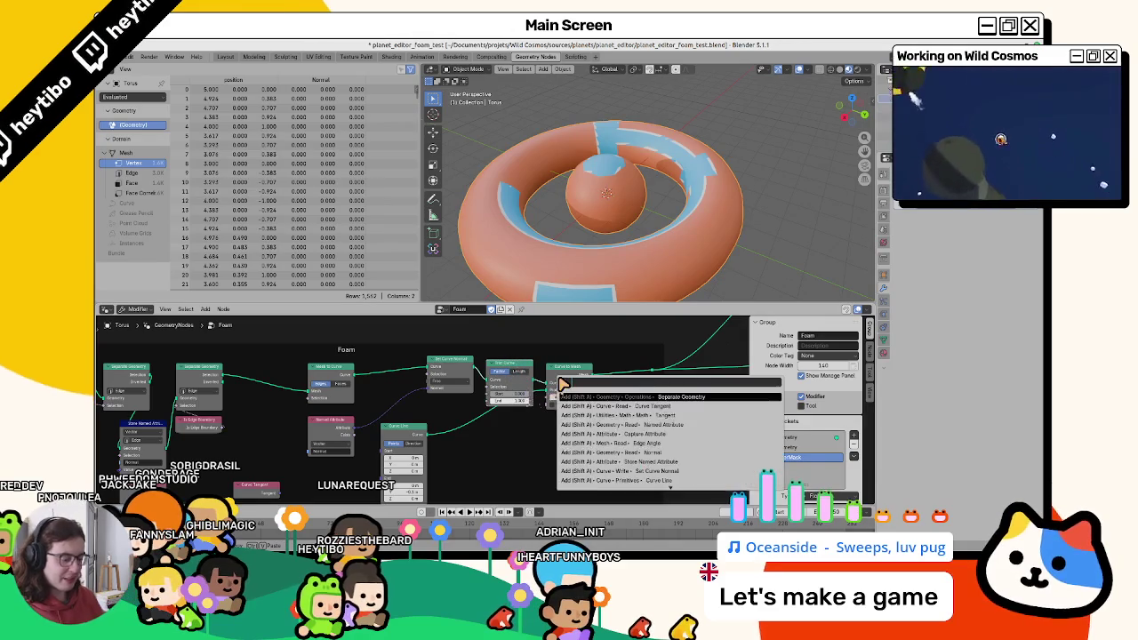
text(resample)
key(Return)
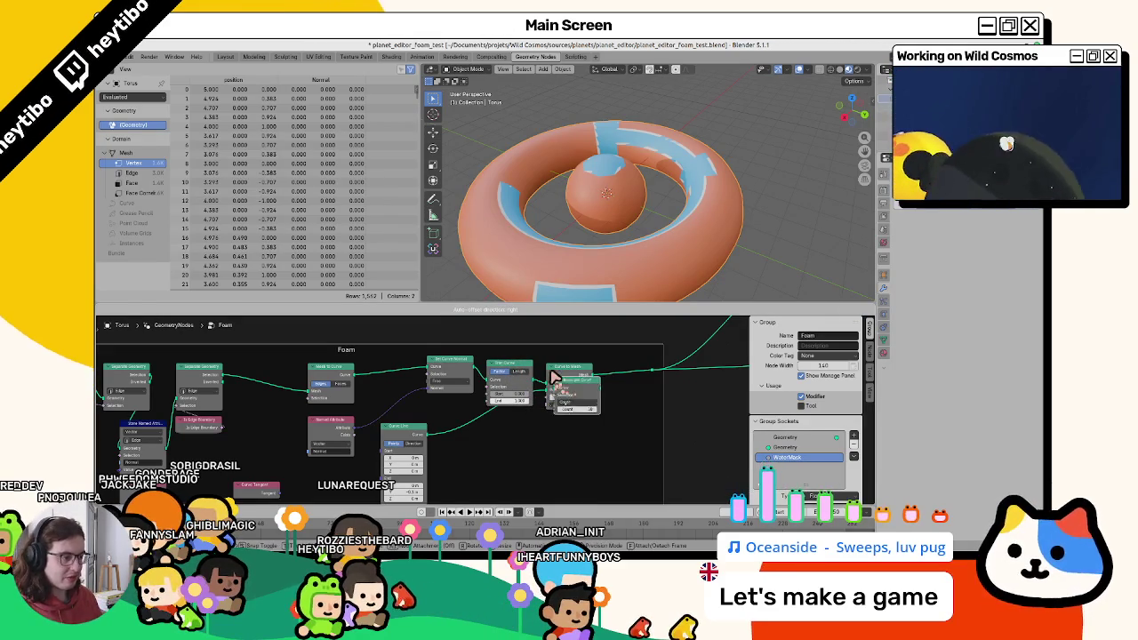
click(538, 367)
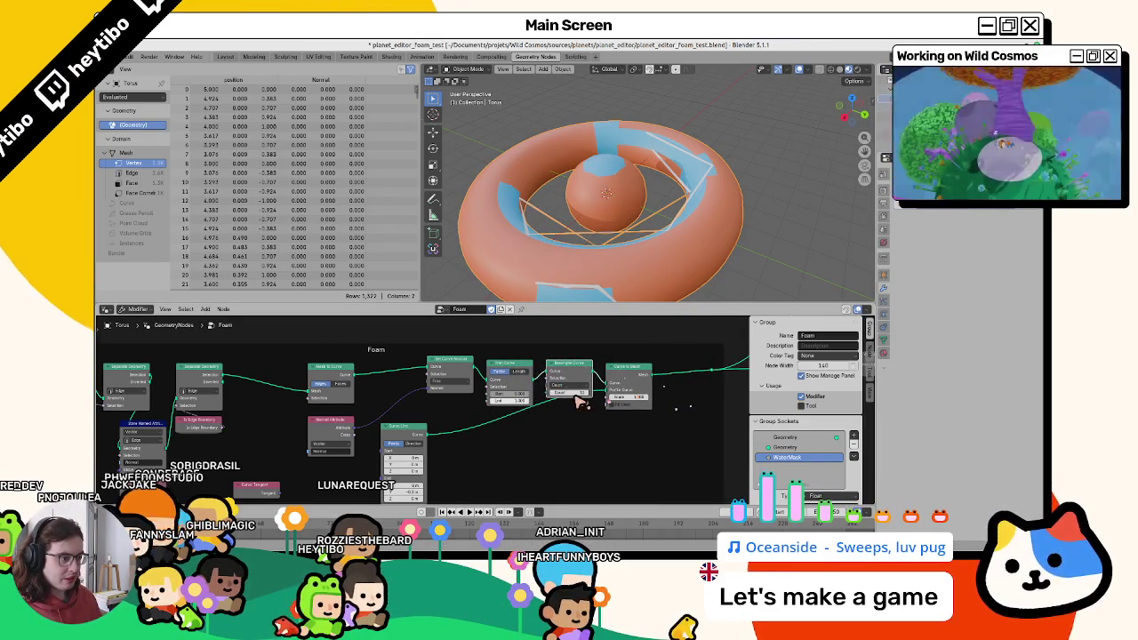
click(571, 391)
click(569, 416)
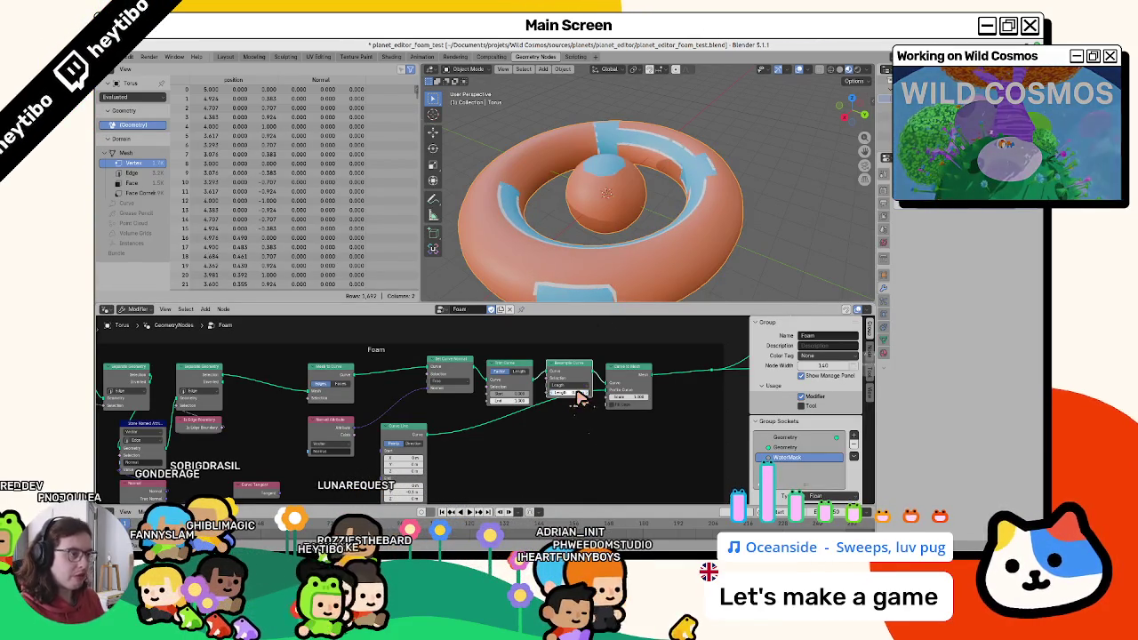
Check the foam in wireframe, then return to material preview shading.
middle_drag(574, 185, 553, 222)
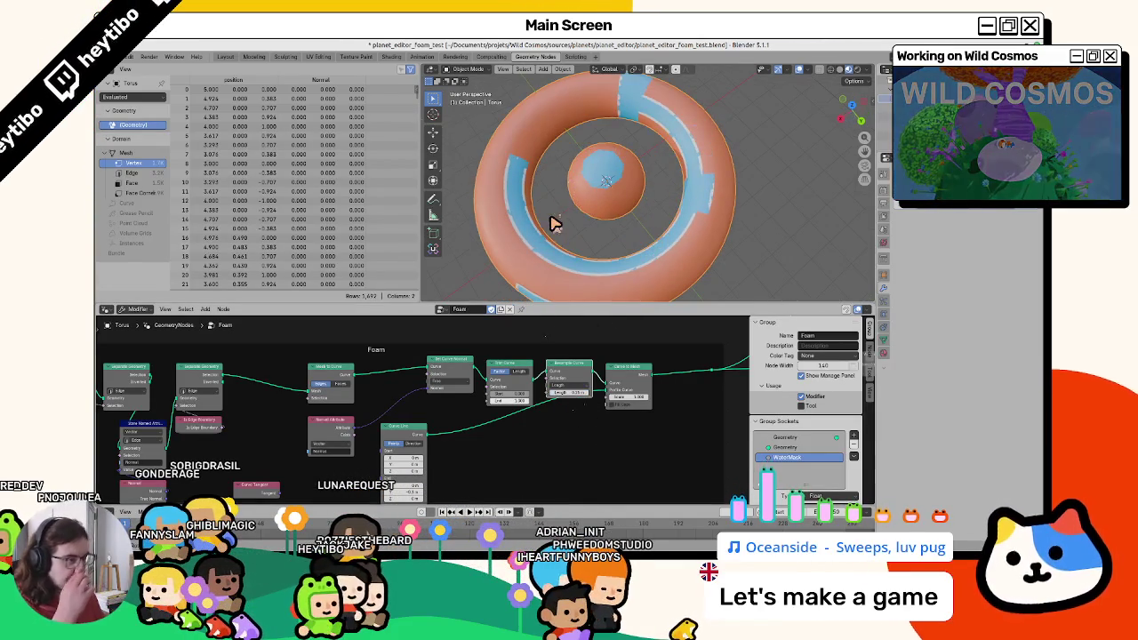
click(473, 187)
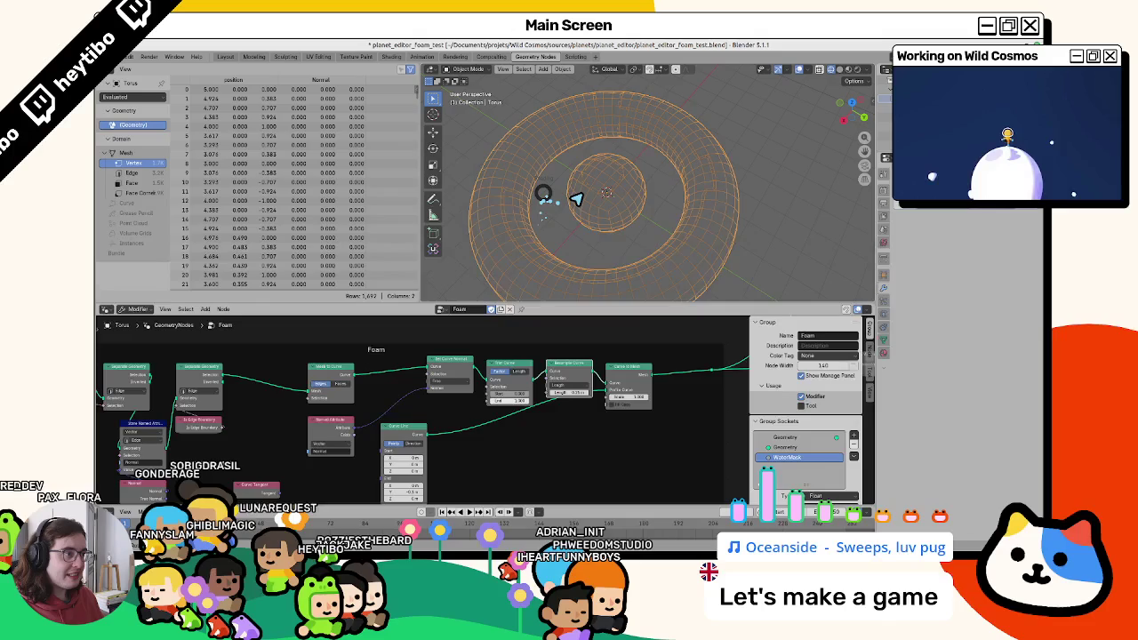
click(576, 198)
key(z)
click(585, 272)
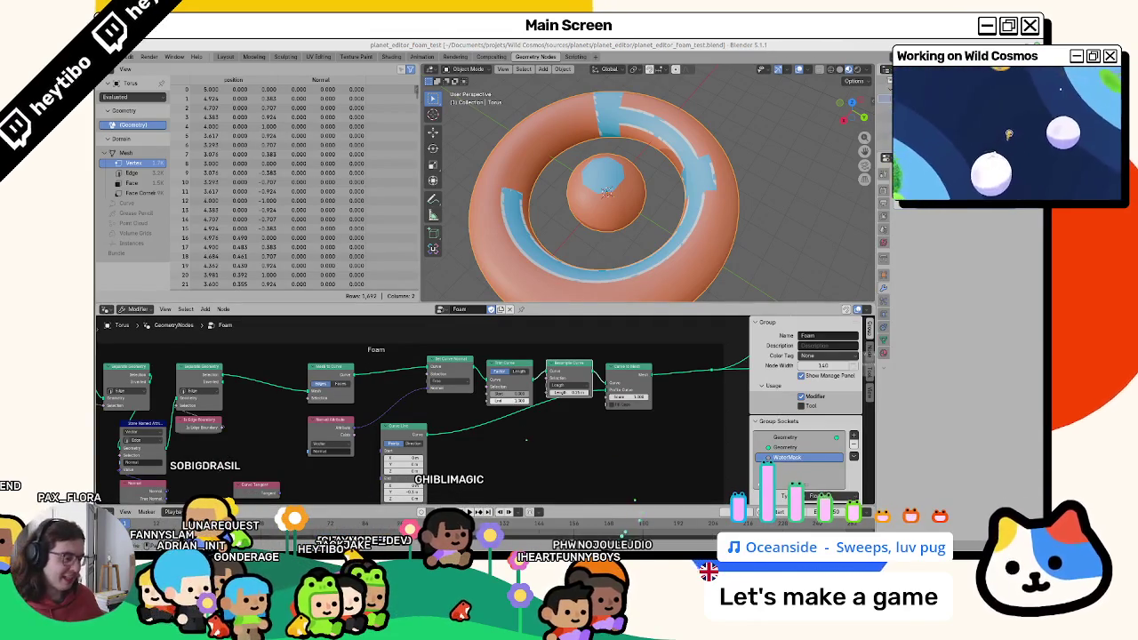
Switch to the Godot editor and zoom into the space_demo.tscn scene.
key(alt+Tab)
scroll(585, 240, up, 5)
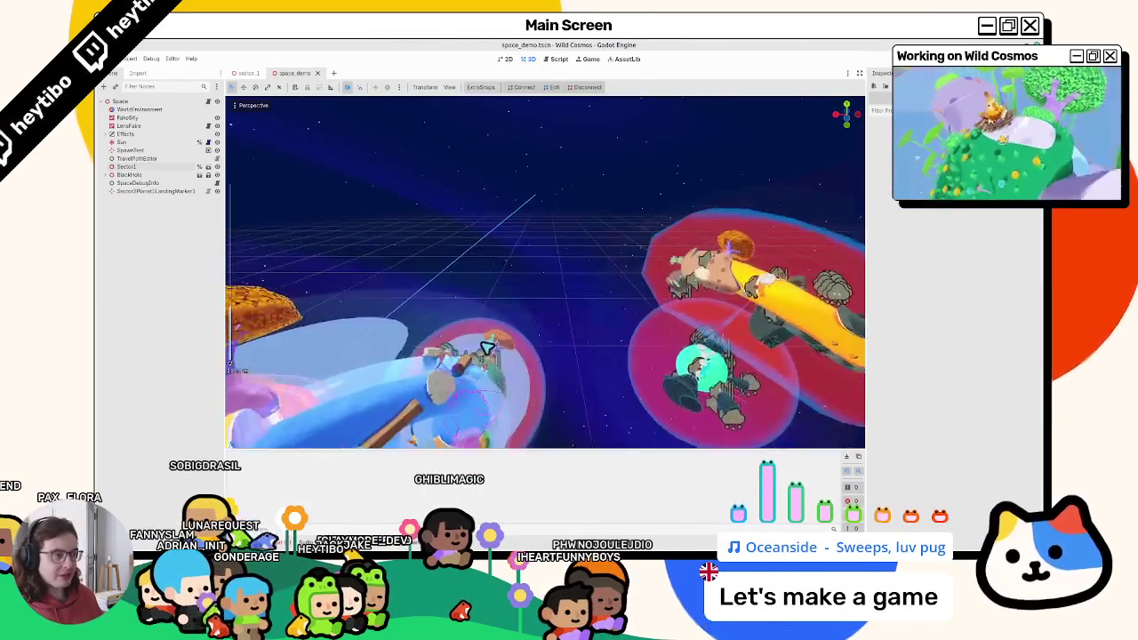
Zoom in and out on the planets in Godot's 3D viewport.
scroll(584, 249, up, 3)
scroll(623, 284, up, 3)
scroll(631, 307, down, 5)
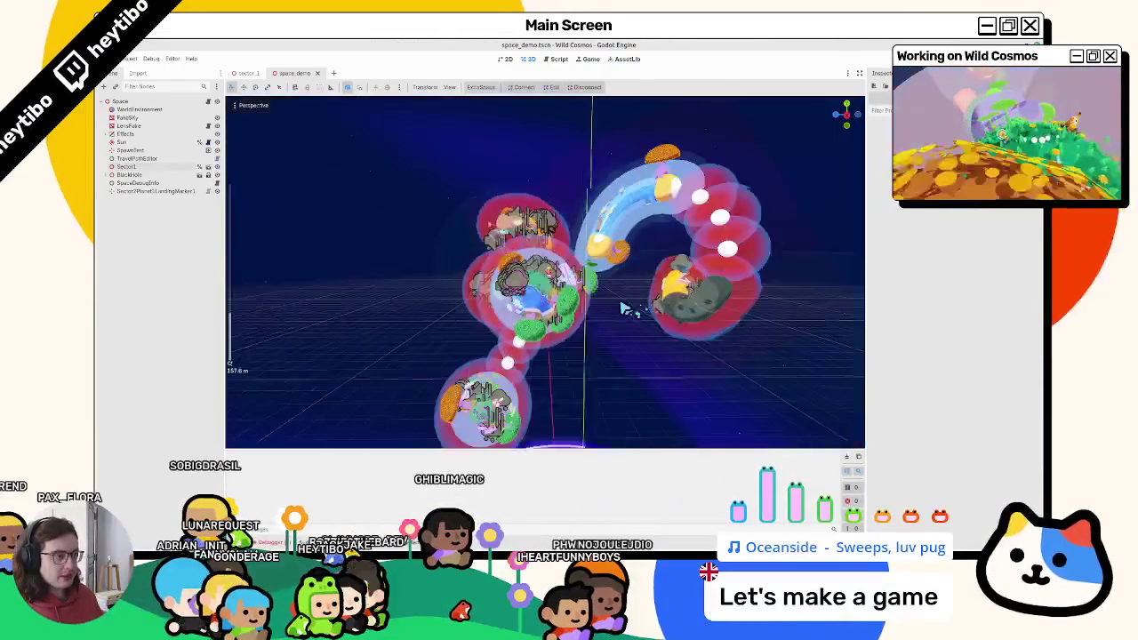
scroll(622, 302, up, 2)
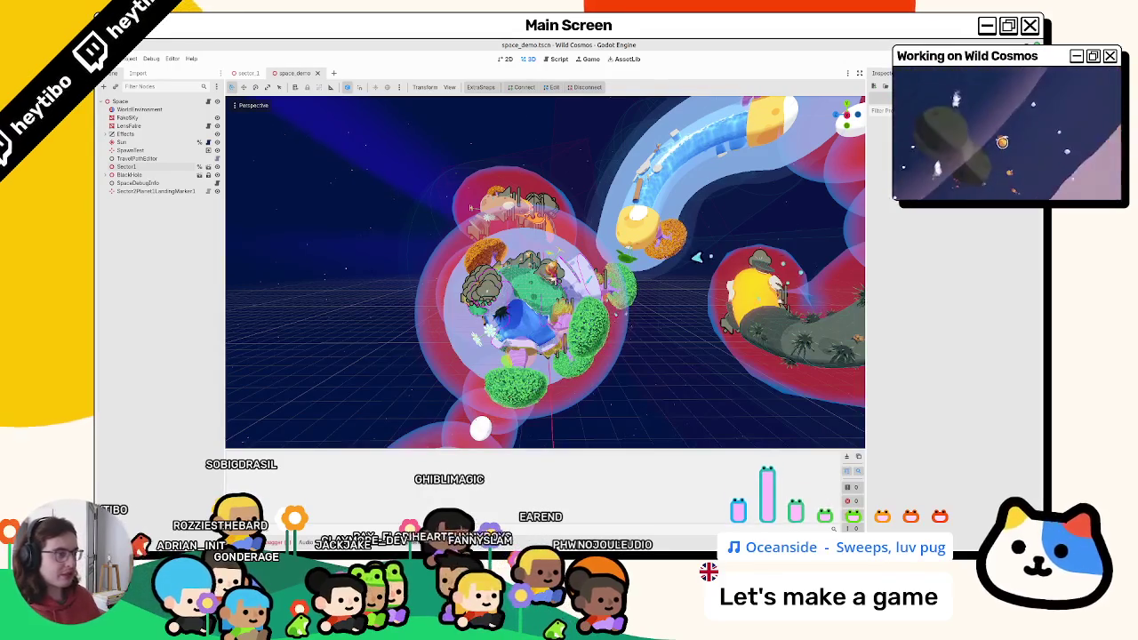
scroll(622, 285, up, 3)
scroll(577, 302, up, 3)
scroll(534, 338, up, 3)
scroll(518, 318, up, 3)
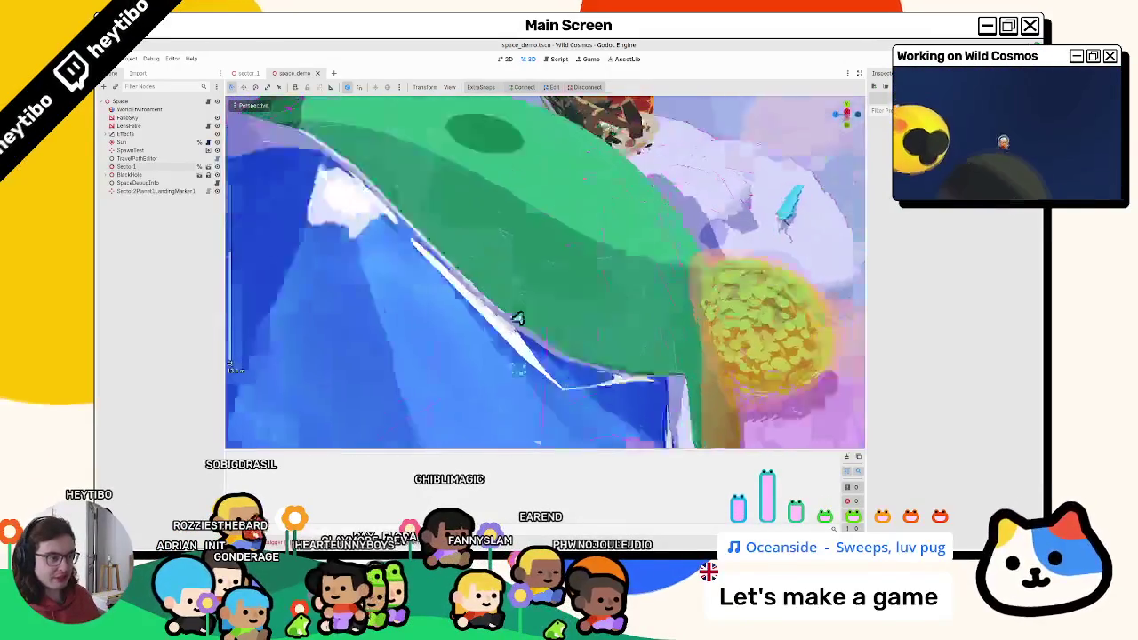
scroll(525, 317, down, 3)
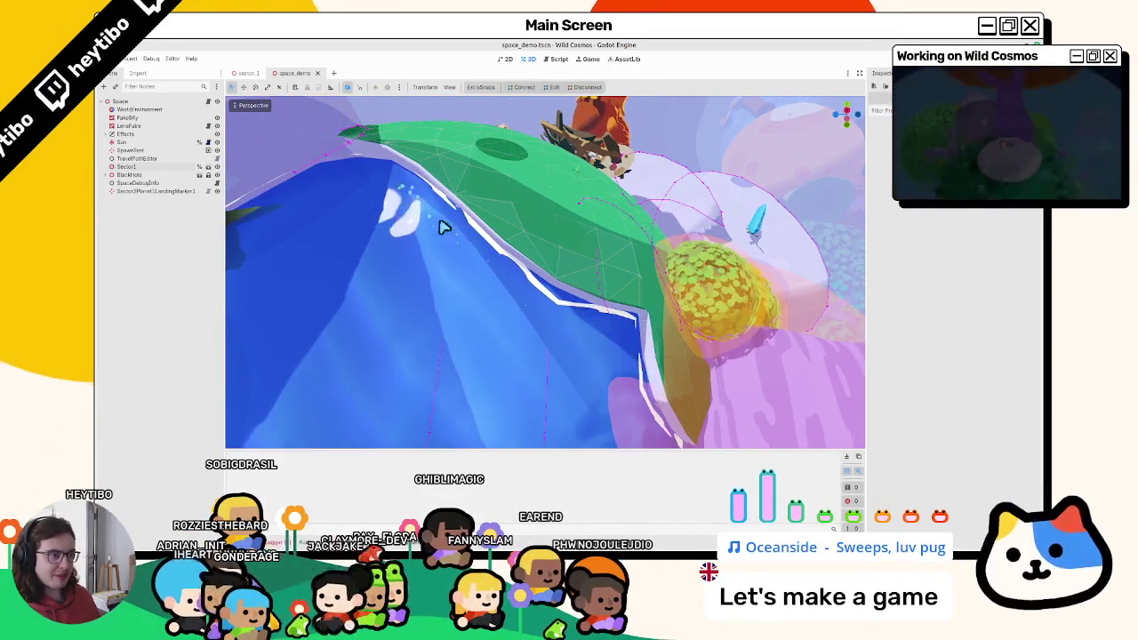
Orbit the planet ring from new angles, then return to Blender's foam_test file.
scroll(445, 226, down, 3)
scroll(528, 333, down, 3)
scroll(578, 329, up, 3)
scroll(621, 328, up, 3)
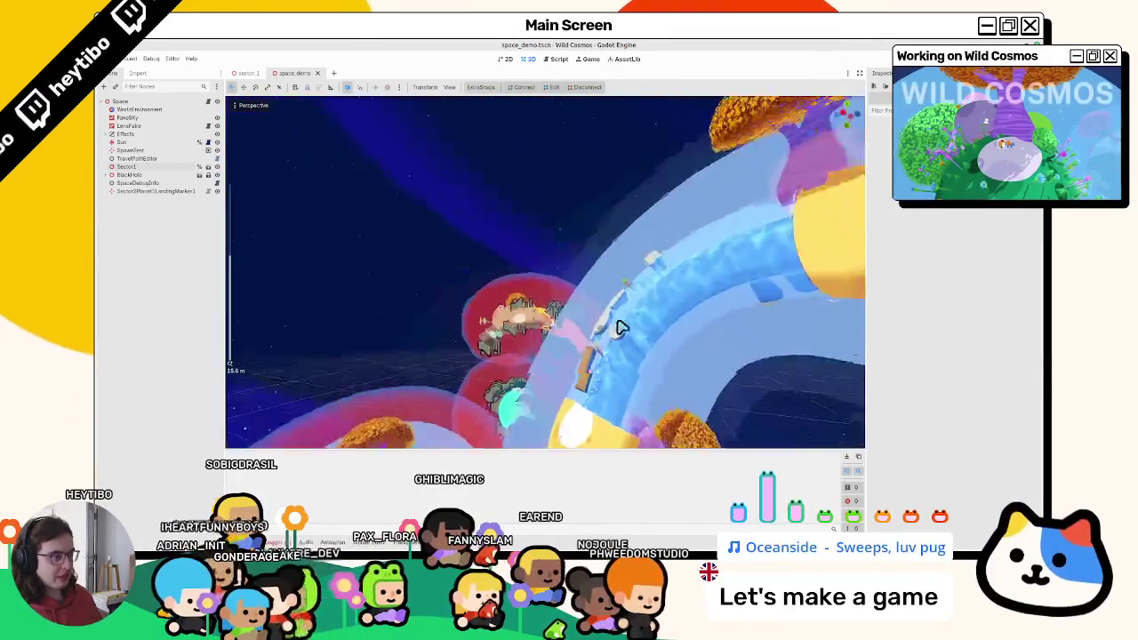
middle_drag(621, 327, 631, 271)
scroll(614, 309, down, 3)
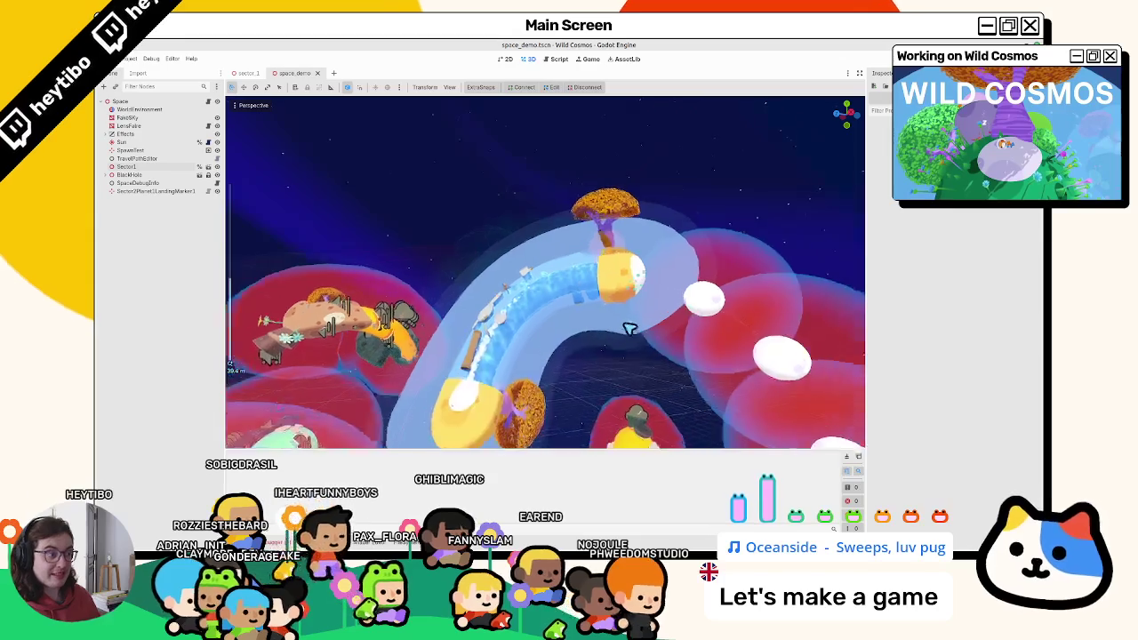
scroll(572, 267, down, 3)
scroll(469, 266, down, 3)
middle_drag(468, 267, 498, 294)
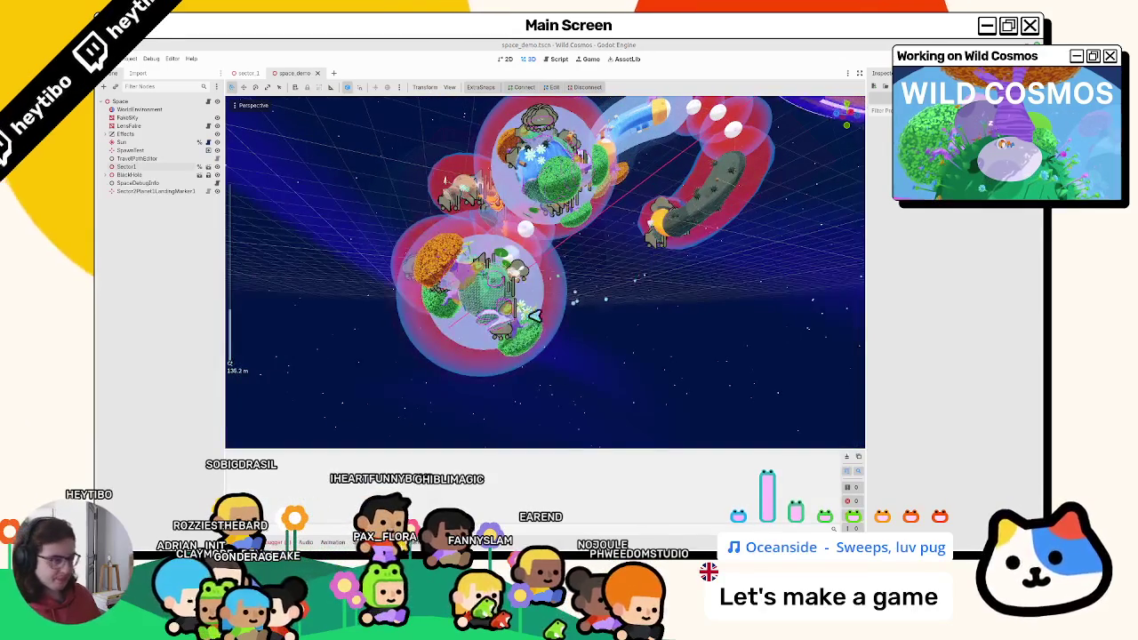
key(alt+Tab)
key(alt+Tab)
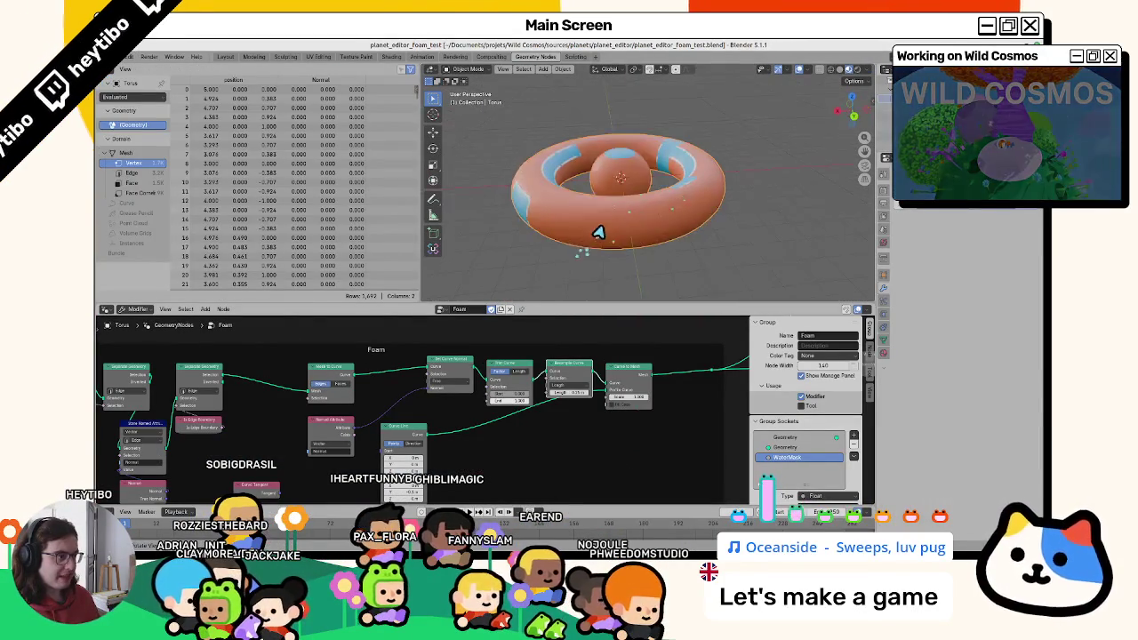
mouse_move(622, 233)
middle_down()
mouse_move(599, 289)
mouse_move(653, 247)
mouse_move(651, 224)
mouse_move(610, 249)
mouse_move(584, 292)
mouse_move(596, 251)
mouse_move(571, 275)
mouse_move(562, 264)
middle_up()
key(Tab)
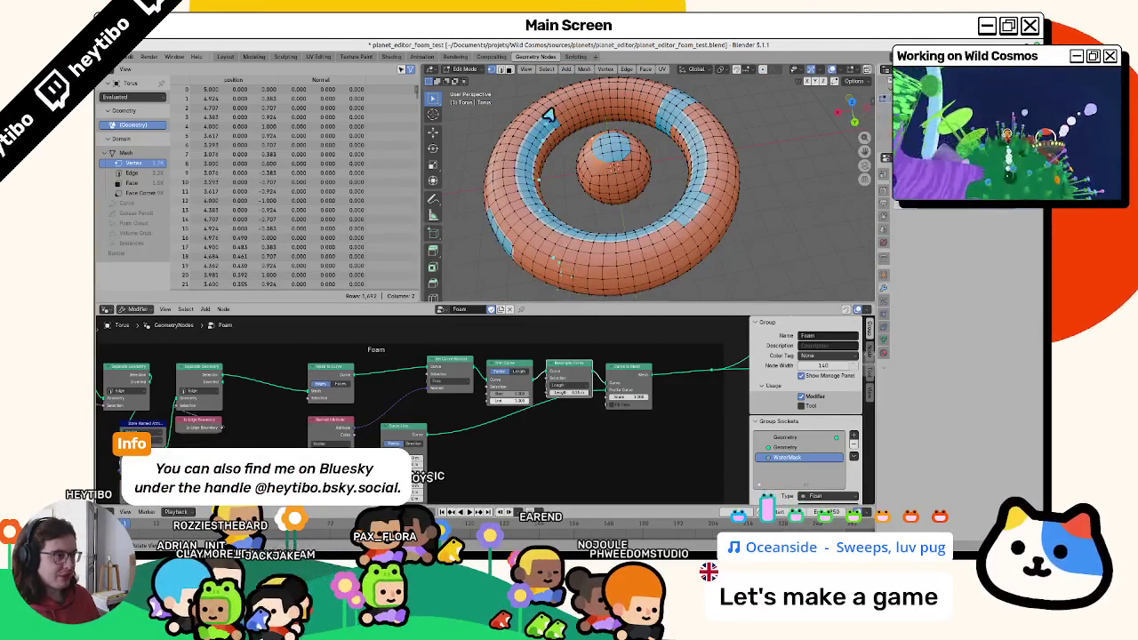
scroll(569, 196, up, 5)
key(Tab)
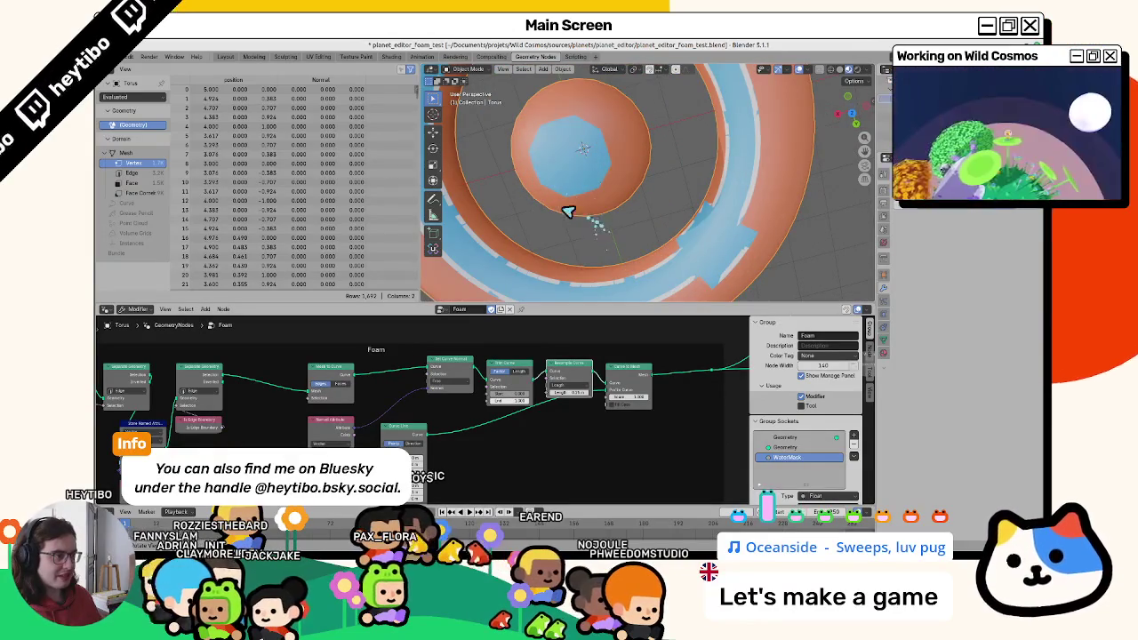
scroll(568, 211, down, 5)
key(shift+z)
mouse_move(508, 216)
middle_down()
mouse_move(554, 121)
mouse_move(607, 178)
mouse_move(595, 208)
middle_up()
Switch to solid shading and orbit to inspect the centre sphere and torus.
key(shift+z)
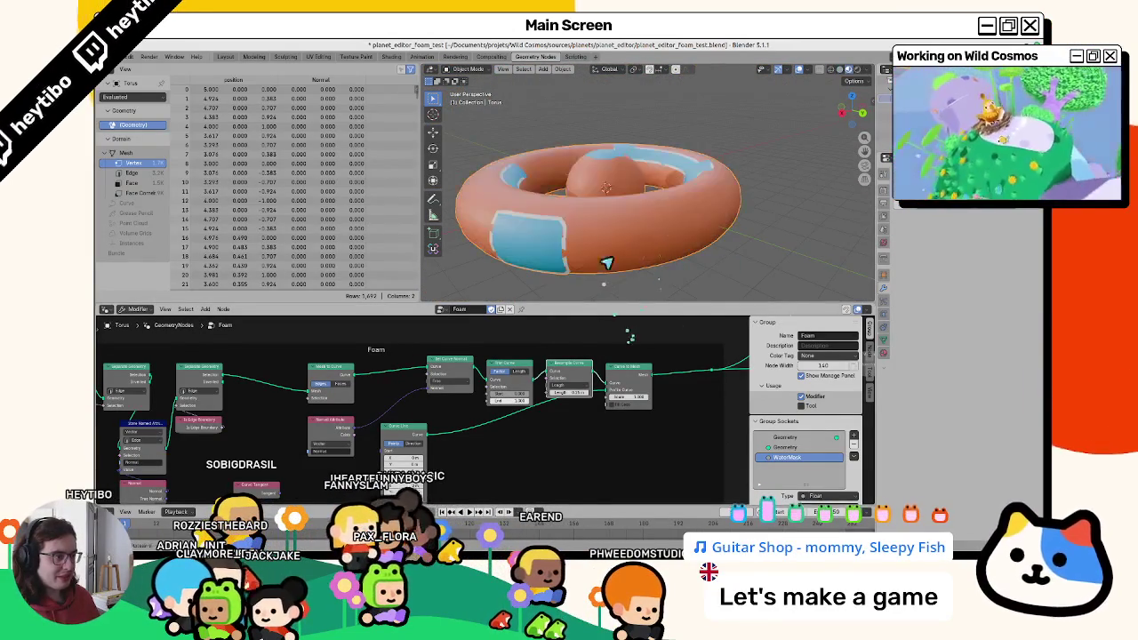
middle_drag(612, 325, 612, 257)
scroll(613, 259, up, 3)
scroll(612, 259, up, 2)
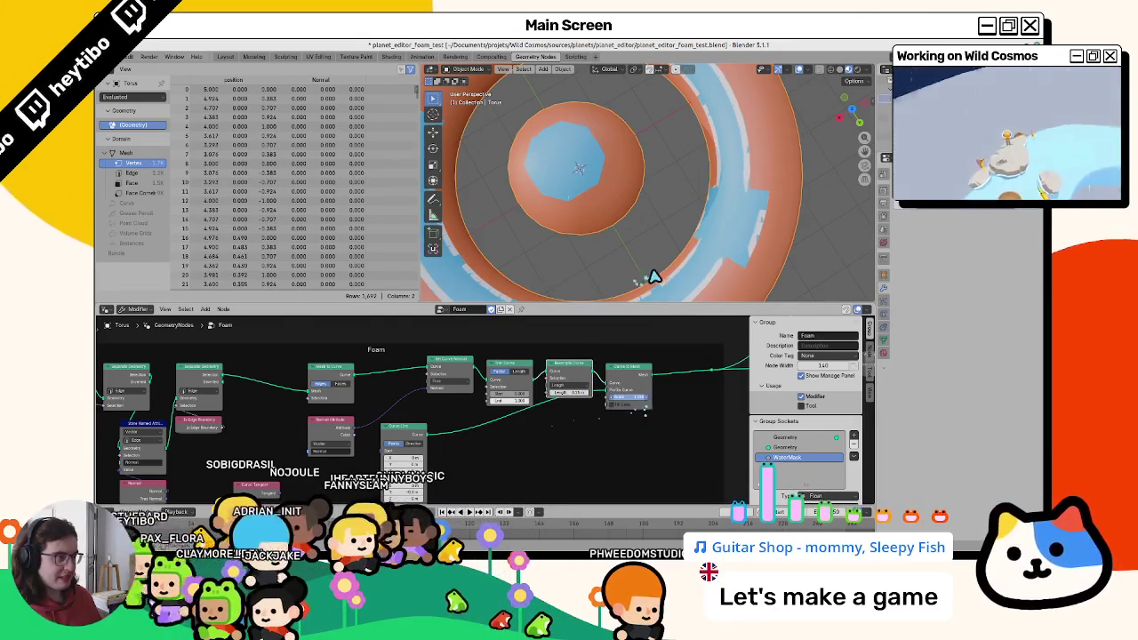
scroll(577, 213, down, 4)
middle_drag(577, 214, 571, 160)
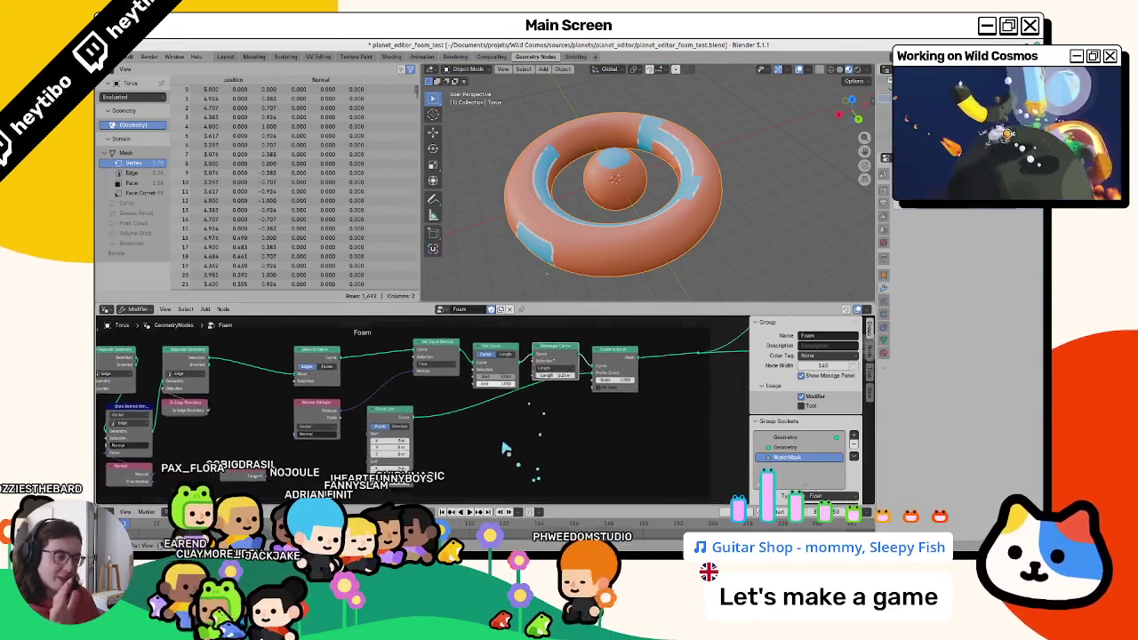
Drag a Curve Line profile End value to reshape the foam, checking the torus side view.
middle_drag(411, 428, 384, 392)
drag(382, 452, 421, 452)
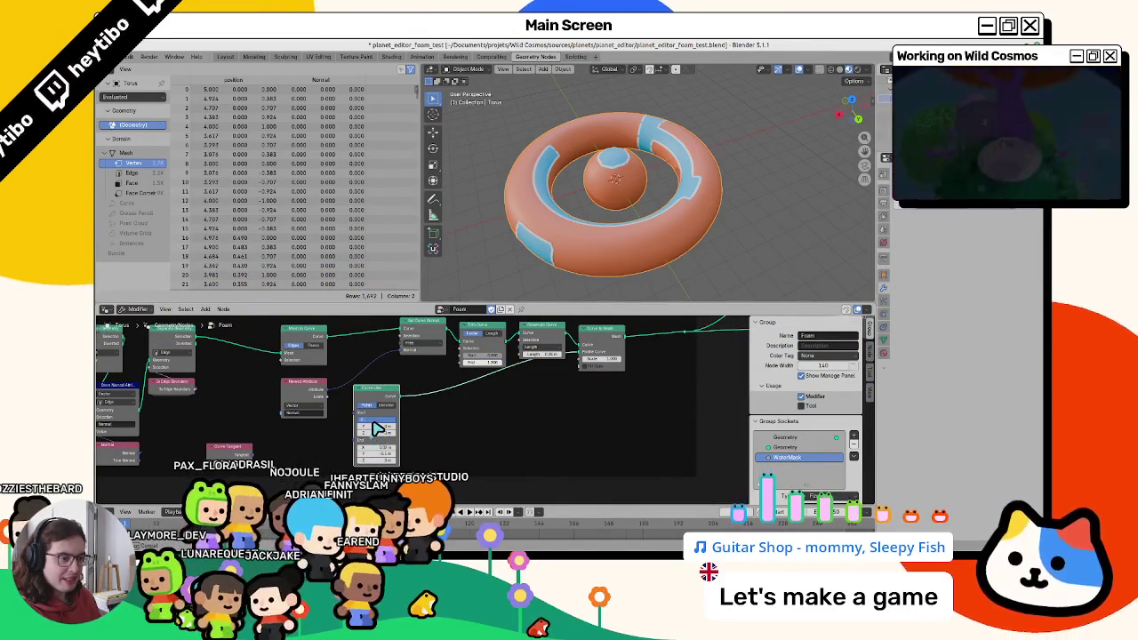
mouse_move(569, 249)
middle_down()
mouse_move(644, 165)
mouse_move(613, 226)
mouse_move(601, 300)
mouse_move(597, 267)
mouse_move(612, 290)
middle_up()
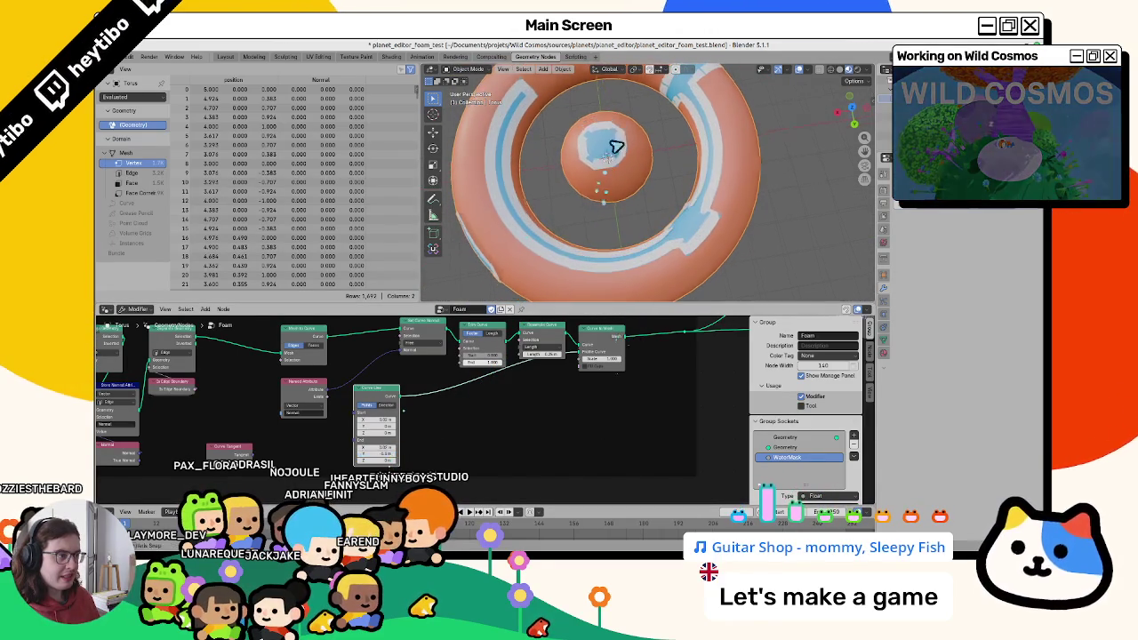
mouse_move(588, 154)
middle_down()
mouse_move(663, 177)
mouse_move(617, 224)
middle_up()
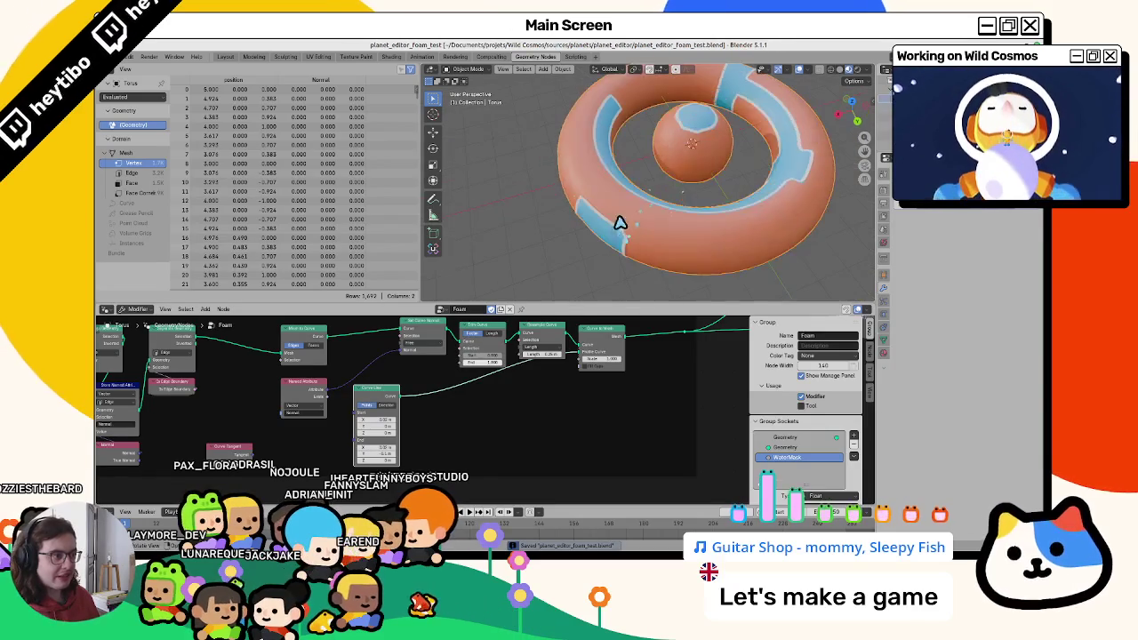
Switch the torus to Vertex Paint, set the colour to white and fill the masked faces.
key(Tab)
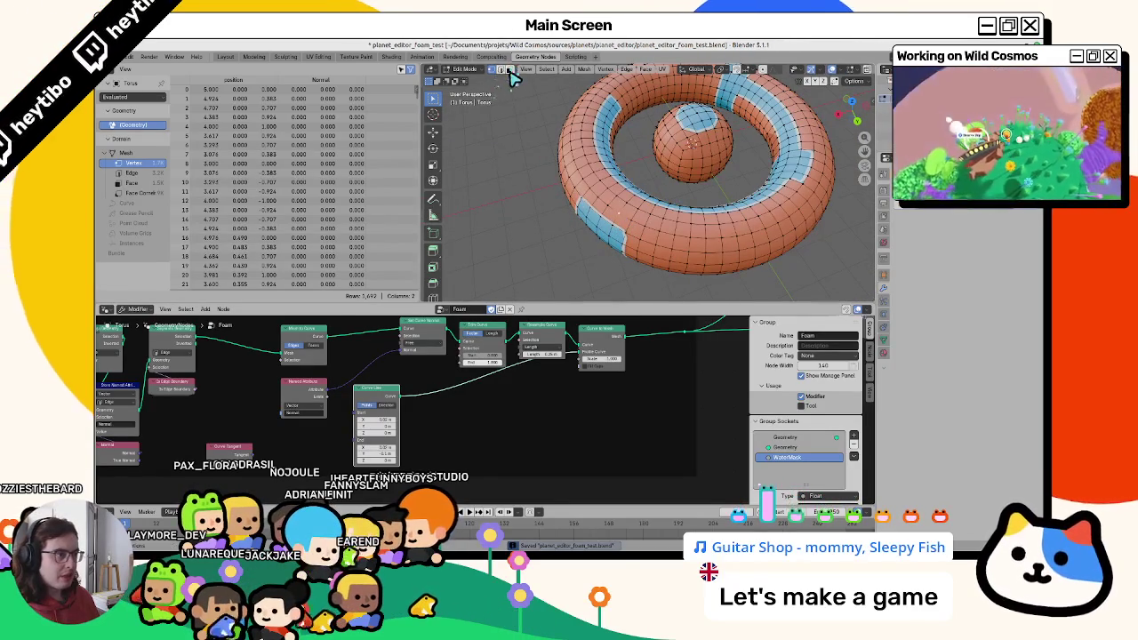
key(ctrl+Tab)
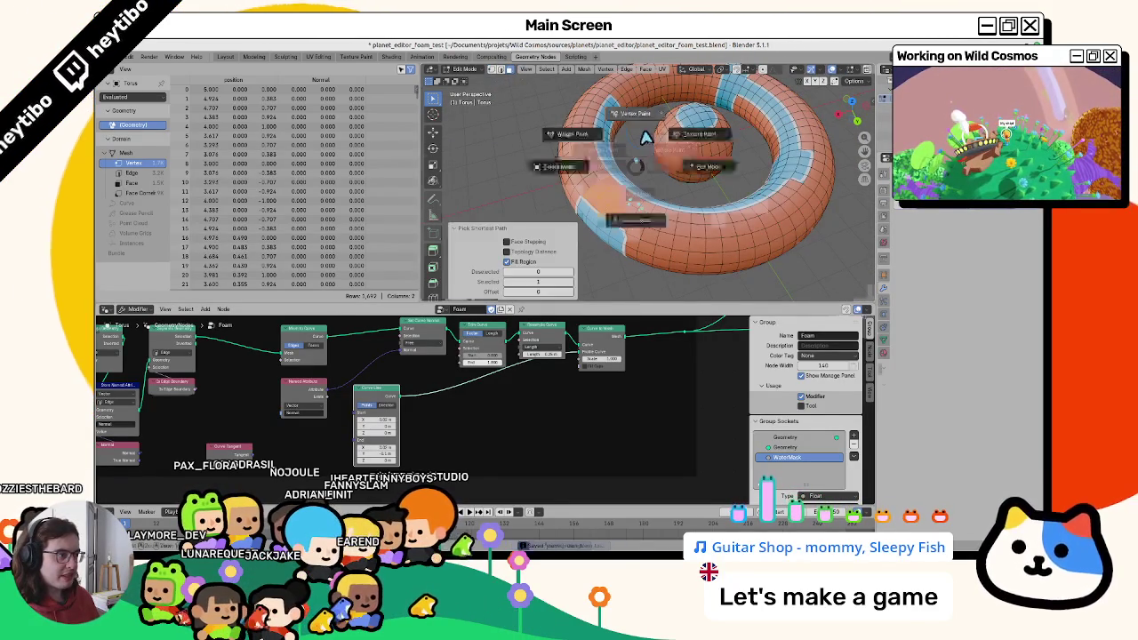
click(631, 154)
click(498, 81)
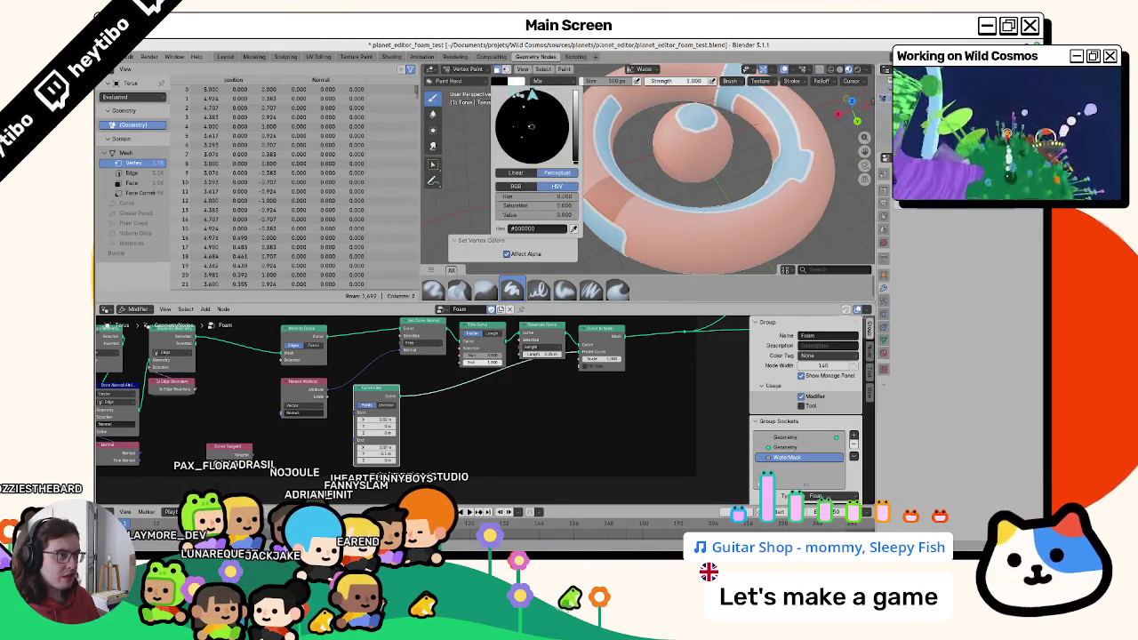
click(576, 103)
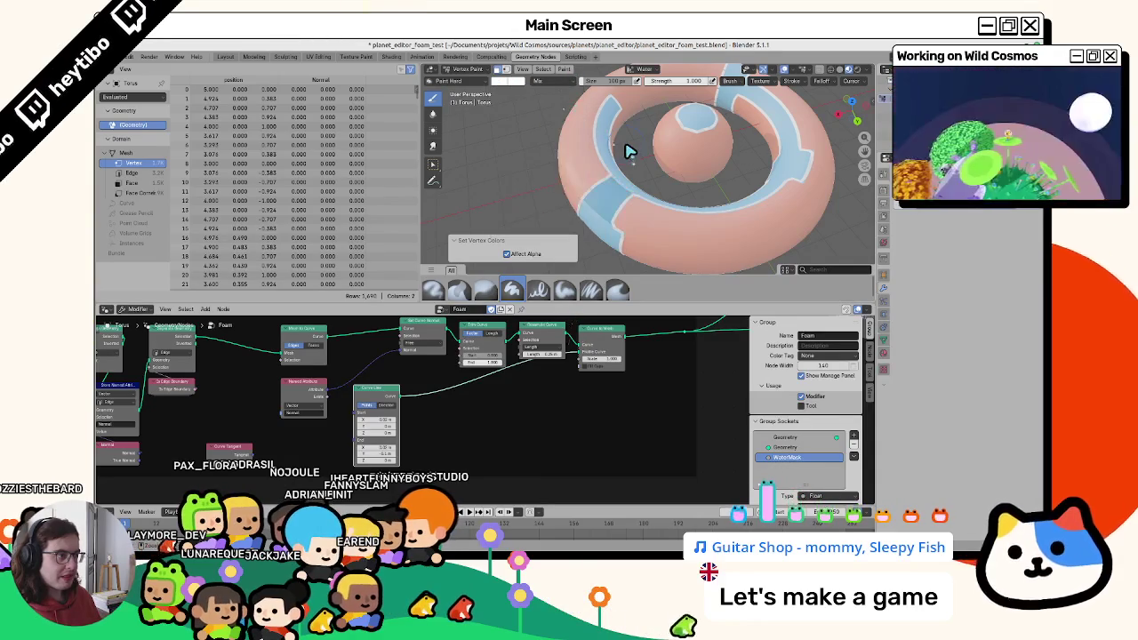
drag(523, 197, 603, 258)
mouse_move(603, 257)
middle_down()
mouse_move(589, 229)
mouse_move(640, 162)
middle_up()
key(shift+k)
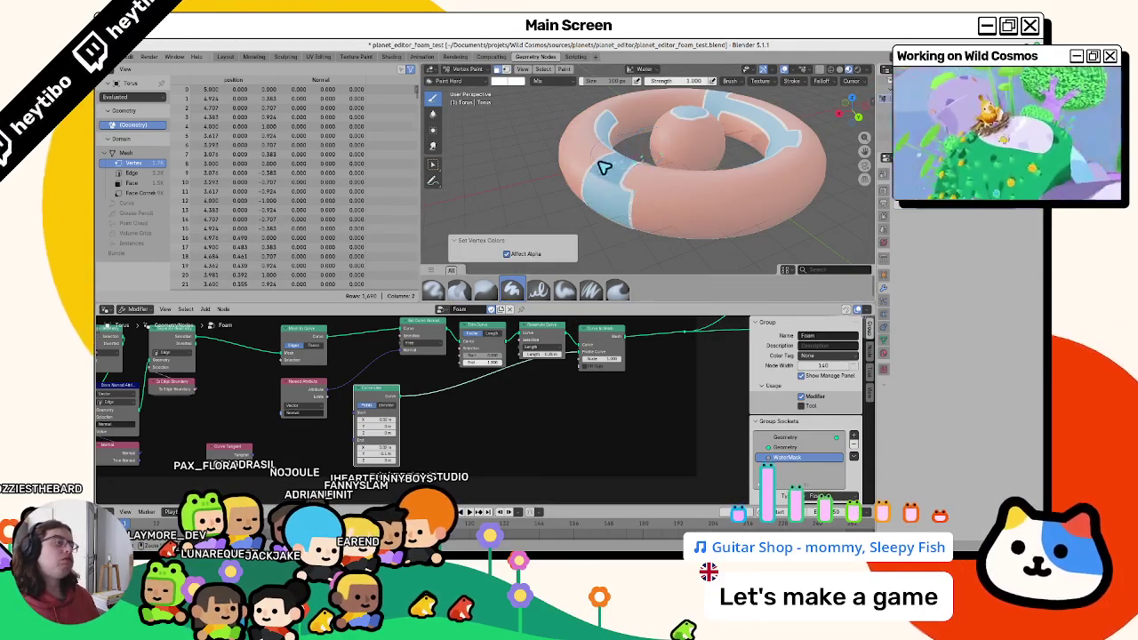
Fill a patch of faces on the torus front with the blue water colour.
key(Tab)
ctrl+shift+click(689, 216)
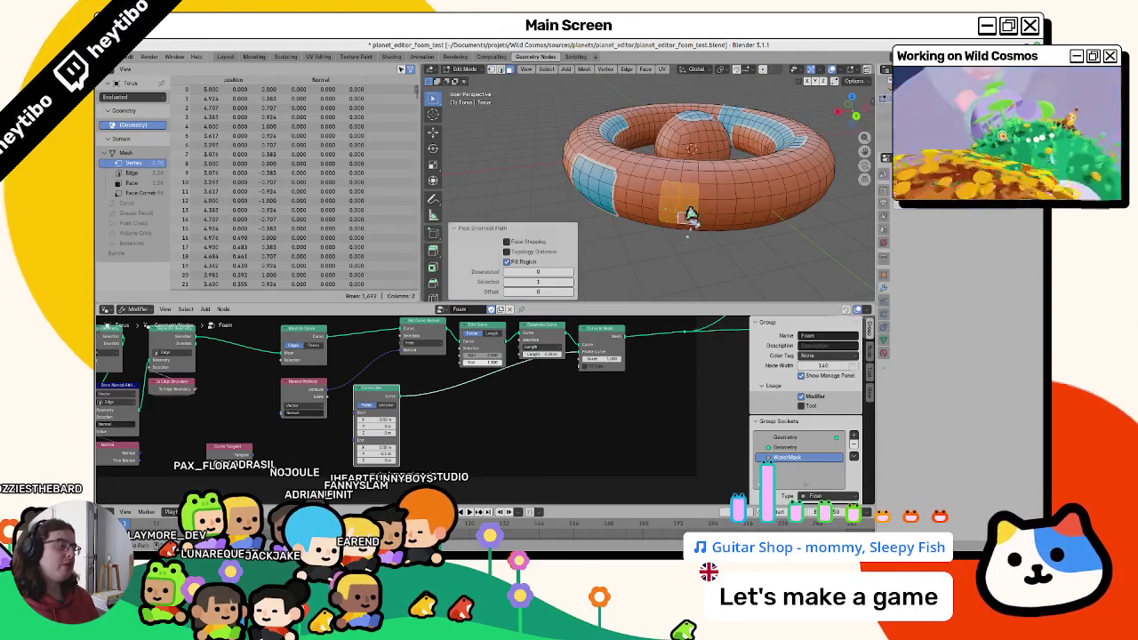
key(Tab)
key(shift+k)
key(ctrl+Tab)
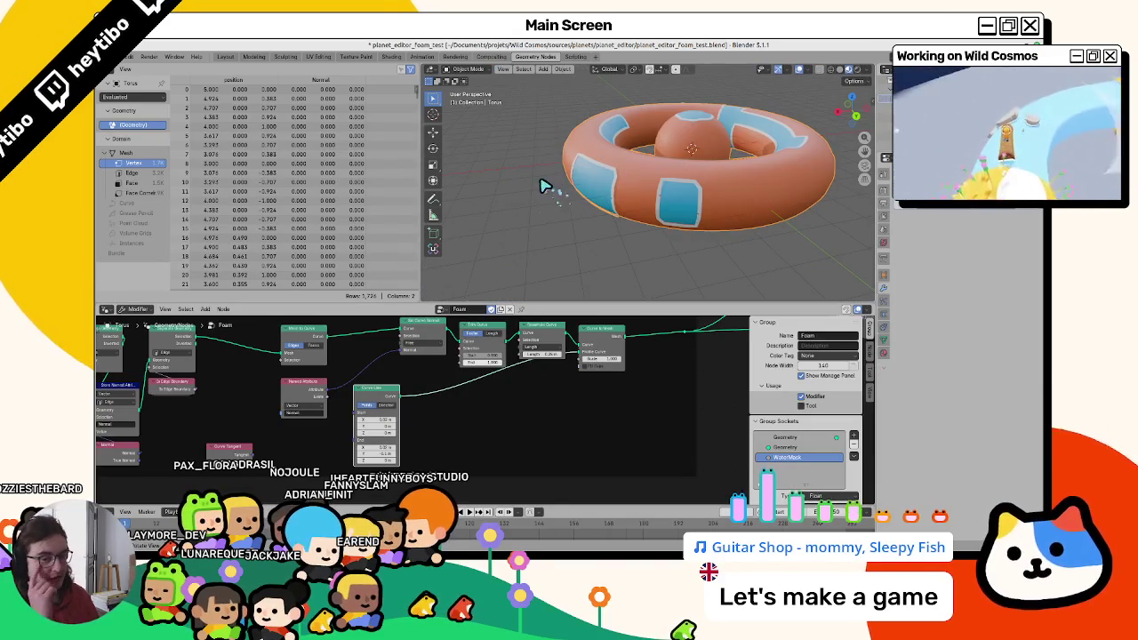
mouse_move(610, 195)
middle_down()
mouse_move(610, 216)
mouse_move(666, 183)
mouse_move(638, 126)
mouse_move(665, 178)
middle_up()
Fill selected faces on the centre sphere with the water colour.
key(Tab)
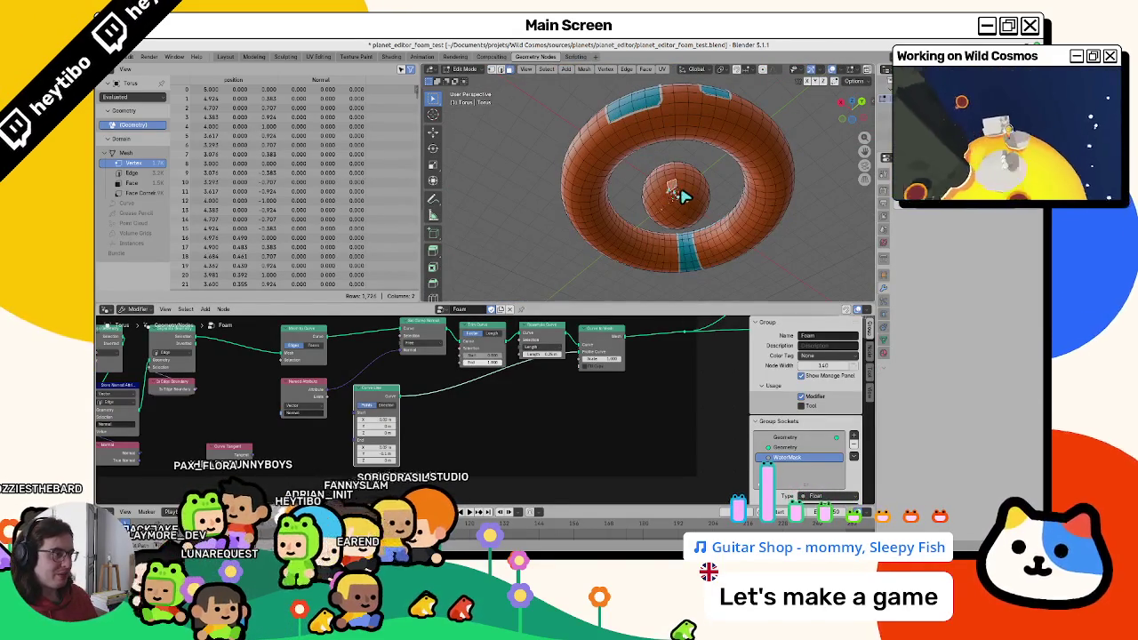
ctrl+shift+click(681, 190)
key(ctrl+Tab)
click(691, 149)
scroll(601, 173, up, 3)
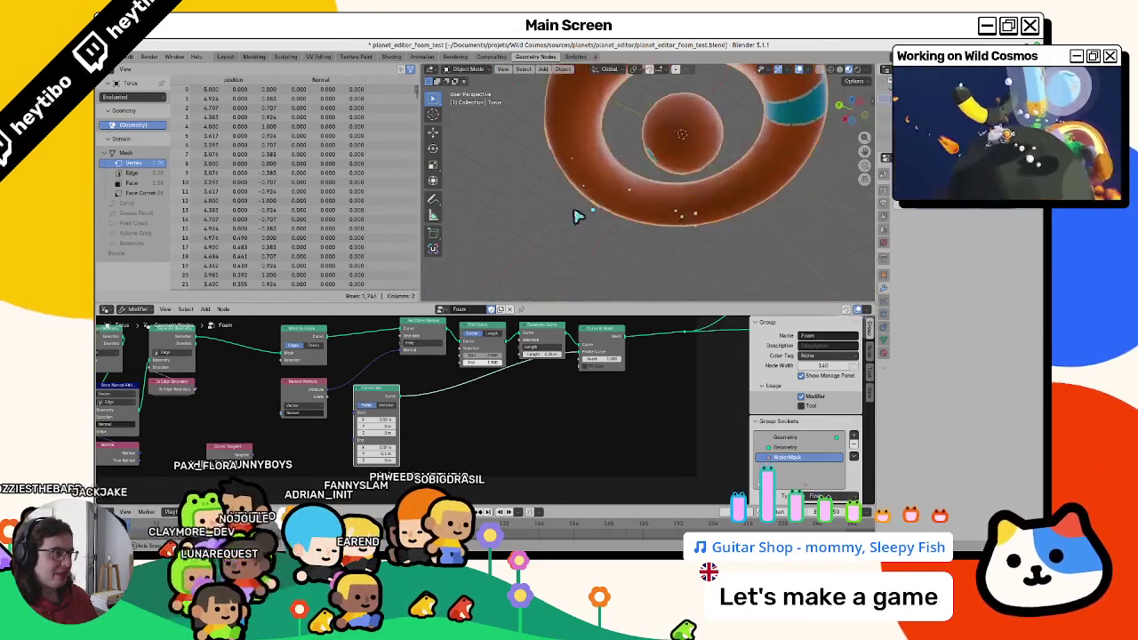
middle_drag(579, 211, 693, 120)
key(shift+k)
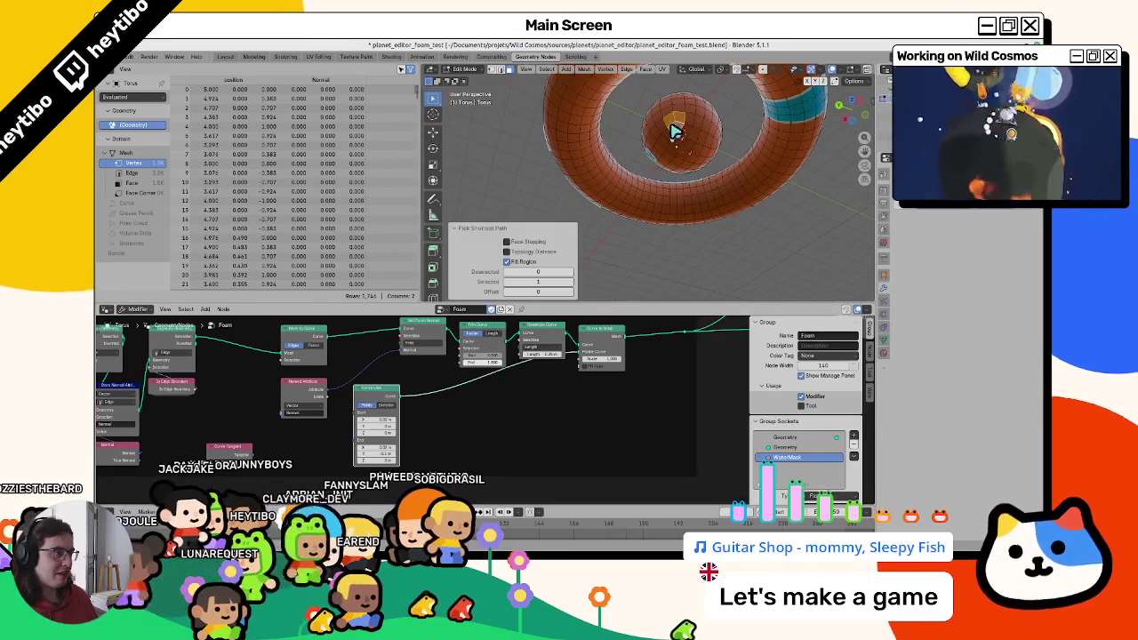
key(ctrl+Tab)
Orbit around the torus to view the new blue patches and their foam outlines.
middle_drag(704, 153, 623, 196)
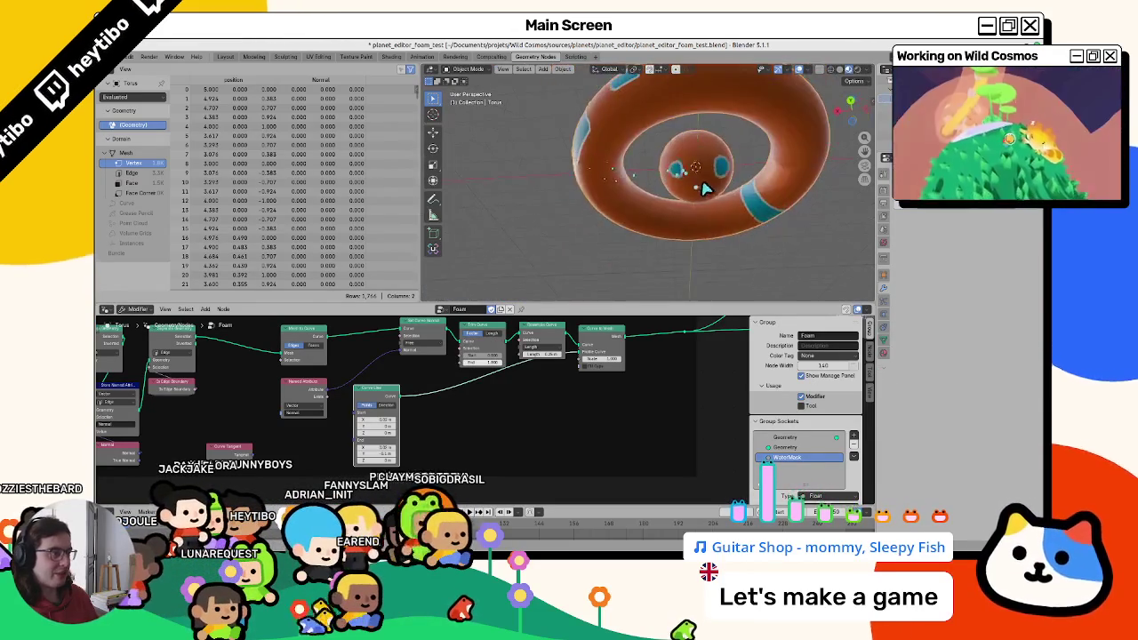
scroll(605, 213, up, 3)
mouse_move(587, 239)
middle_down()
mouse_move(634, 157)
mouse_move(563, 221)
mouse_move(508, 186)
middle_up()
scroll(534, 379, up, 1)
middle_drag(534, 380, 530, 383)
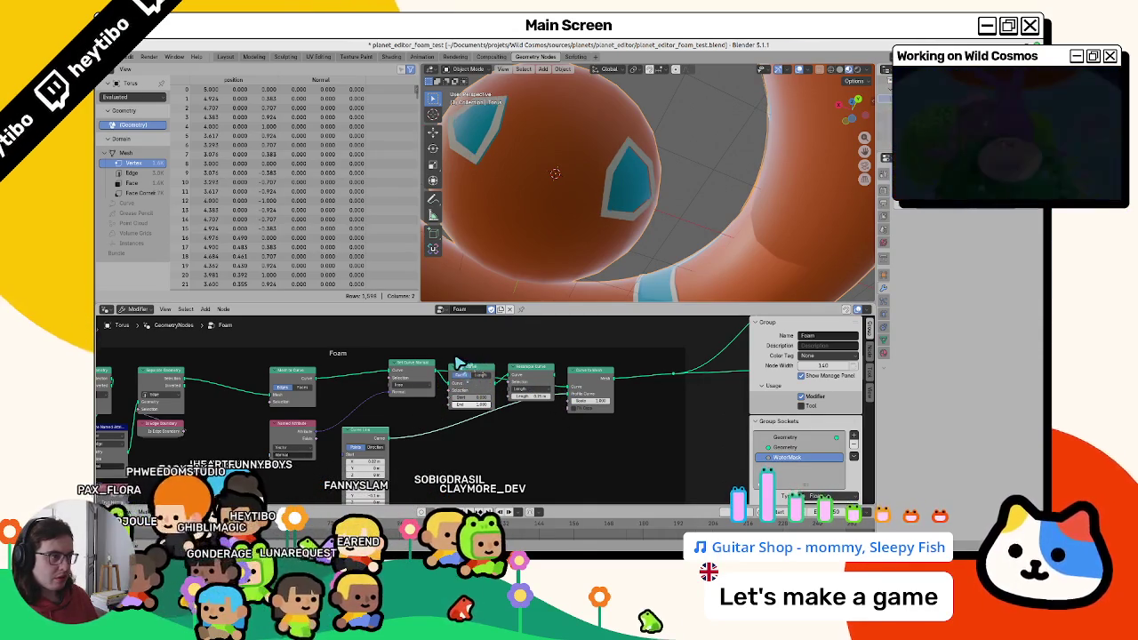
Try moving the Trim Curve, Resample Curve and Mesh to Curve nodes, then undo the rearrangement.
drag(472, 364, 479, 384)
key(Escape)
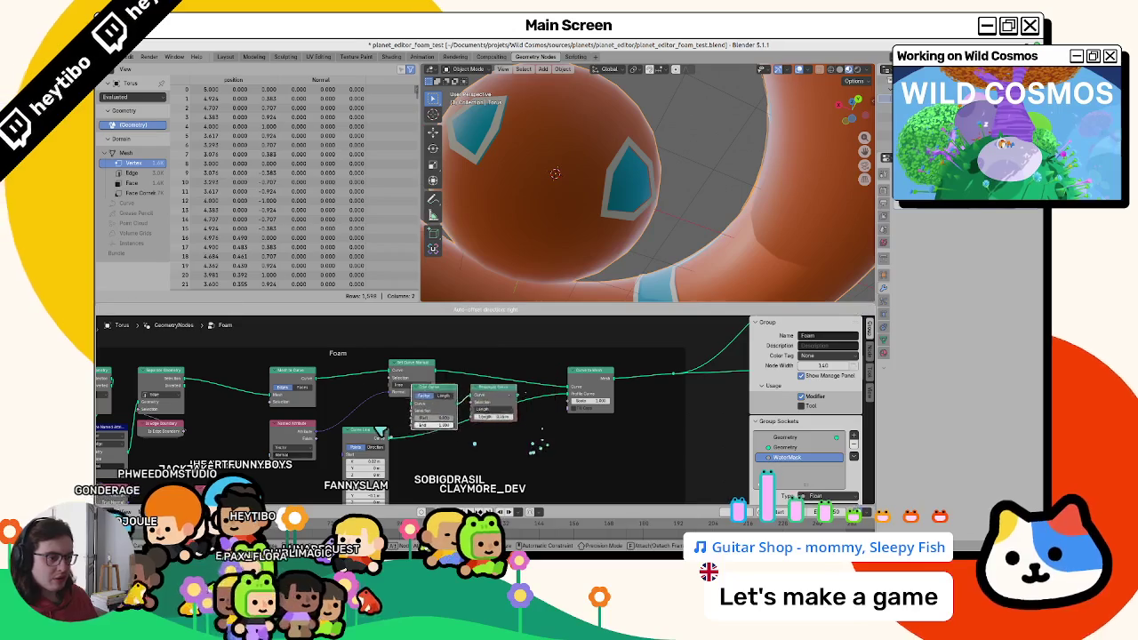
drag(463, 381, 281, 353)
drag(307, 391, 243, 385)
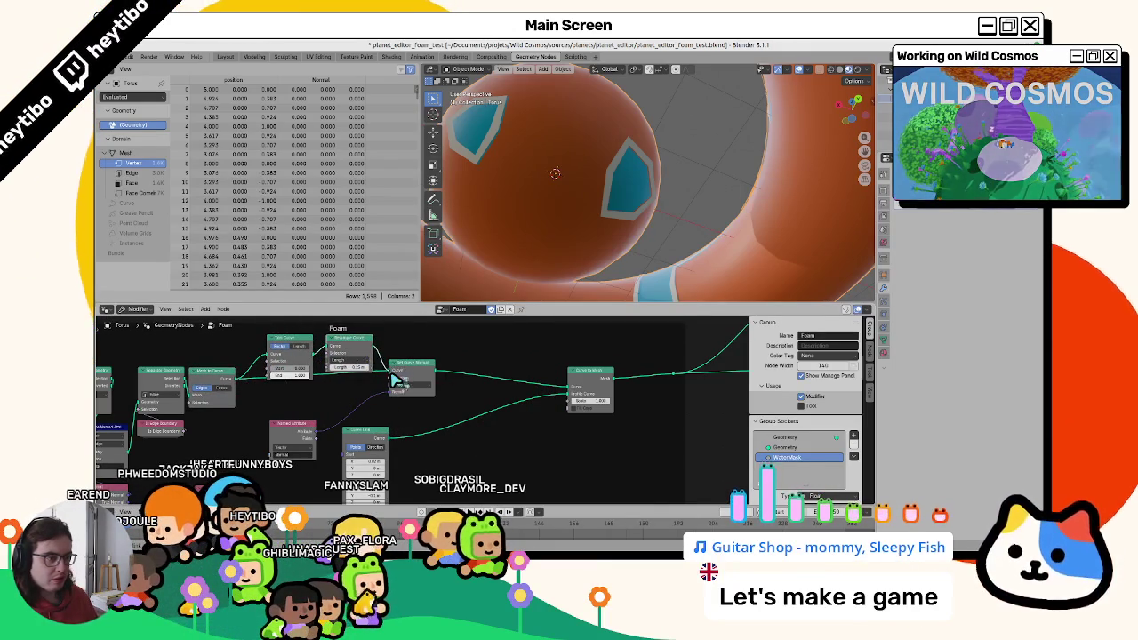
scroll(528, 210, down, 4)
scroll(531, 235, down, 2)
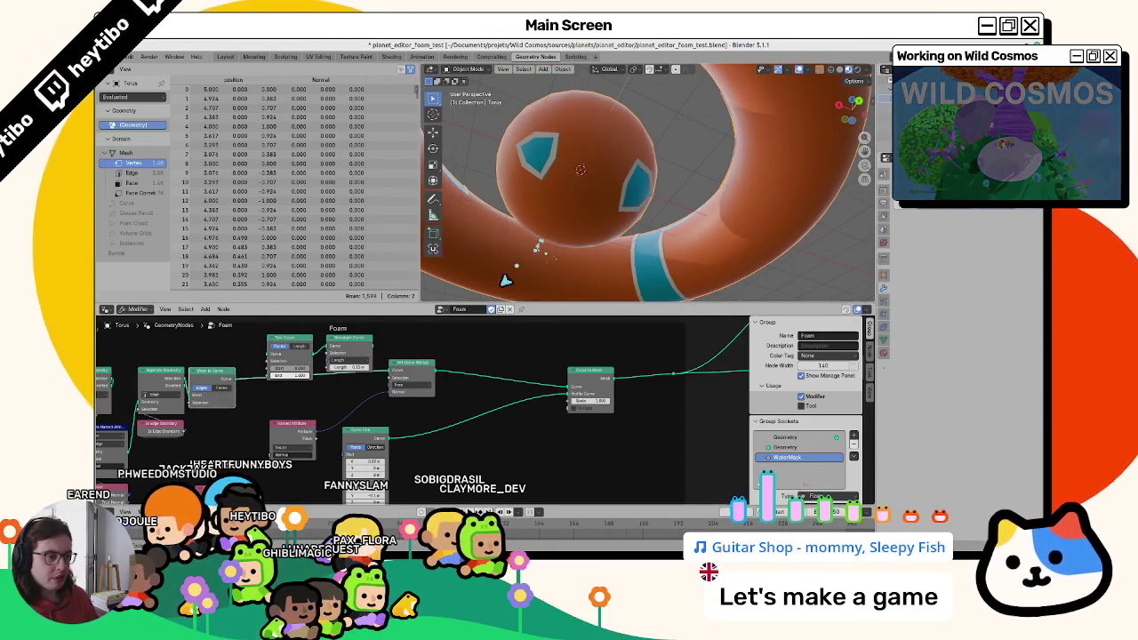
key(ctrl+z)
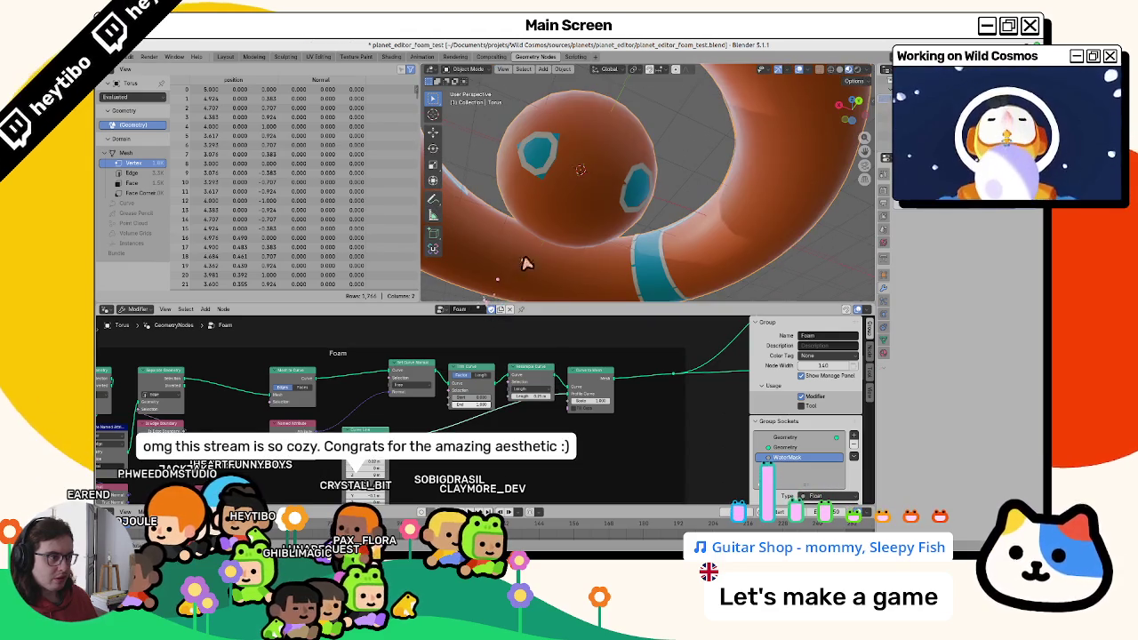
Orbit around the sphere and torus, pan the node graph, and open the command search.
middle_drag(526, 263, 569, 249)
middle_drag(418, 410, 458, 408)
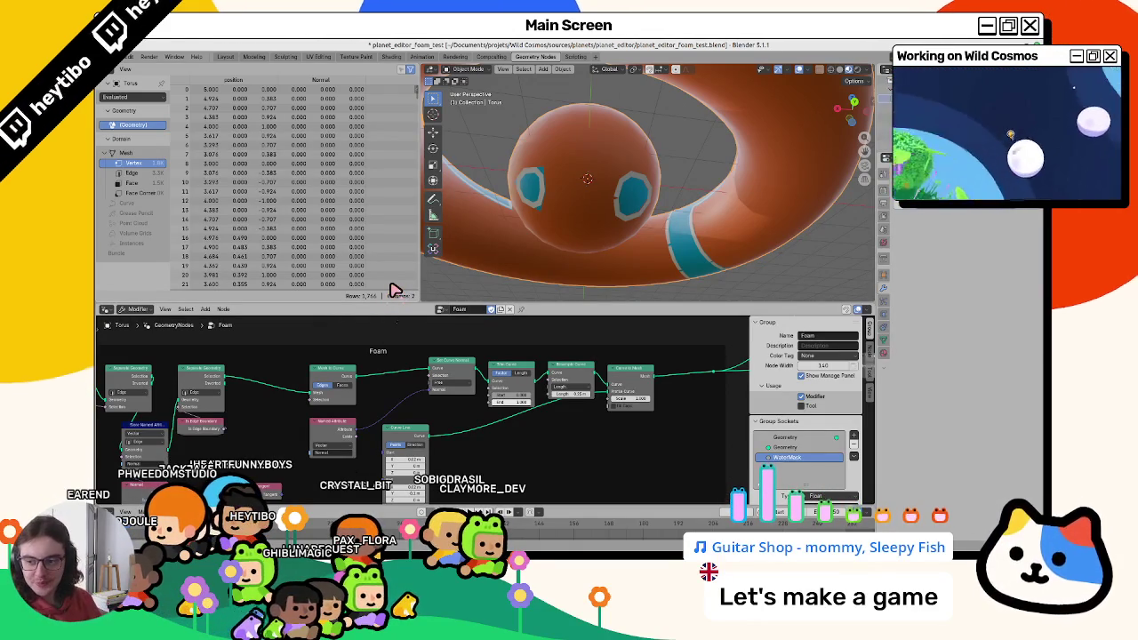
key(F3)
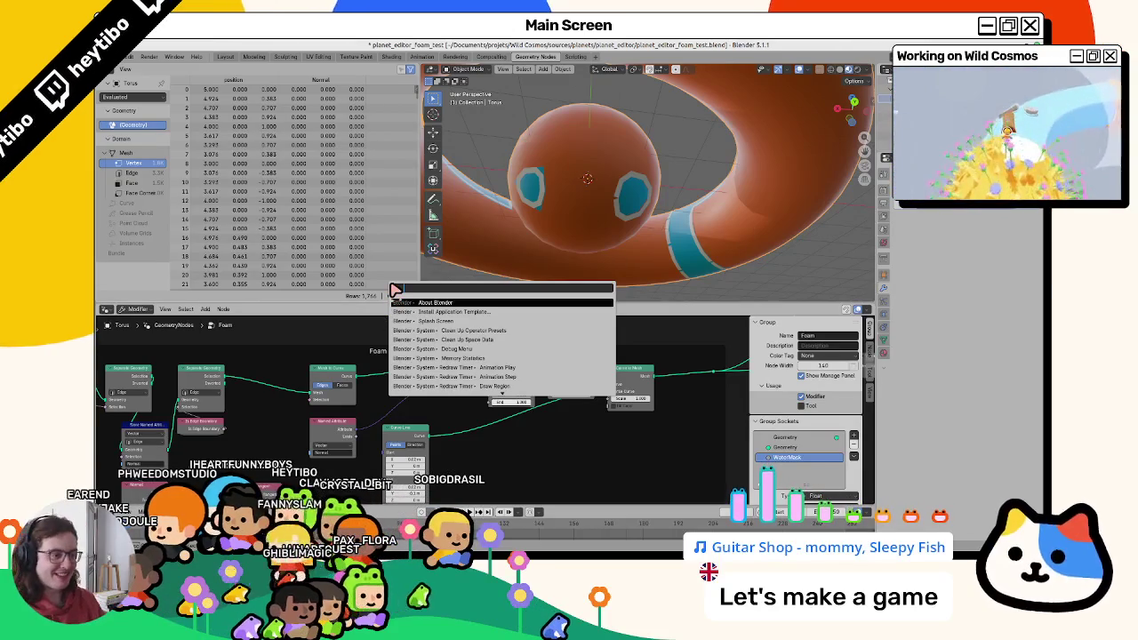
Search the operator menu for 'interse' and close it when nothing matches.
key(Escape)
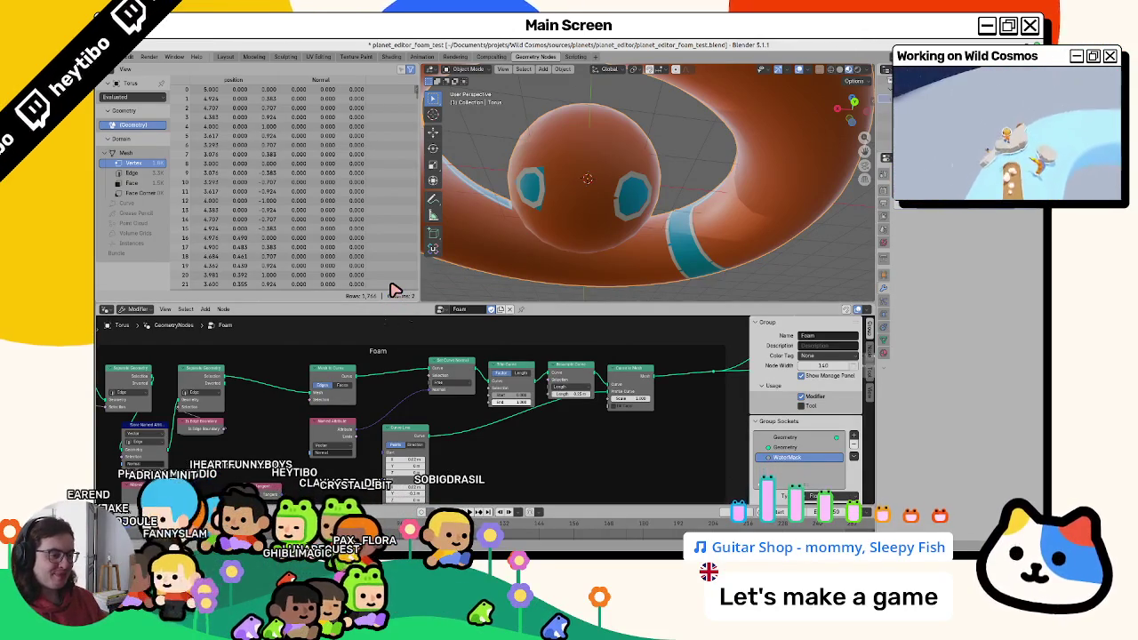
key(F3)
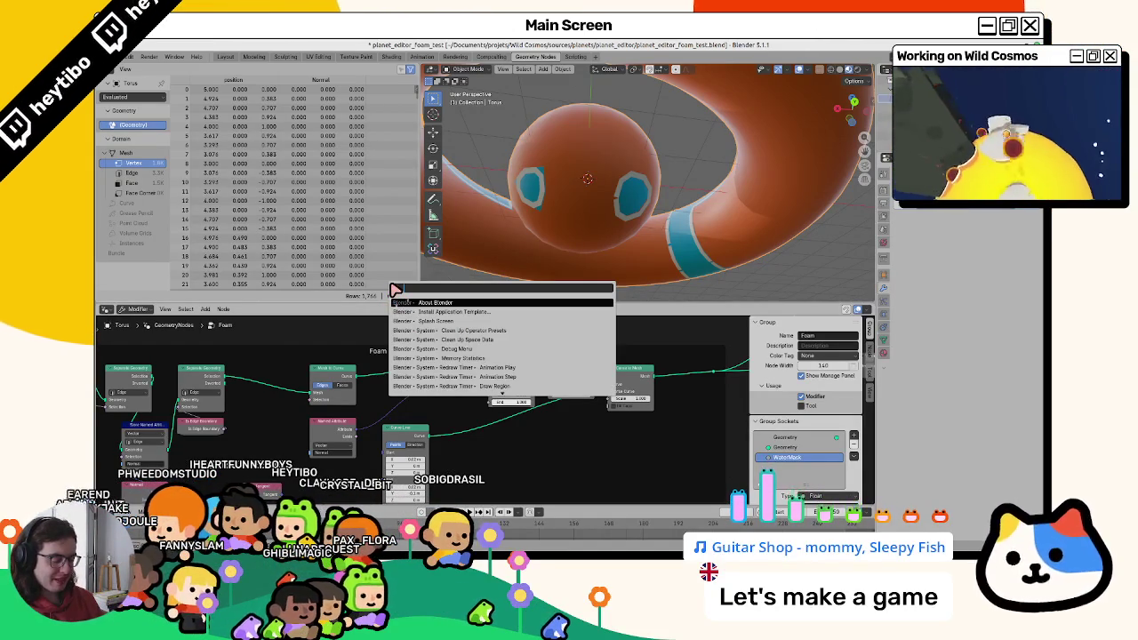
text(interse)
key(Escape)
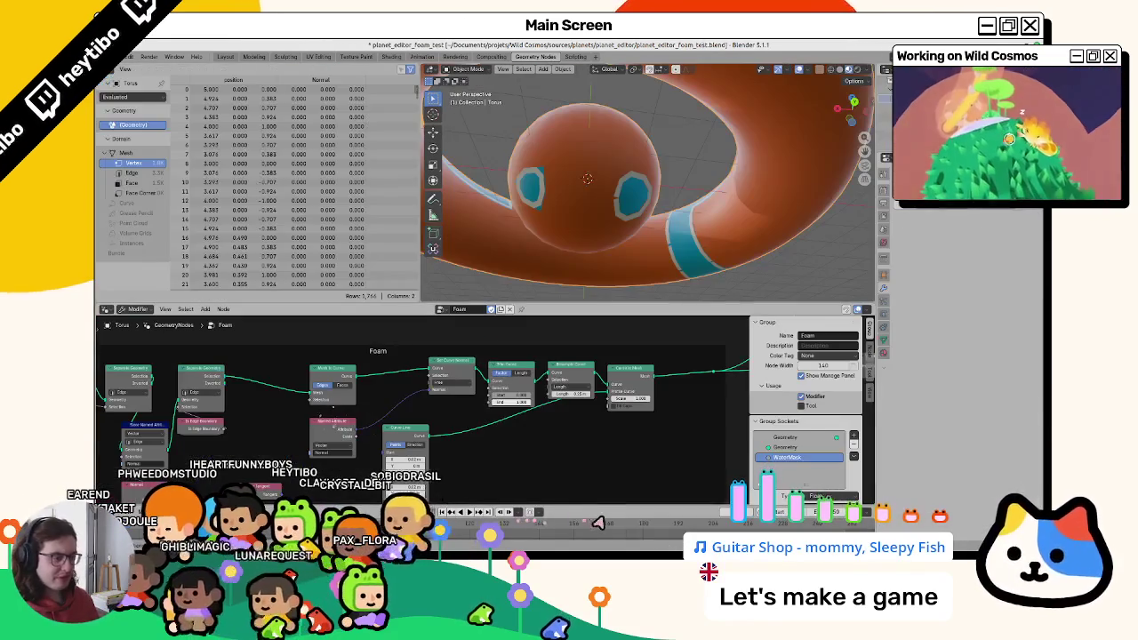
Try adding a Resample Curve node, then cancel and undo to take Reverse Curve out of the chain.
key(F3)
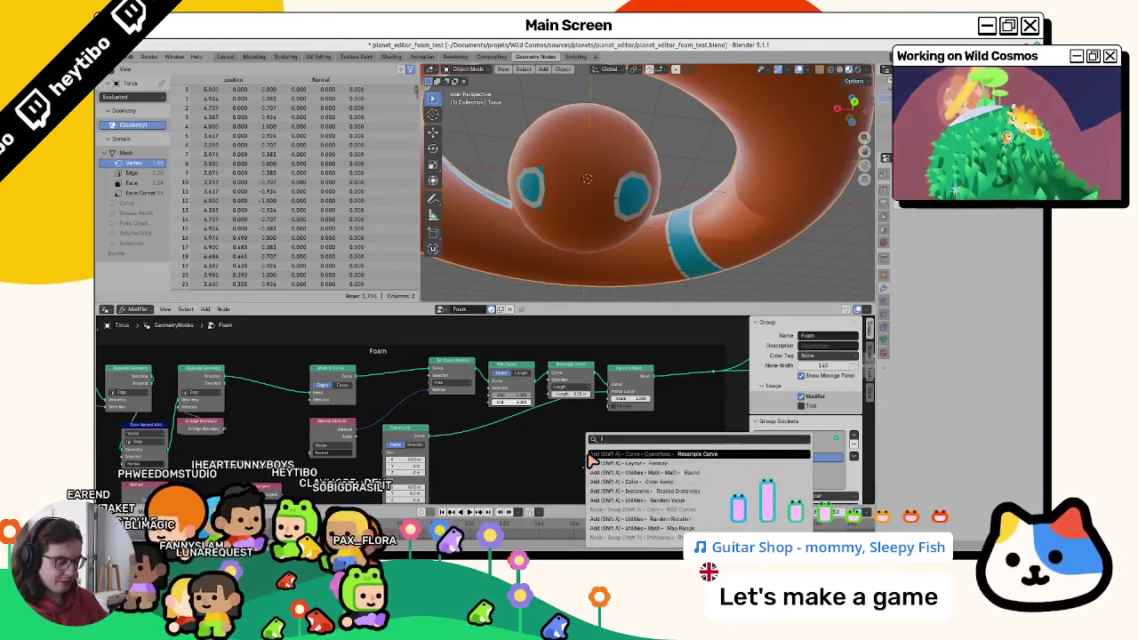
key(Return)
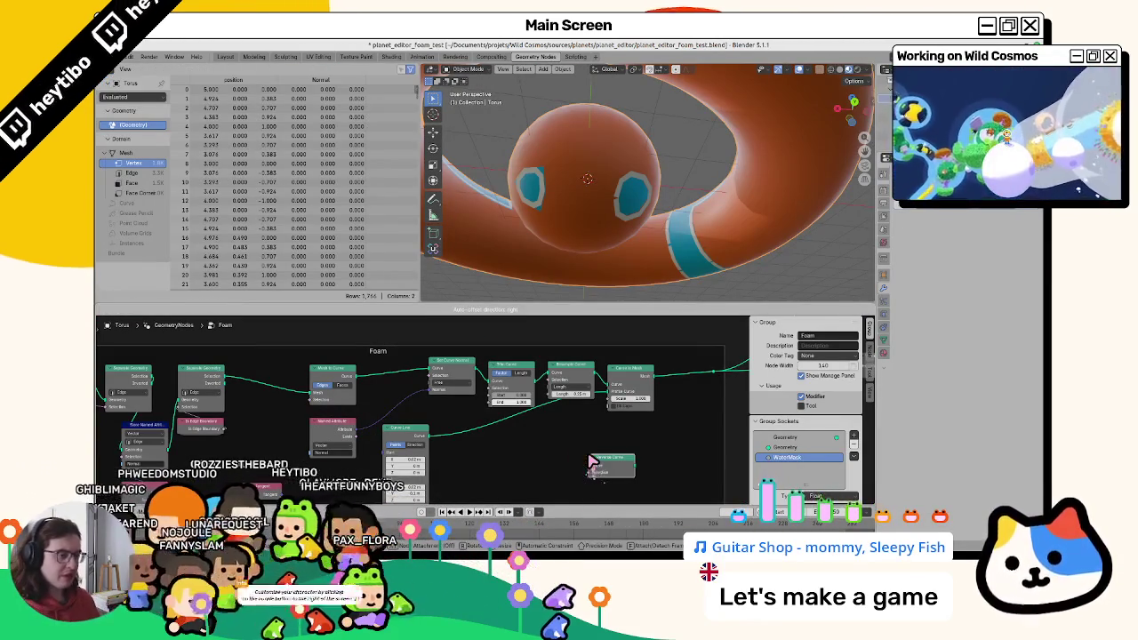
click(455, 375)
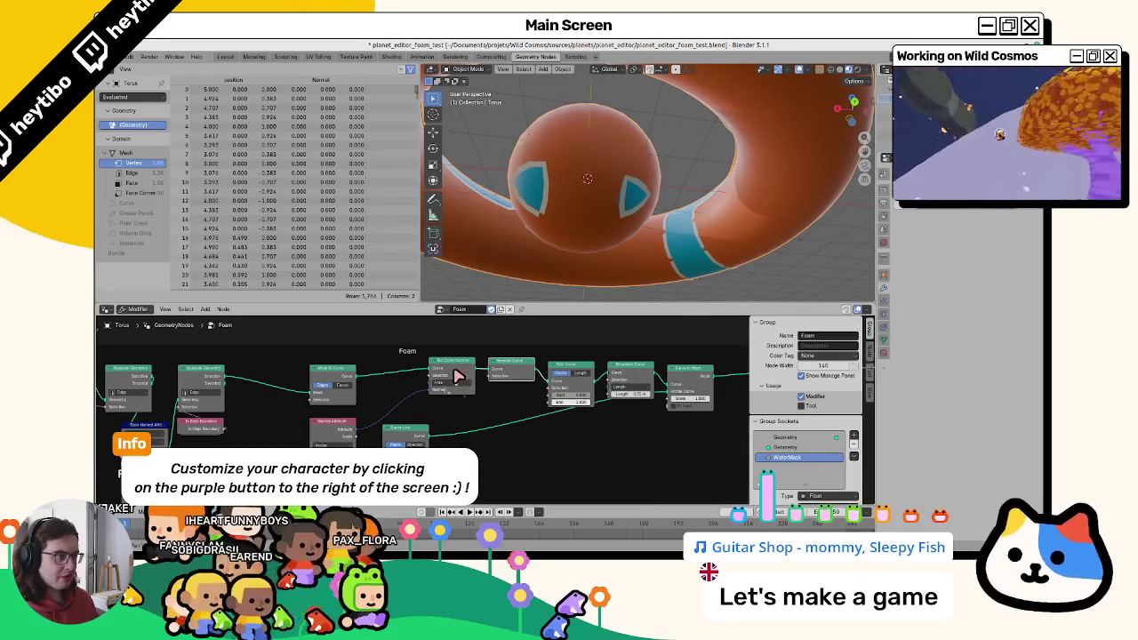
key(Escape)
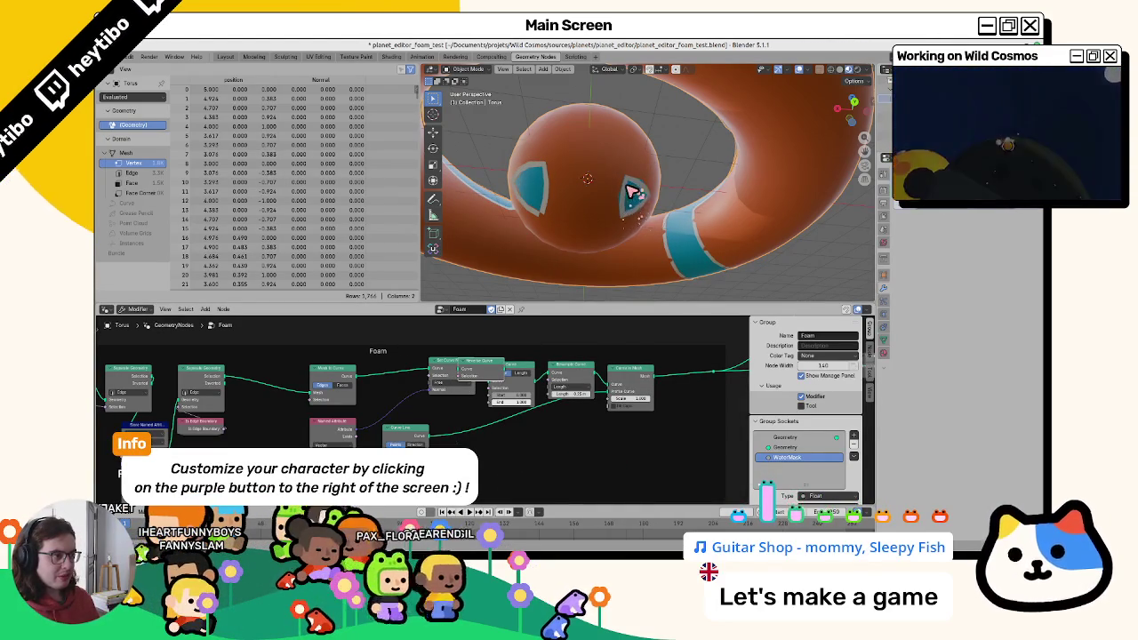
key(ctrl+z)
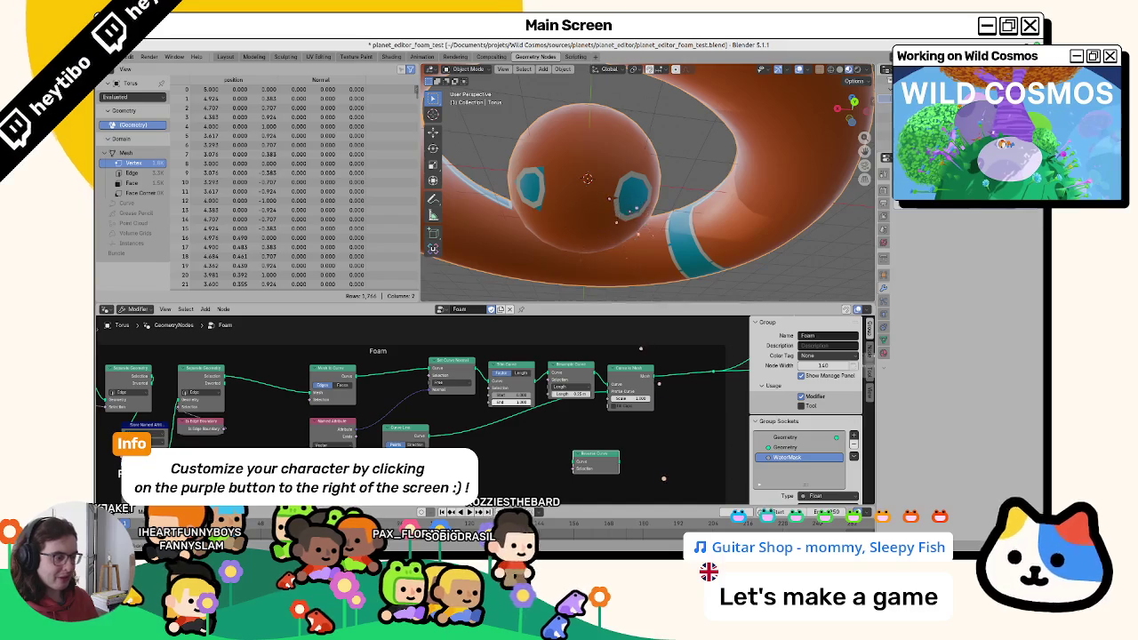
scroll(115, 334, up, 4)
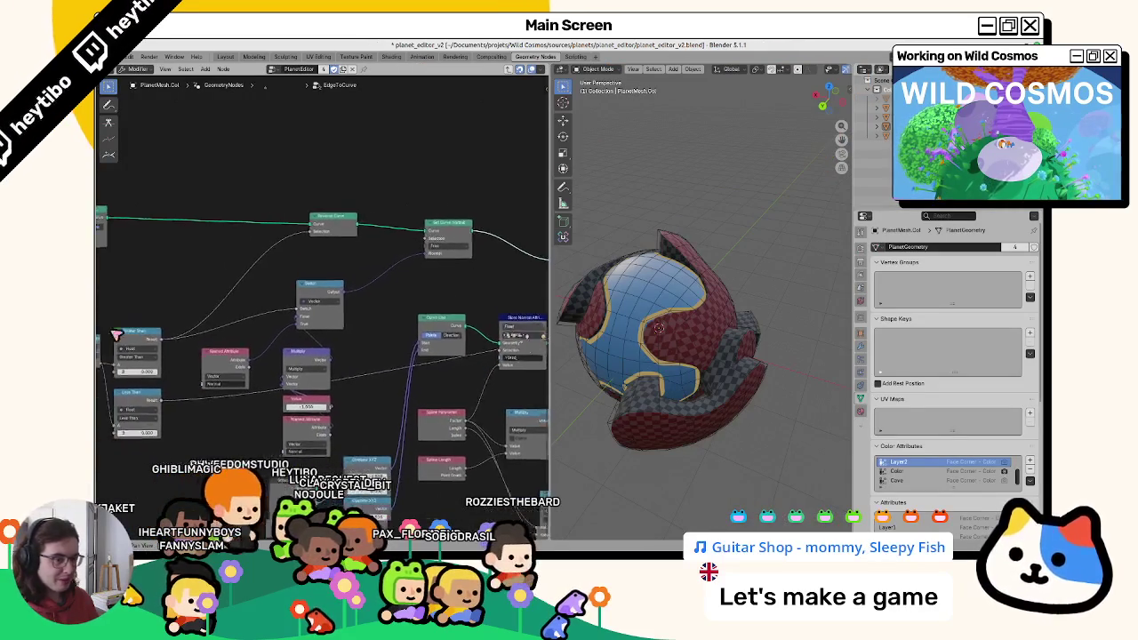
Review the Named Attribute, Dot Product and comparison nodes in planet_editor_v2's EdgeToCurve graph.
middle_drag(115, 335, 137, 340)
middle_drag(273, 353, 383, 347)
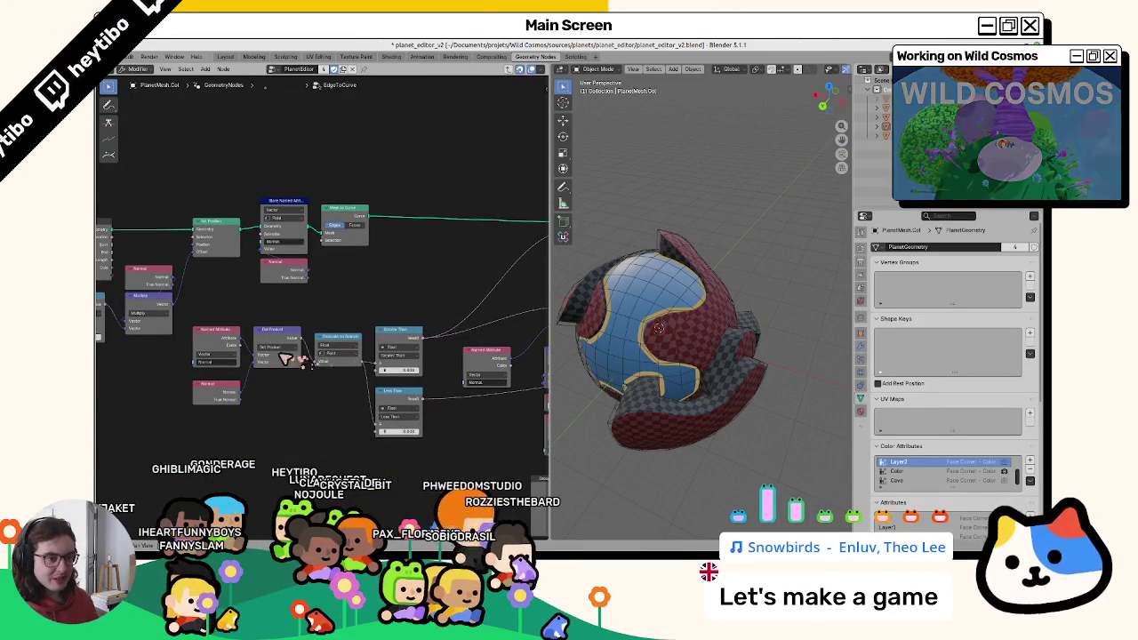
click(346, 337)
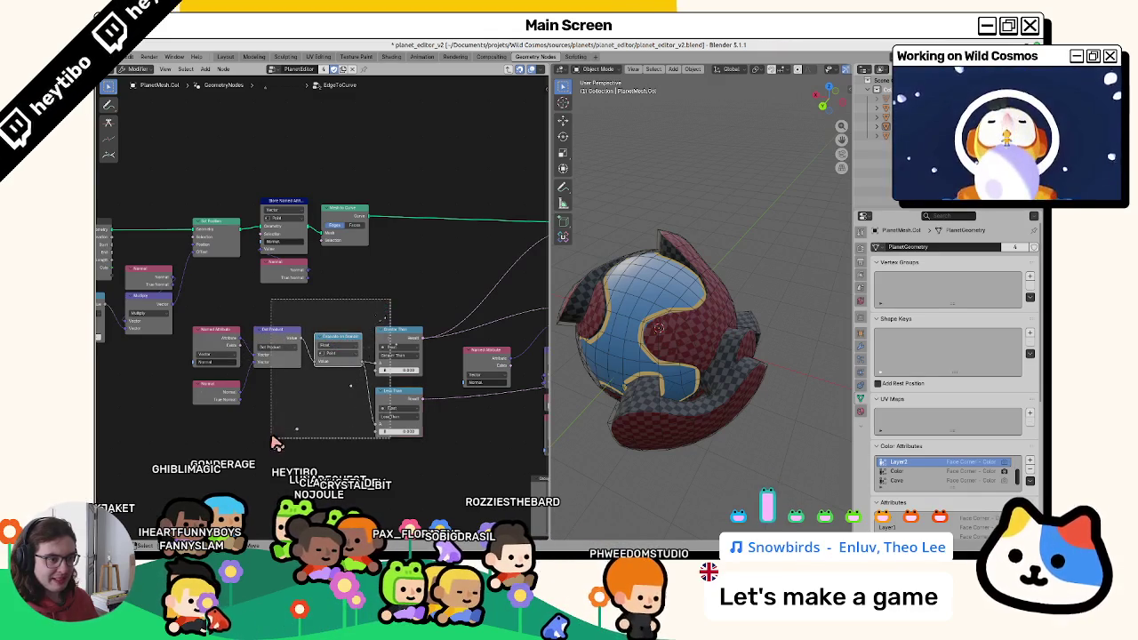
middle_drag(259, 326, 162, 363)
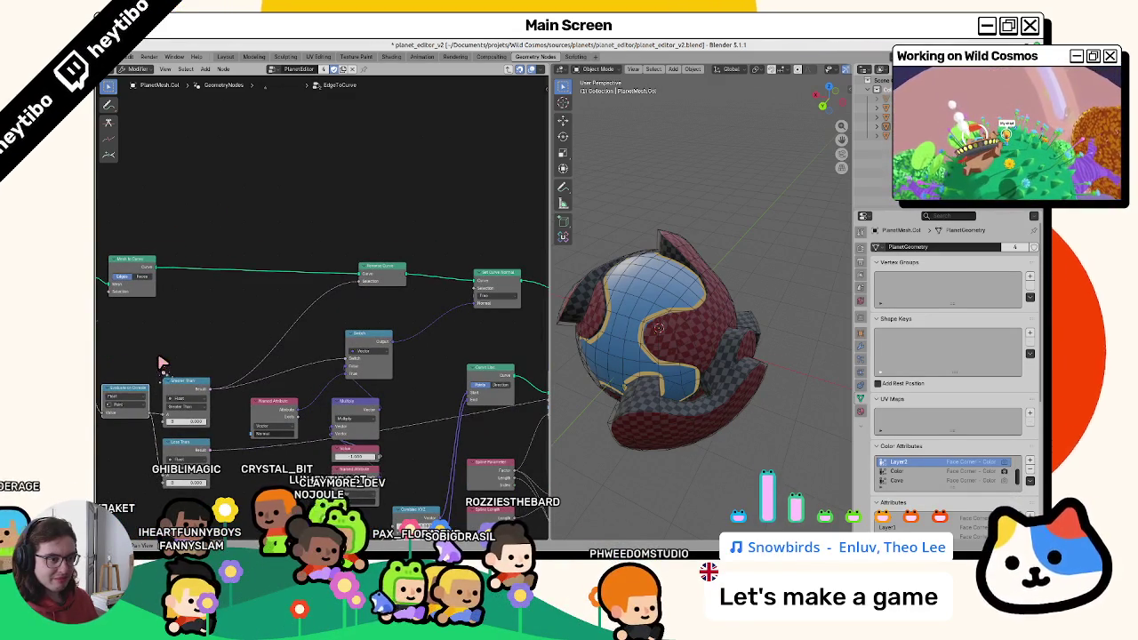
middle_drag(162, 362, 357, 343)
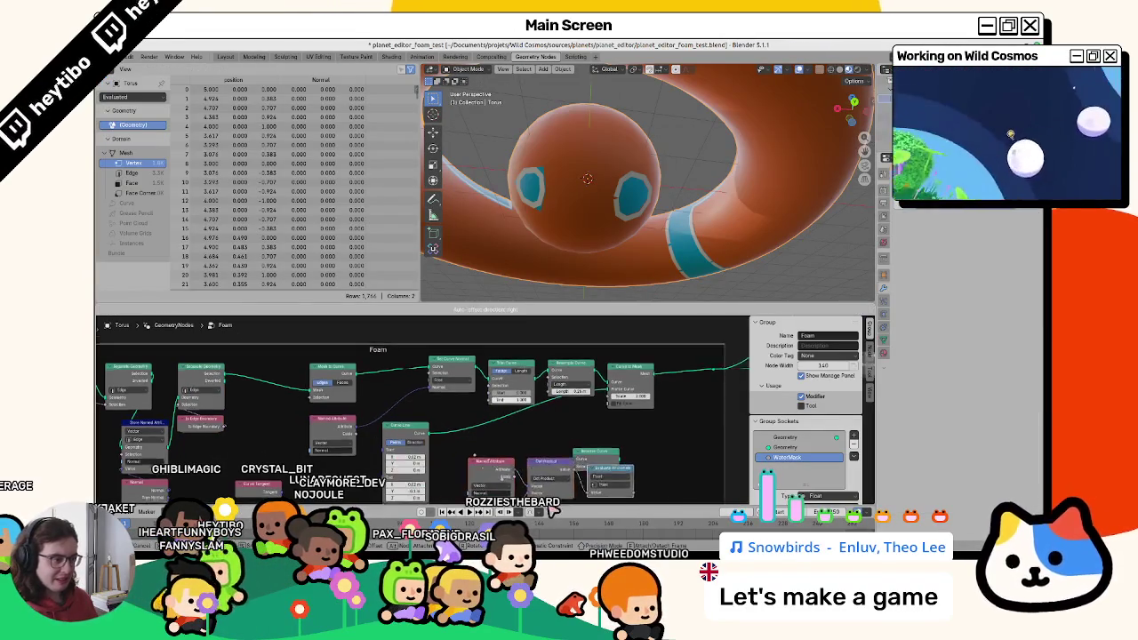
Move the pasted node group lower and bring Reverse Curve toward the Foam chain.
middle_drag(480, 447, 468, 435)
drag(469, 436, 391, 455)
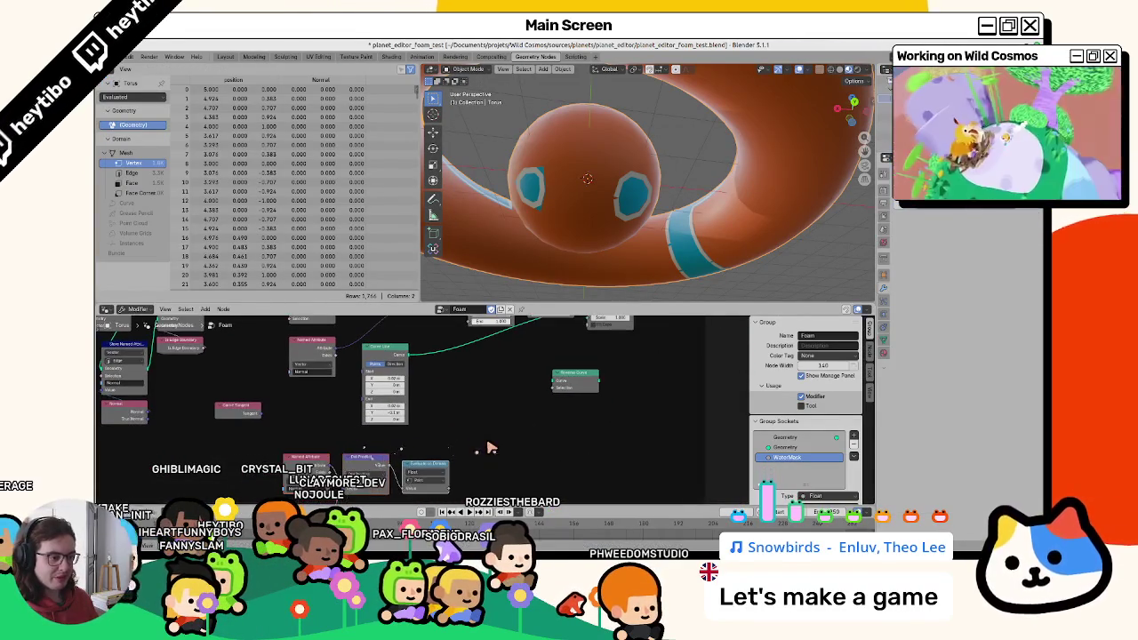
middle_drag(449, 451, 429, 512)
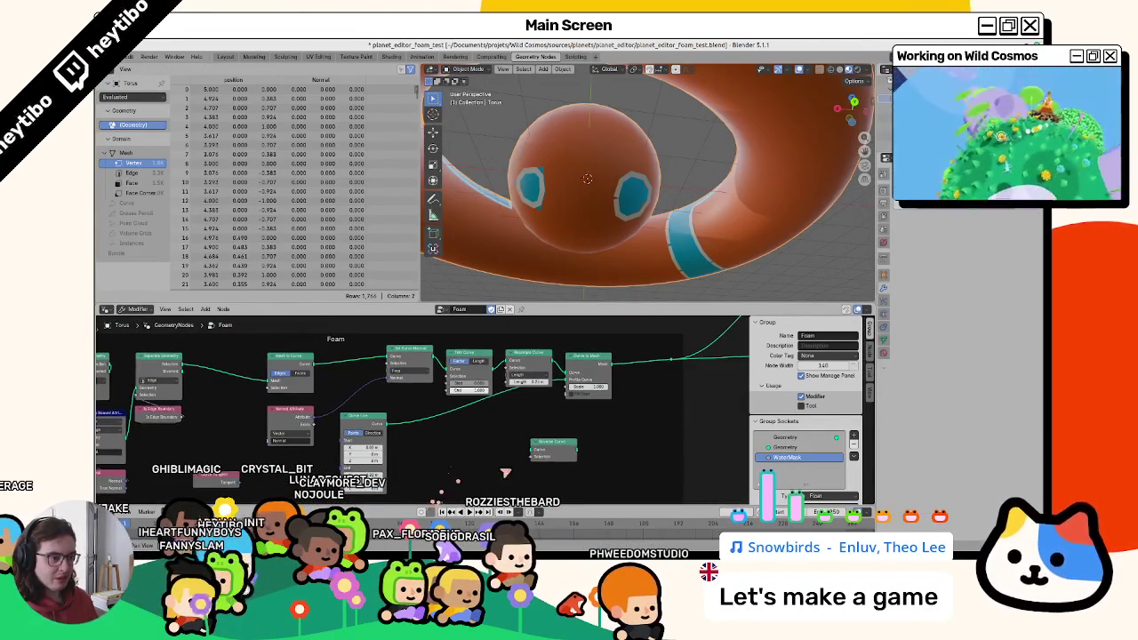
drag(556, 452, 504, 455)
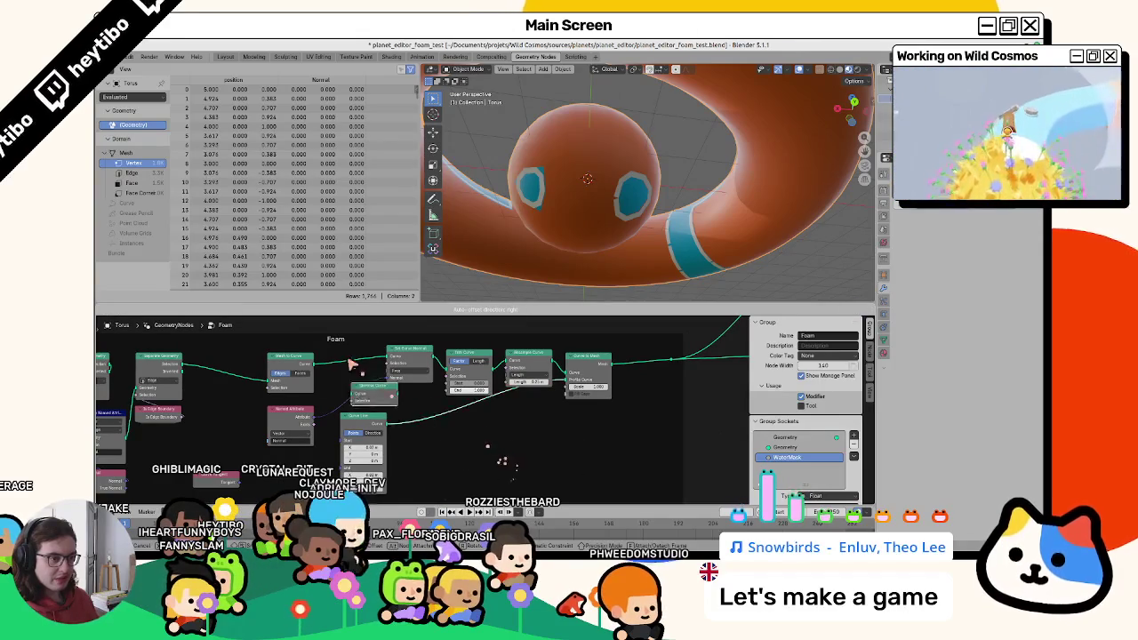
mouse_move(349, 362)
middle_down()
mouse_move(433, 287)
mouse_move(374, 369)
middle_up()
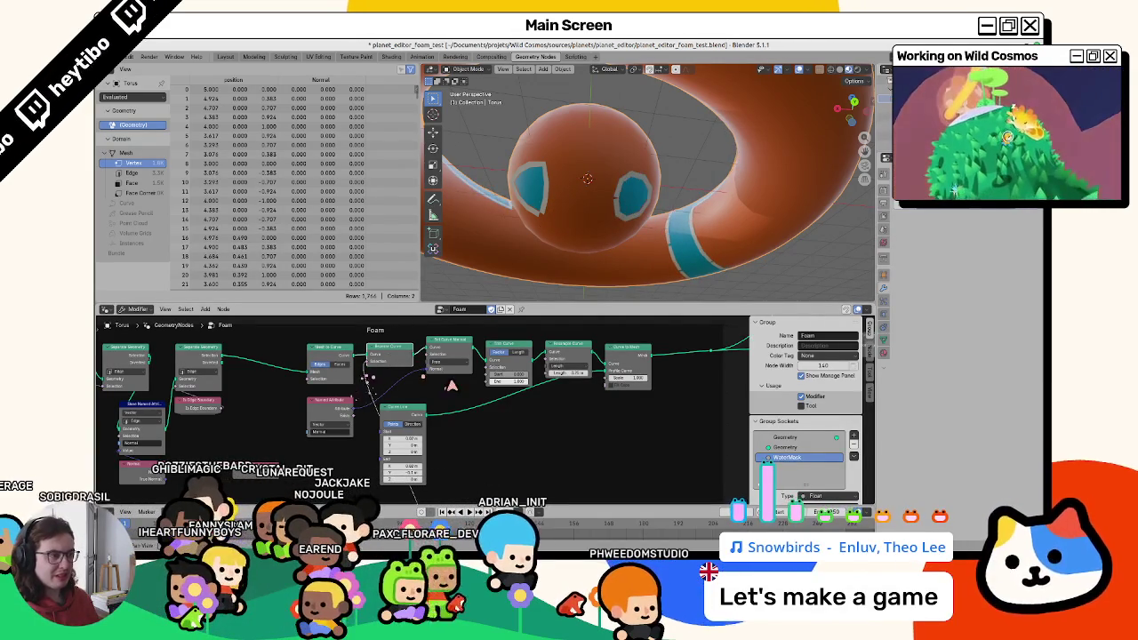
Insert Reverse Curve into the Foam chain and shift Curve to Mesh and Curve Line rightward.
scroll(452, 386, down, 2)
middle_drag(452, 386, 368, 340)
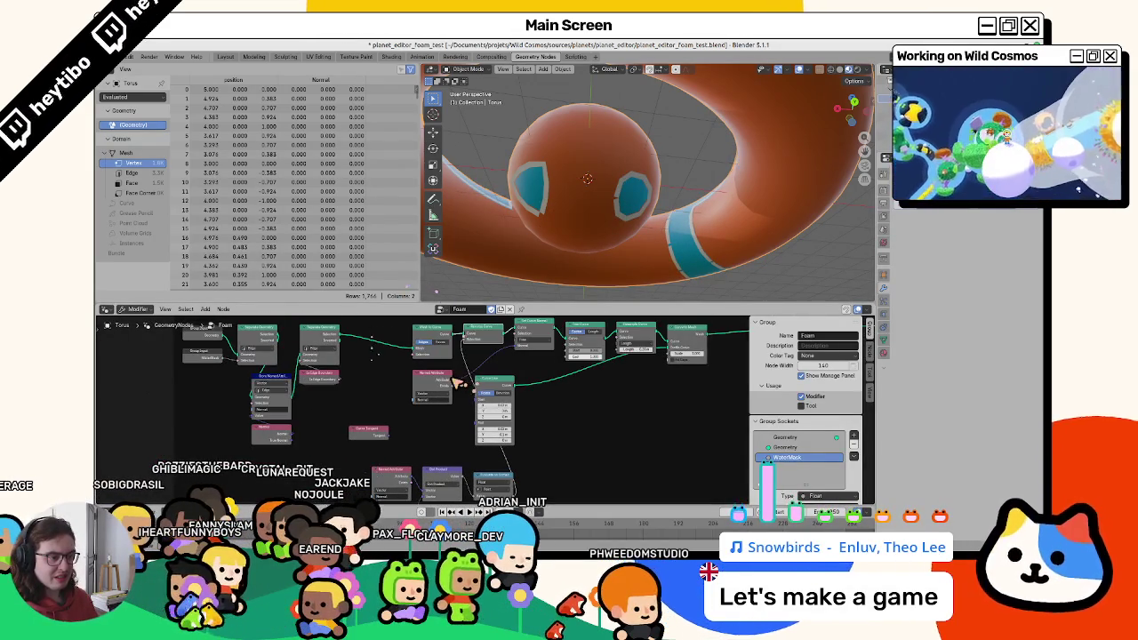
shift+scroll(416, 467, down, 1)
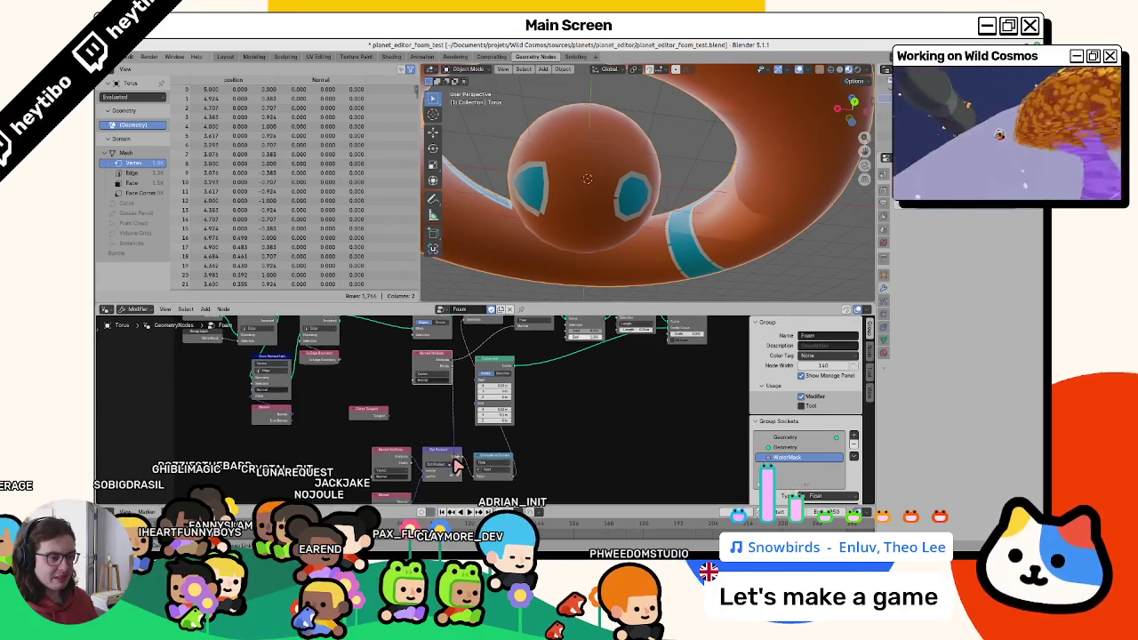
shift+scroll(433, 474, down, 1)
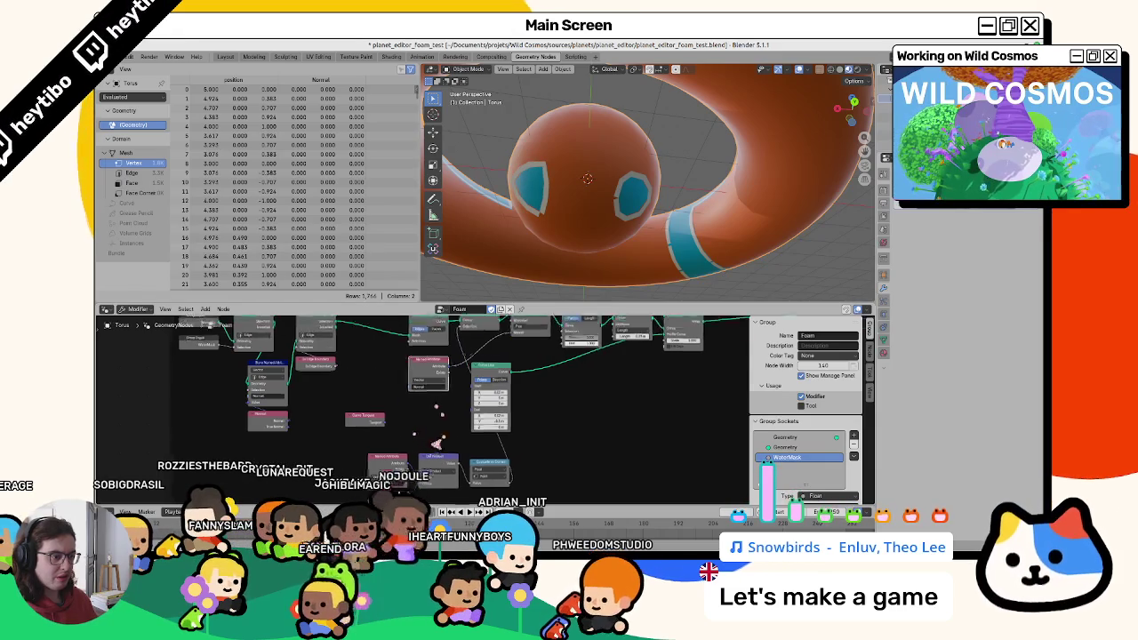
middle_drag(401, 485, 365, 480)
mouse_move(418, 400)
mouse_down()
mouse_move(452, 374)
mouse_move(635, 457)
mouse_up()
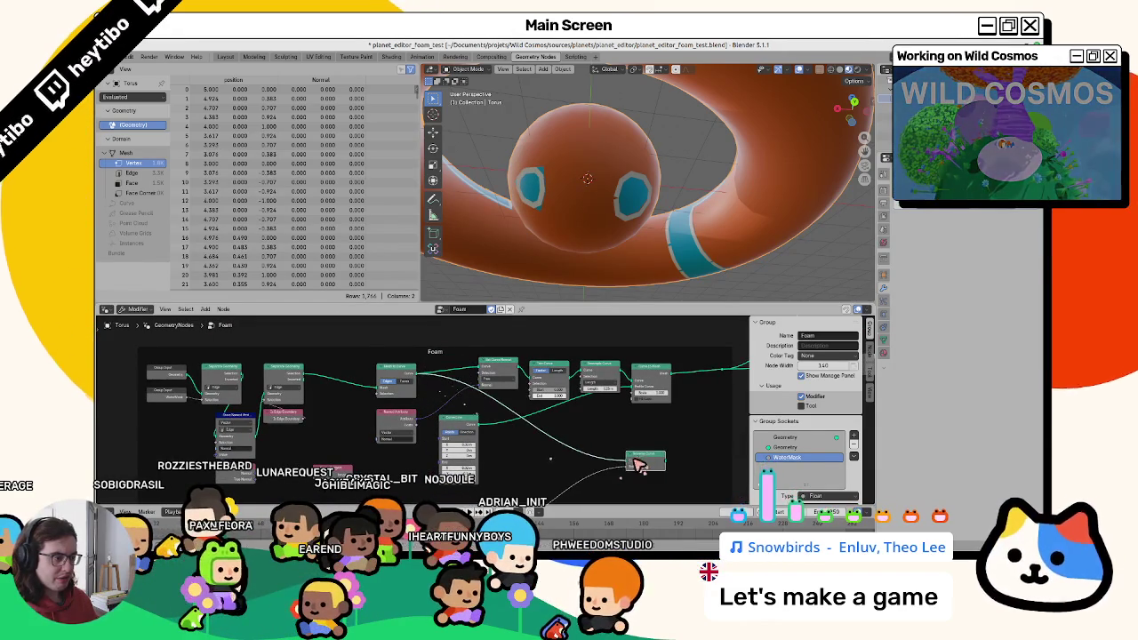
middle_drag(629, 465, 534, 467)
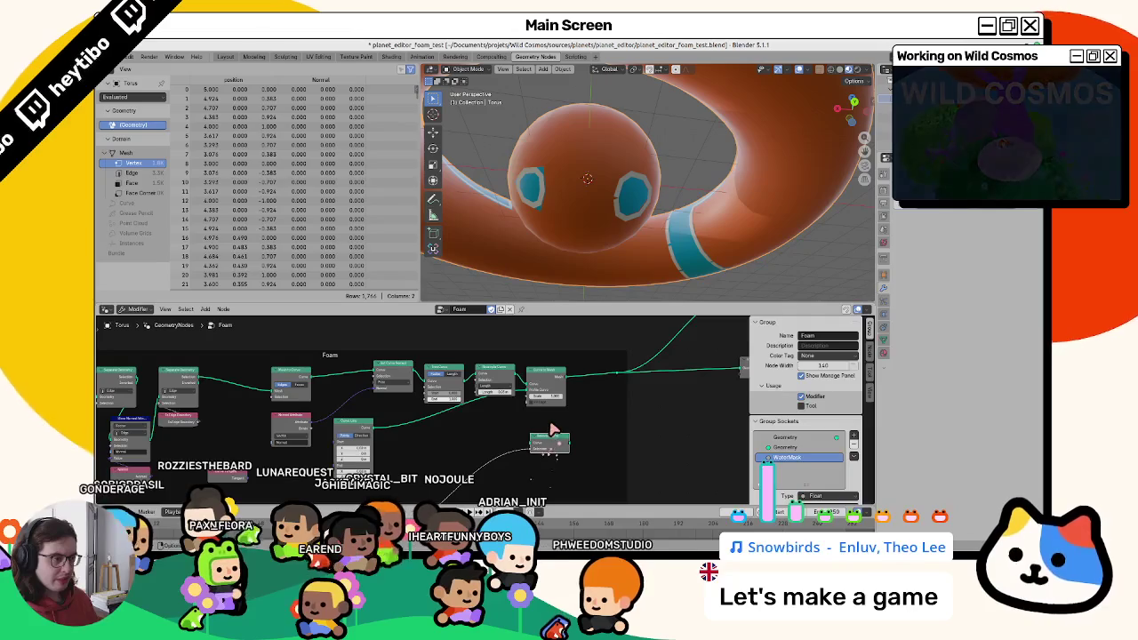
drag(560, 374, 603, 368)
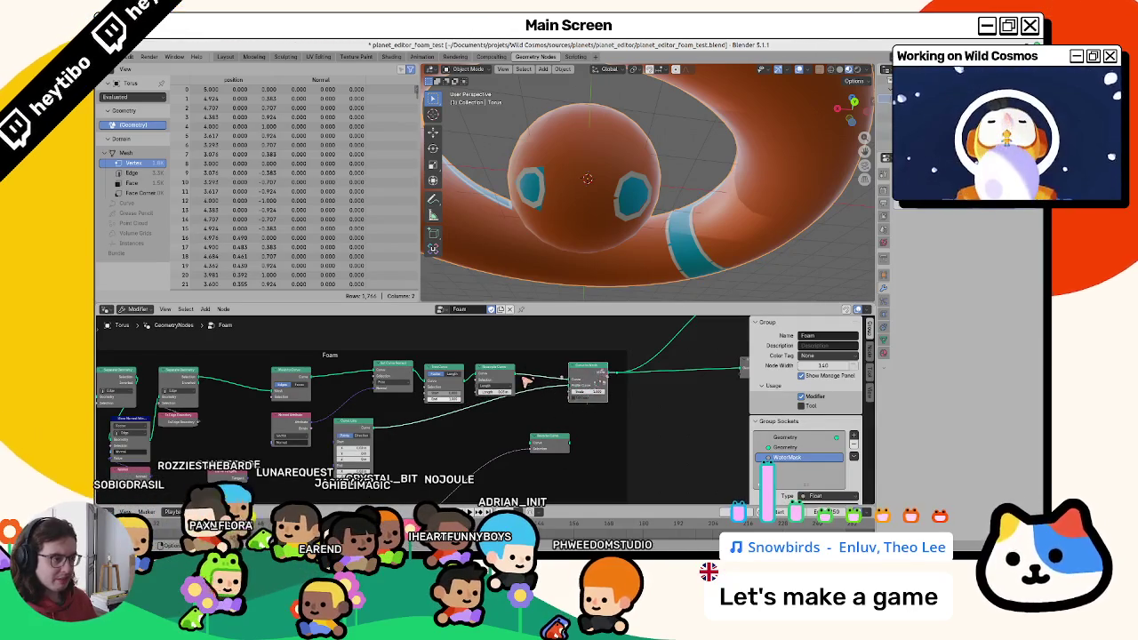
mouse_move(364, 433)
mouse_down()
mouse_move(597, 424)
mouse_move(517, 415)
mouse_up()
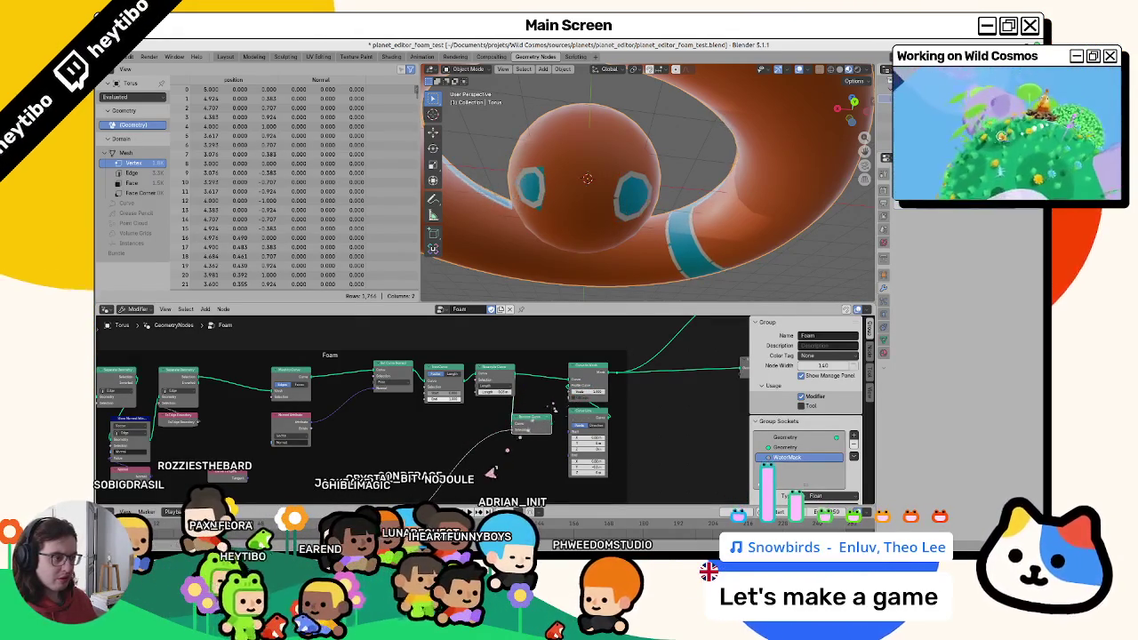
Link the comparison result into Reverse Curve's Selection input inside the Foam group.
middle_drag(549, 397, 517, 414)
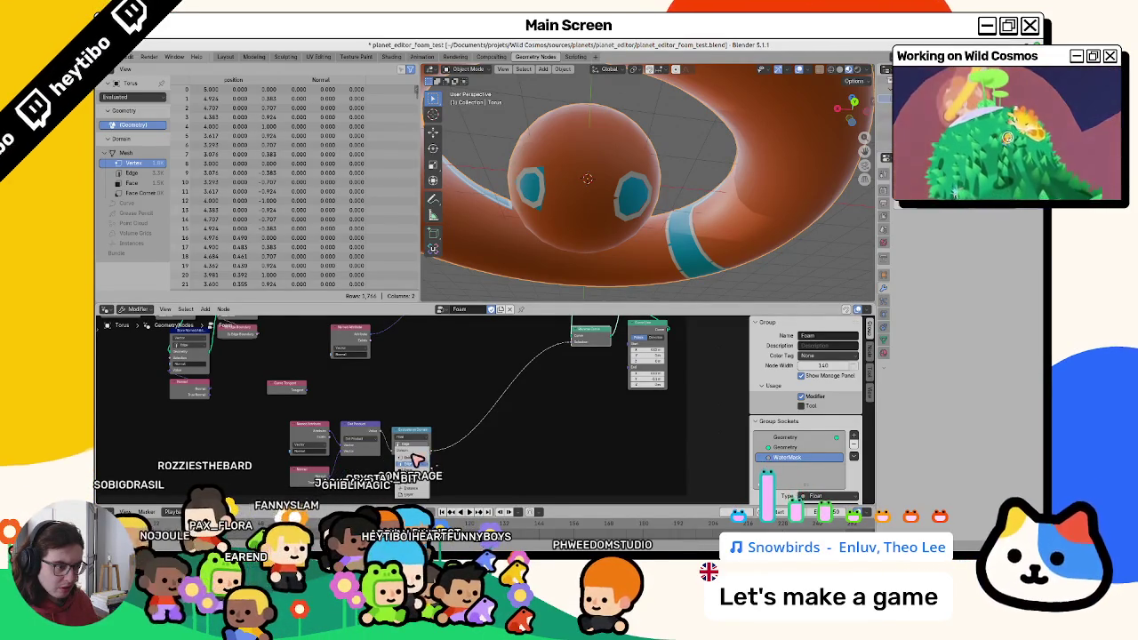
key(ctrl+z)
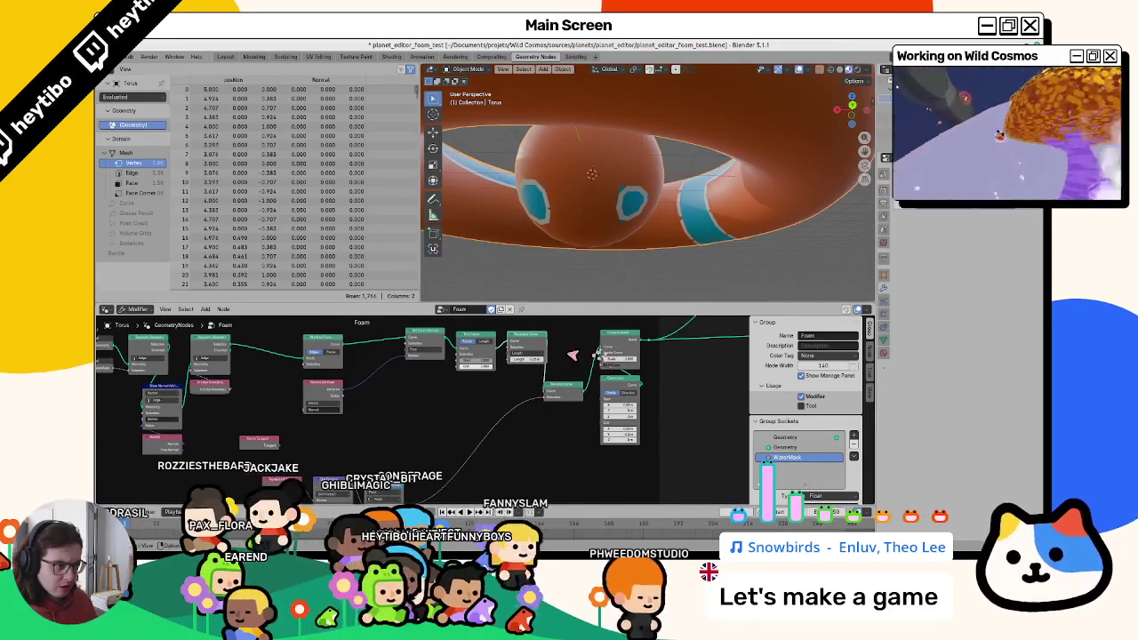
shift+scroll(572, 354, down, 2)
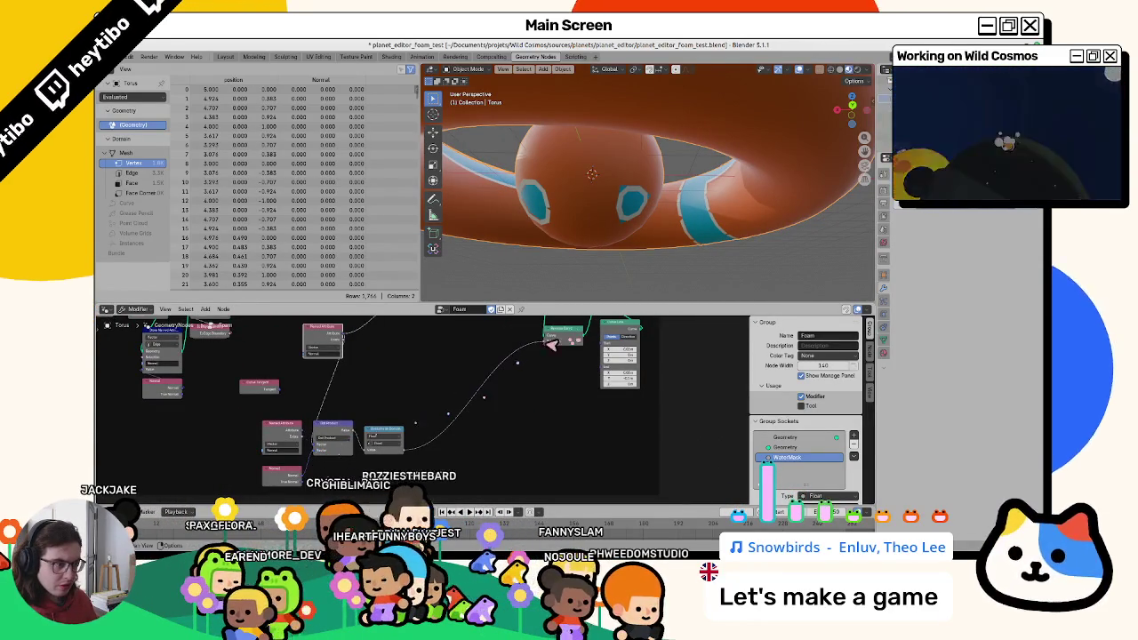
key(Tab)
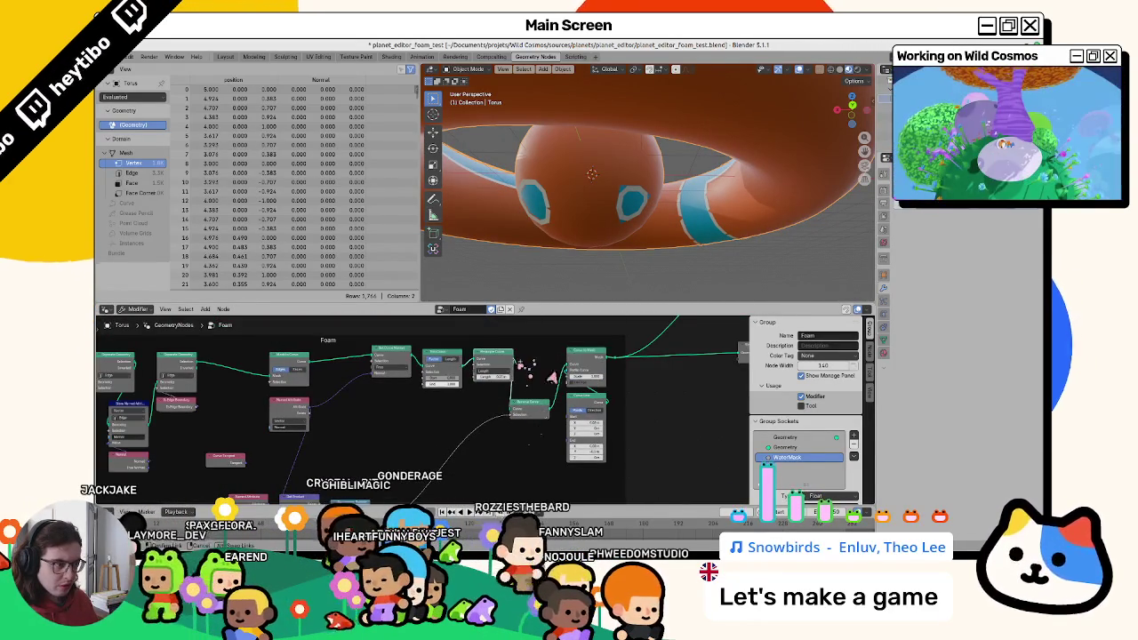
middle_drag(405, 469, 461, 402)
scroll(454, 394, down, 3)
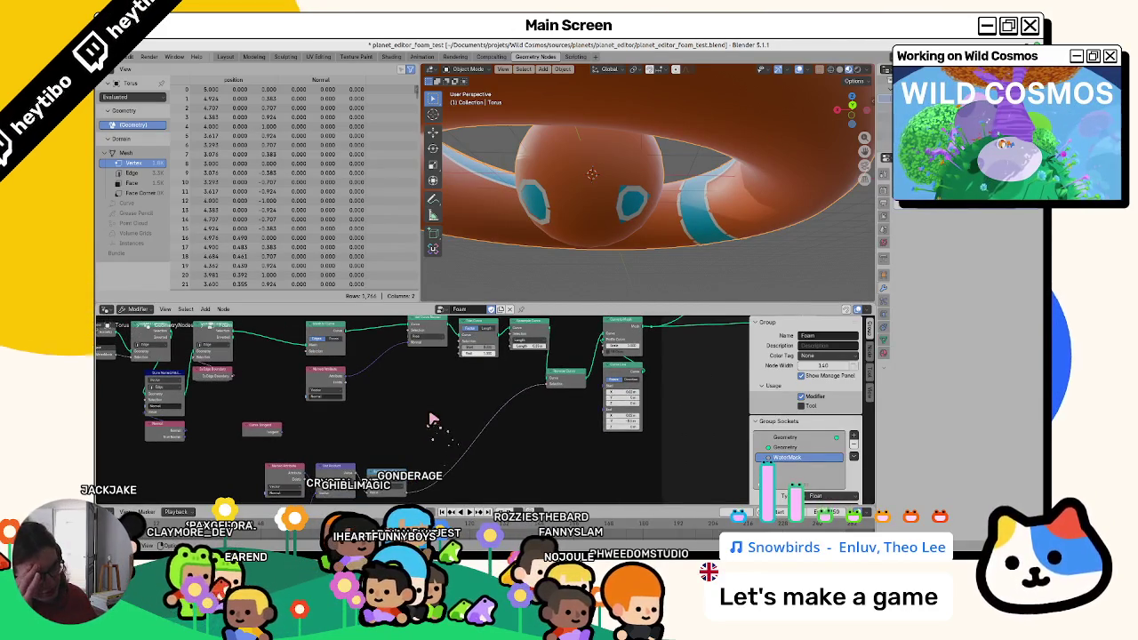
scroll(432, 391, up, 3)
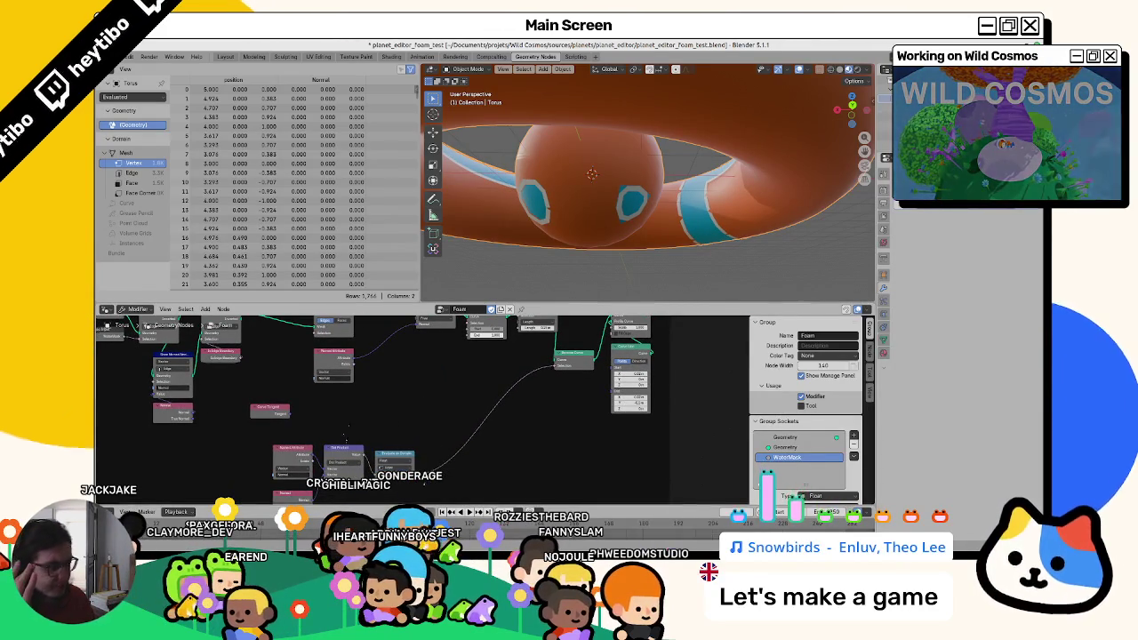
Check the comparison nodes in the planet_editor_v2 reference file, then return to foam_test.
key(alt+Tab)
scroll(276, 488, up, 3)
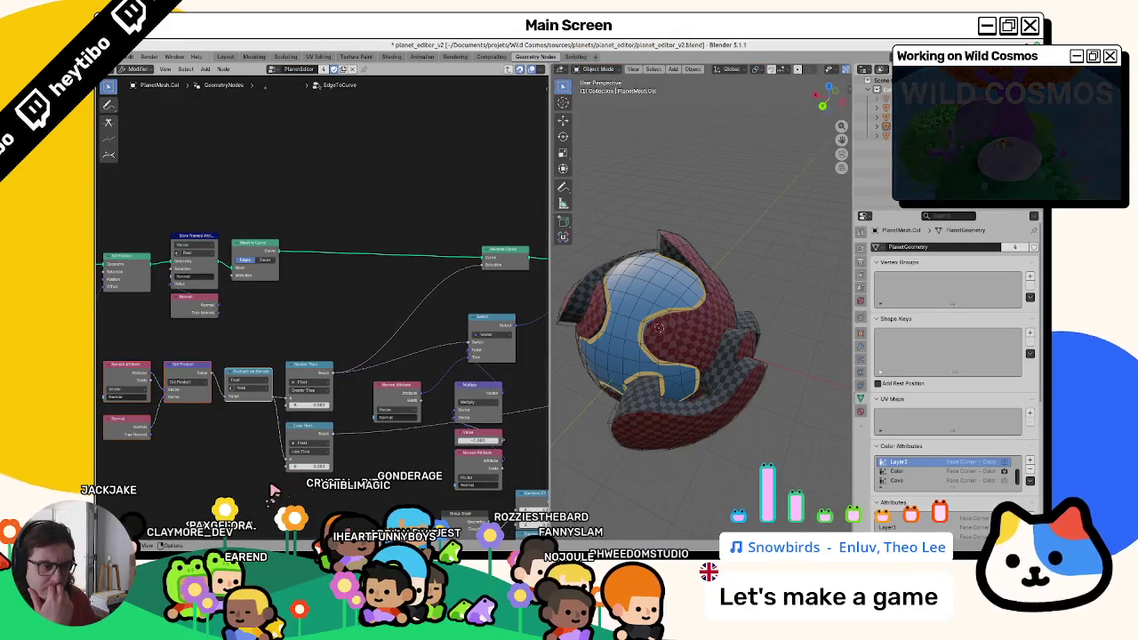
middle_drag(274, 490, 258, 484)
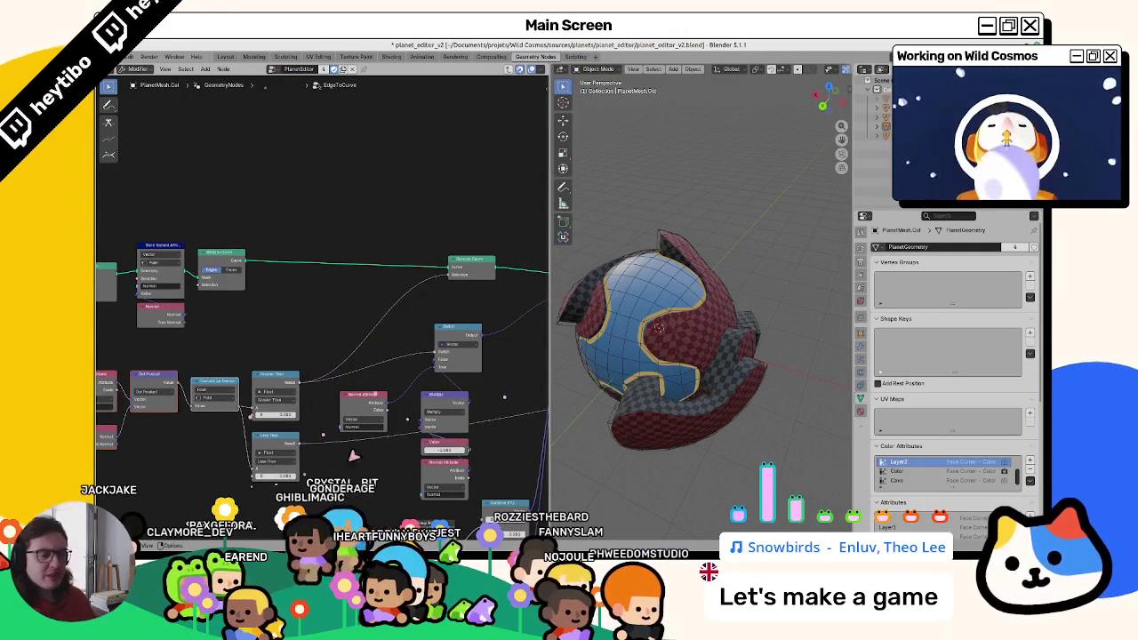
key(alt+Tab)
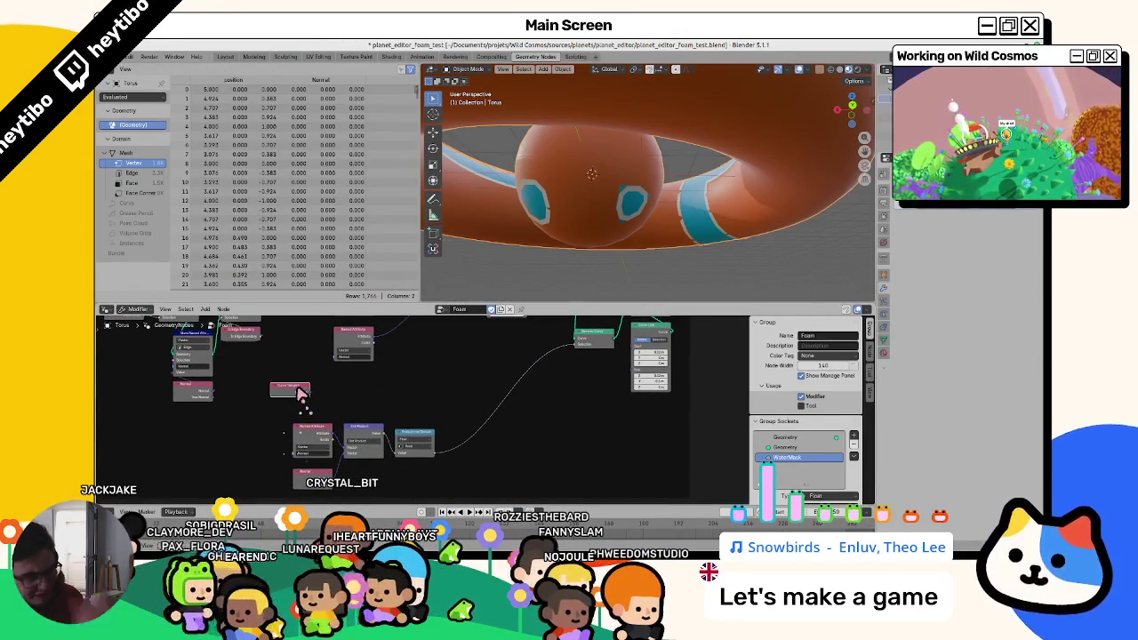
Move the Normal Named Attribute node up and place Reverse Curve right after Mesh to Curve.
middle_drag(366, 373, 477, 444)
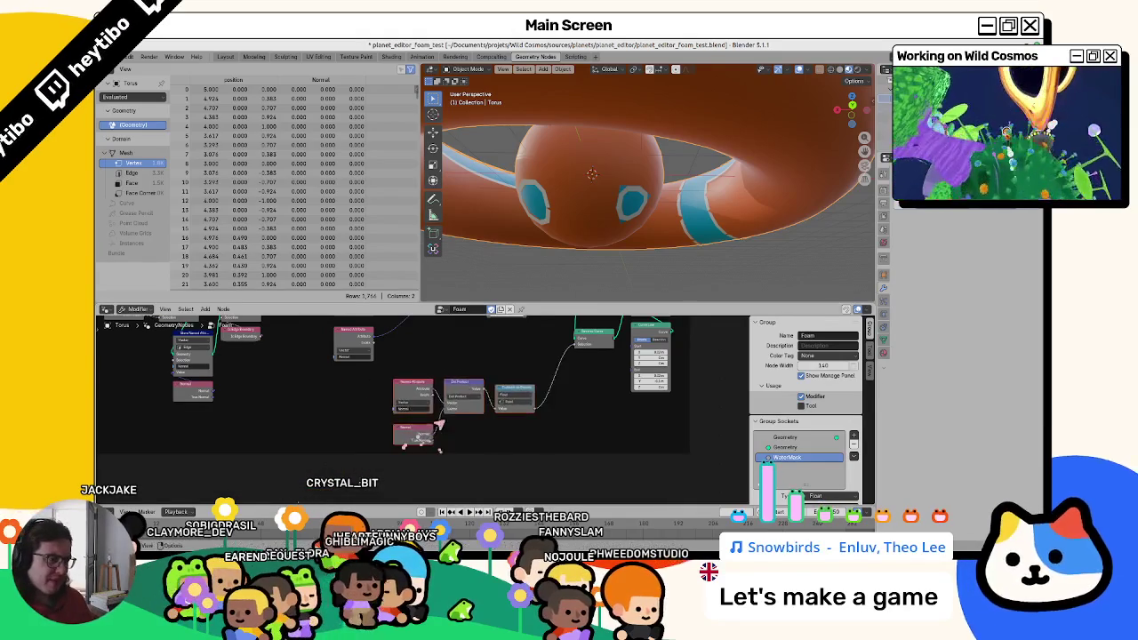
scroll(477, 444, up, 2)
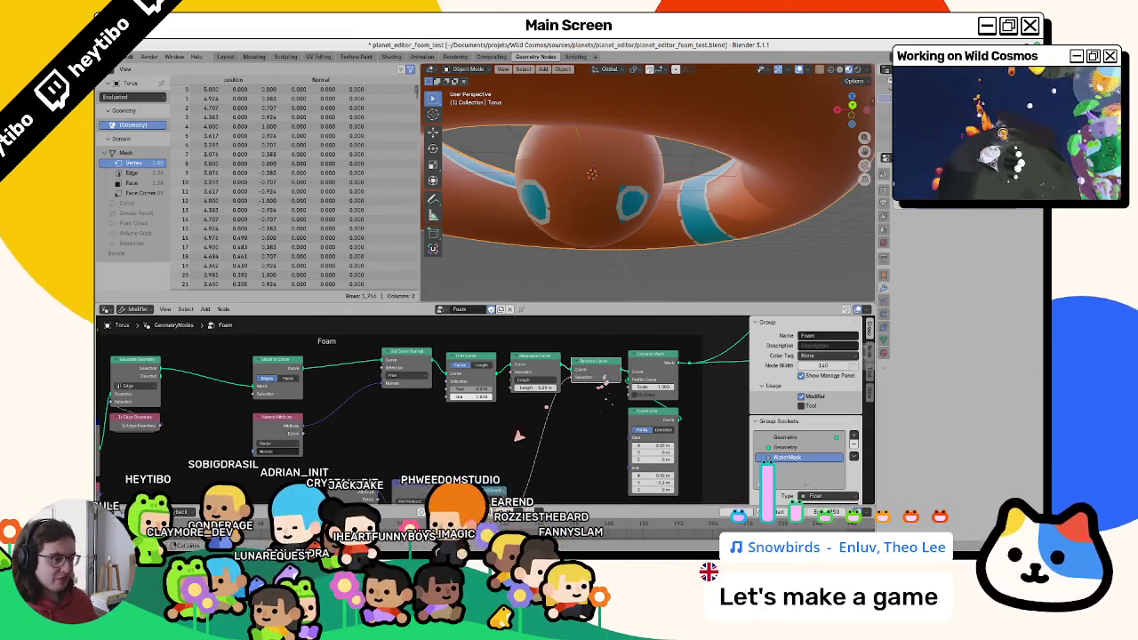
middle_drag(373, 492, 378, 411)
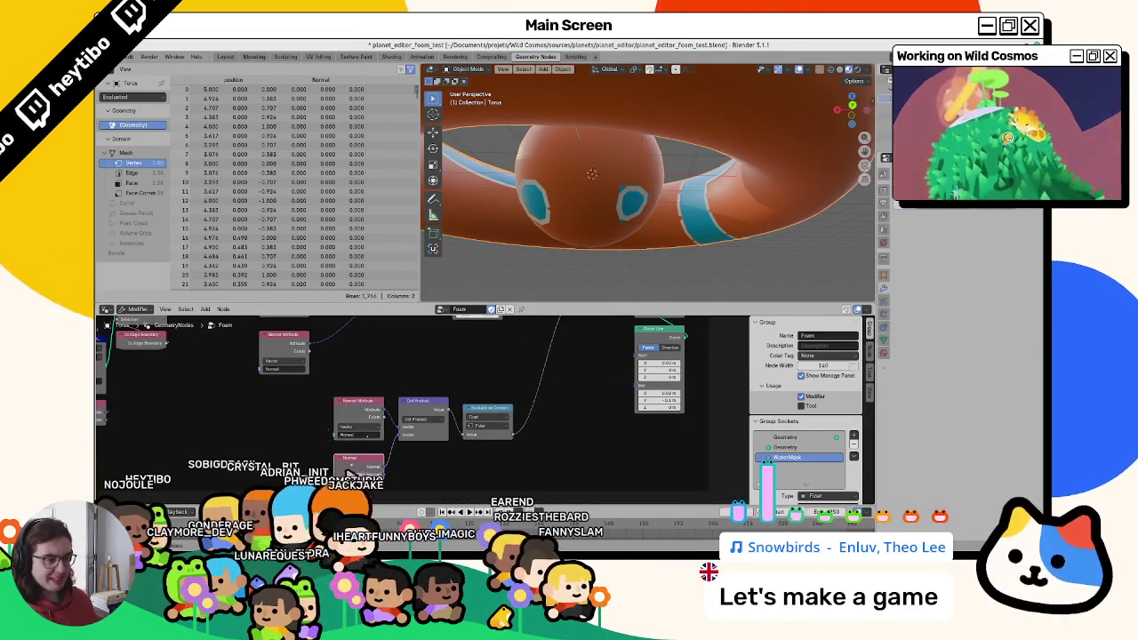
middle_drag(374, 474, 347, 567)
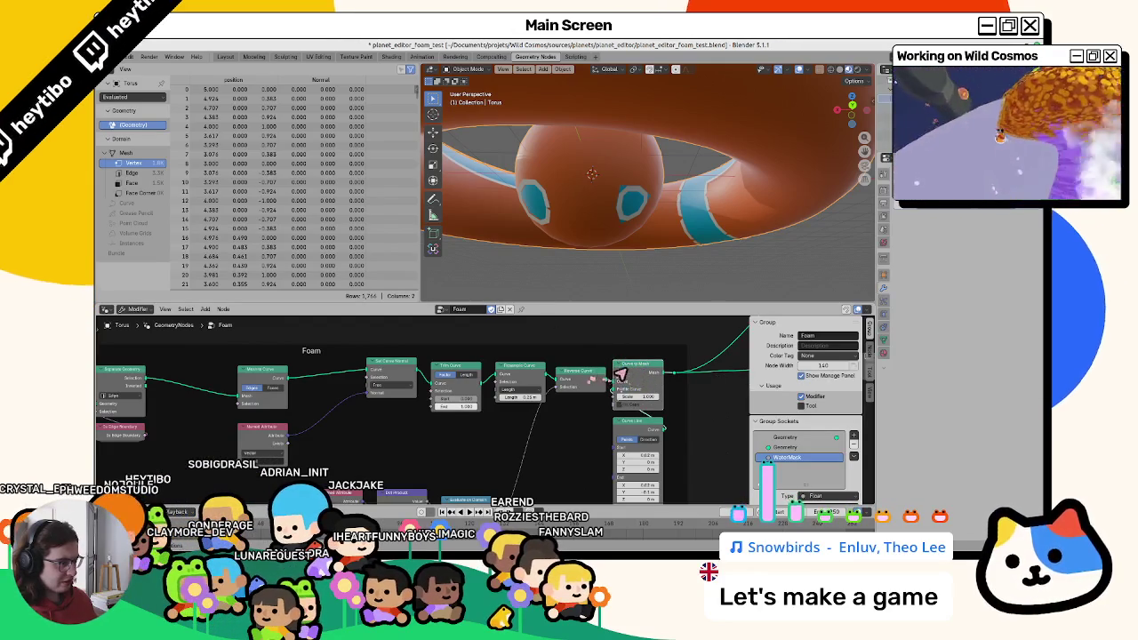
middle_drag(284, 402, 300, 392)
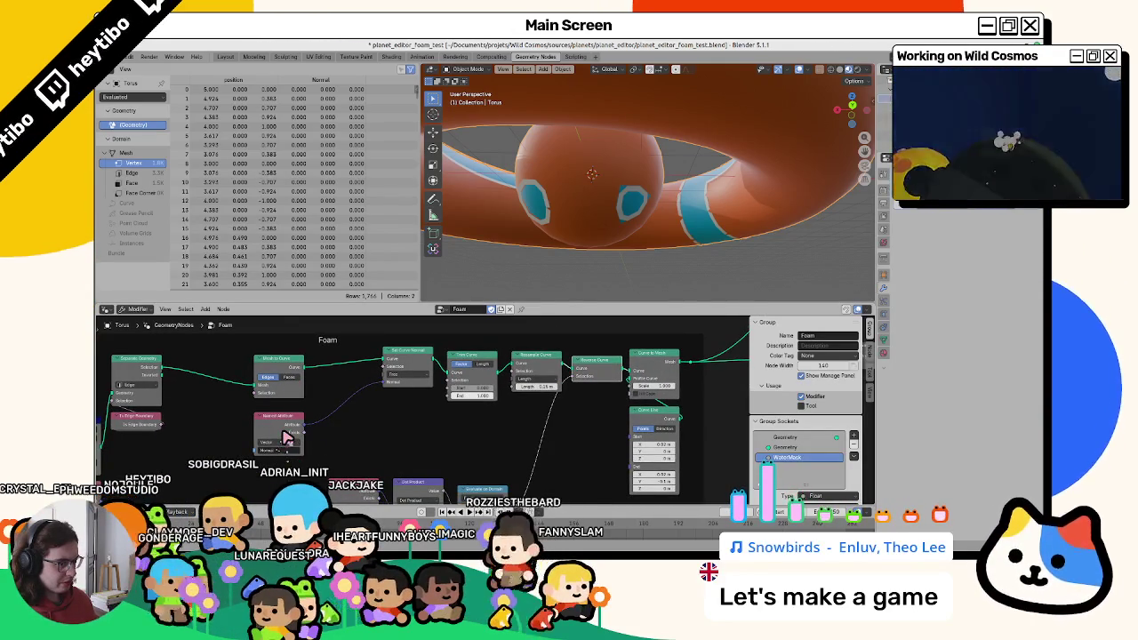
mouse_move(287, 437)
mouse_down()
mouse_move(413, 417)
mouse_move(406, 410)
mouse_up()
mouse_move(617, 372)
mouse_down()
mouse_move(317, 379)
mouse_move(325, 393)
mouse_up()
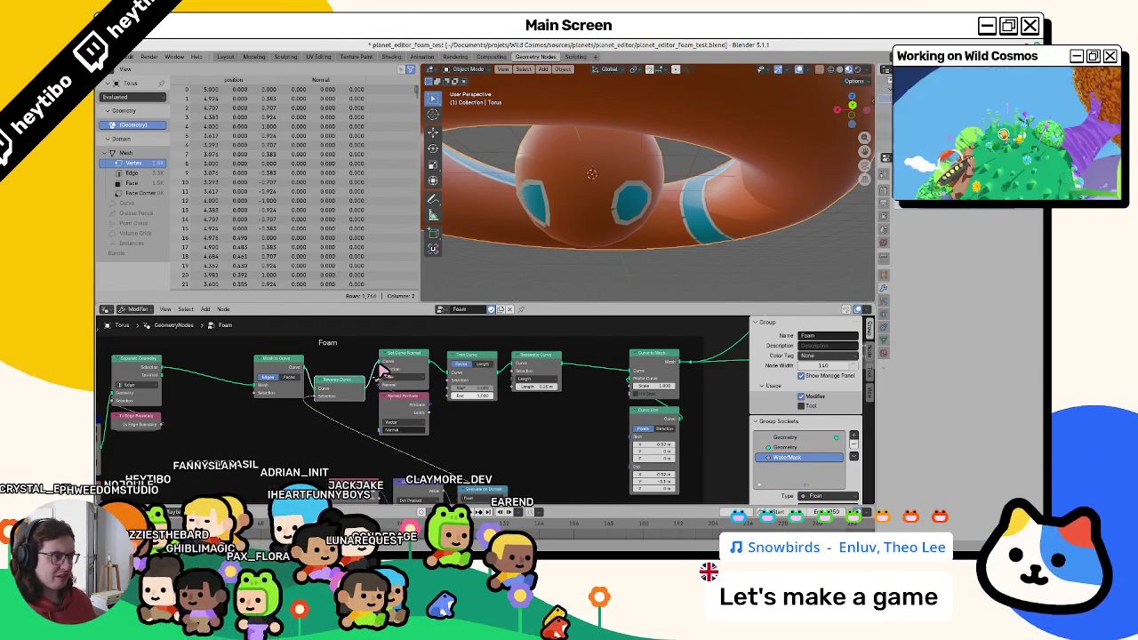
Orbit to a top-down view of the torus, clear its scale, and bring up the Apply menu.
mouse_move(514, 229)
middle_down()
mouse_move(557, 405)
mouse_move(583, 377)
middle_up()
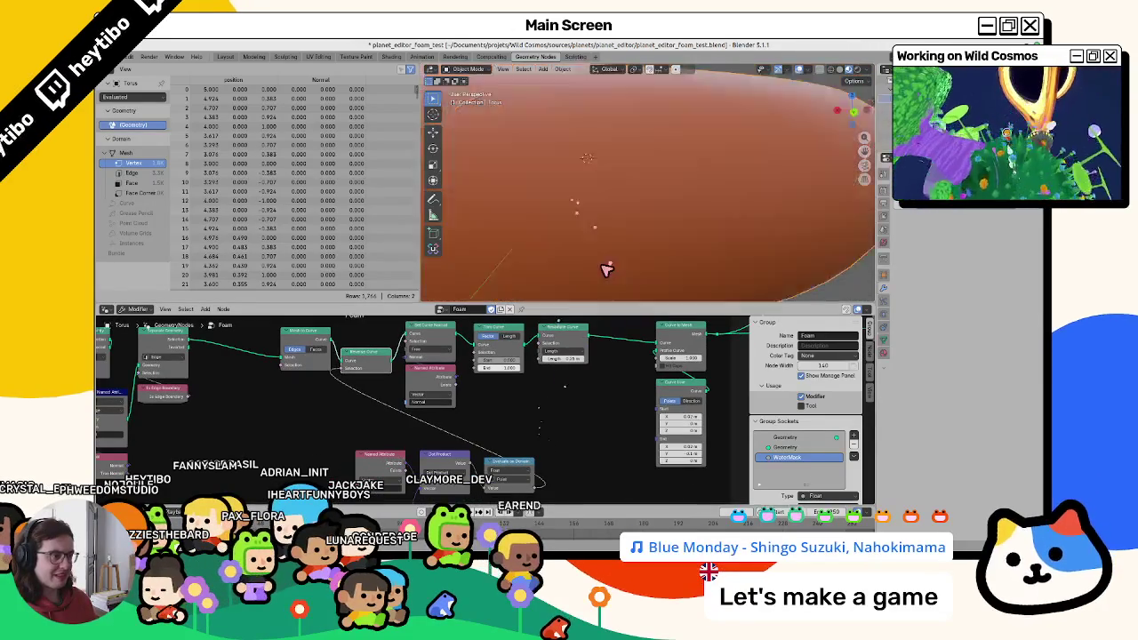
middle_drag(610, 266, 586, 70)
mouse_move(753, 185)
middle_down()
mouse_move(541, 183)
mouse_move(610, 168)
mouse_move(597, 195)
mouse_move(605, 241)
mouse_move(589, 157)
mouse_move(633, 130)
middle_up()
key(alt+s)
key(ctrl+a)
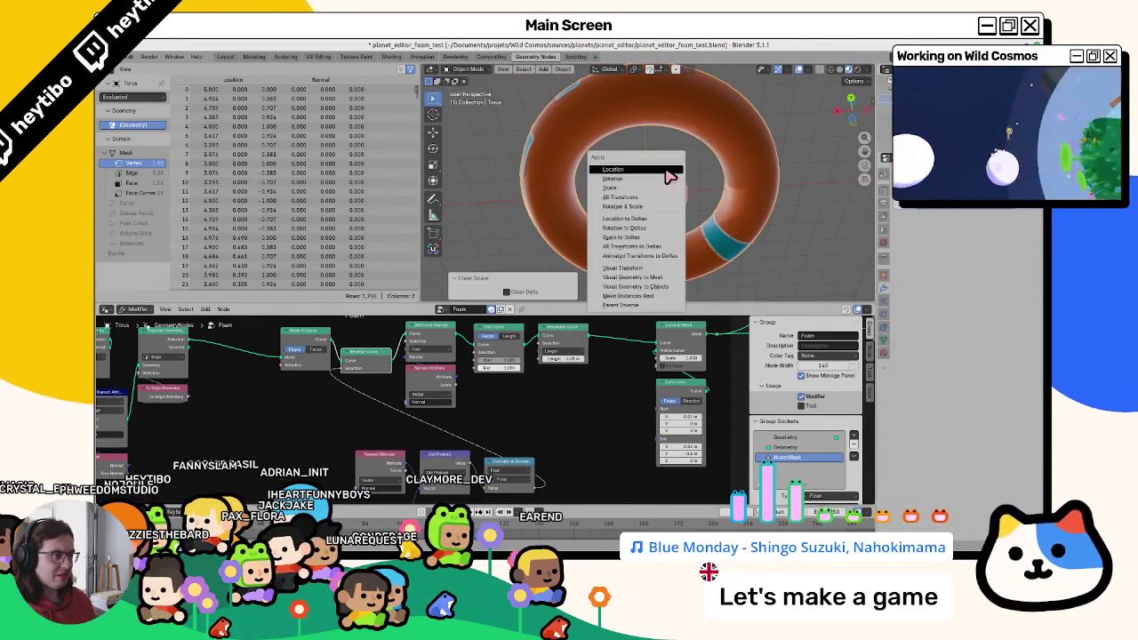
Apply the Torus object's scale, then try pulling Reverse Curve out and undo it.
click(656, 188)
scroll(649, 191, up, 4)
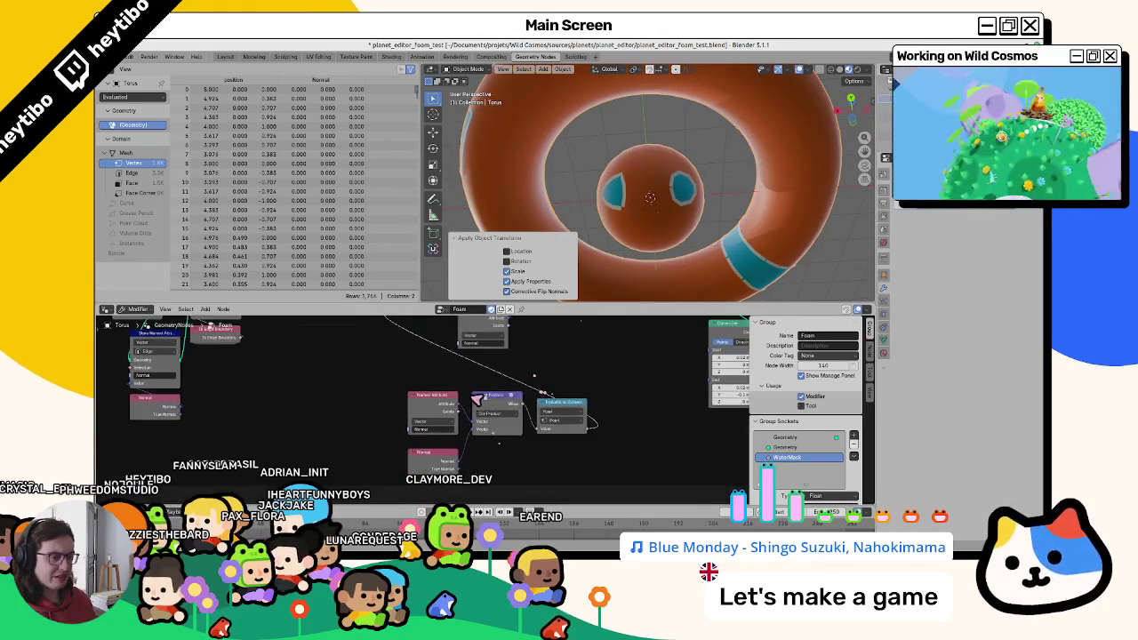
click(438, 464)
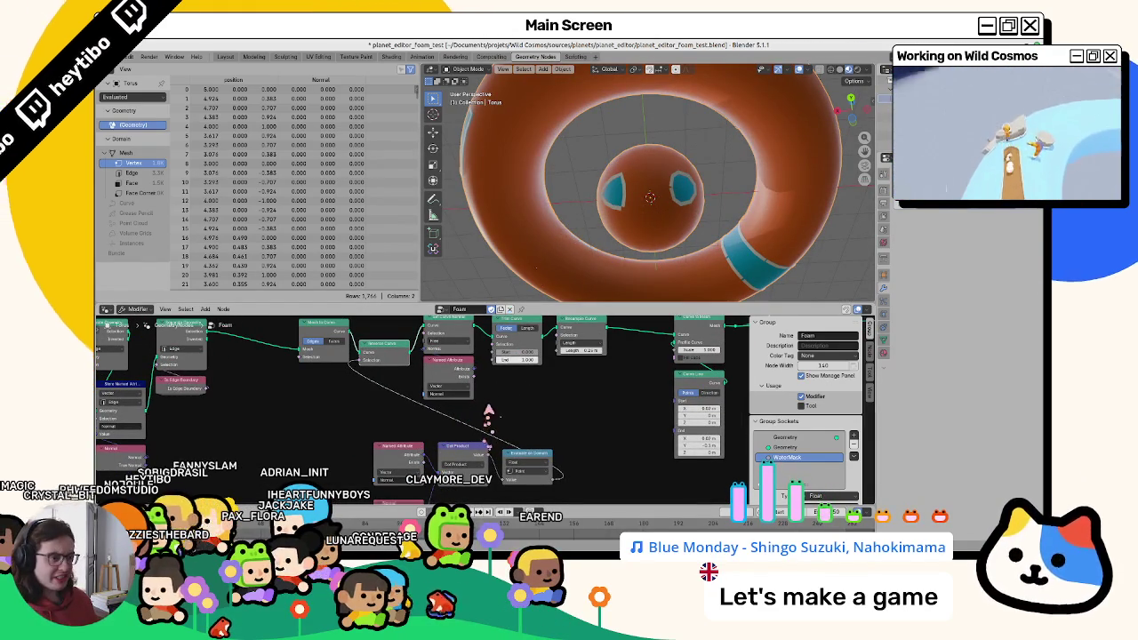
shift+scroll(397, 380, up, 2)
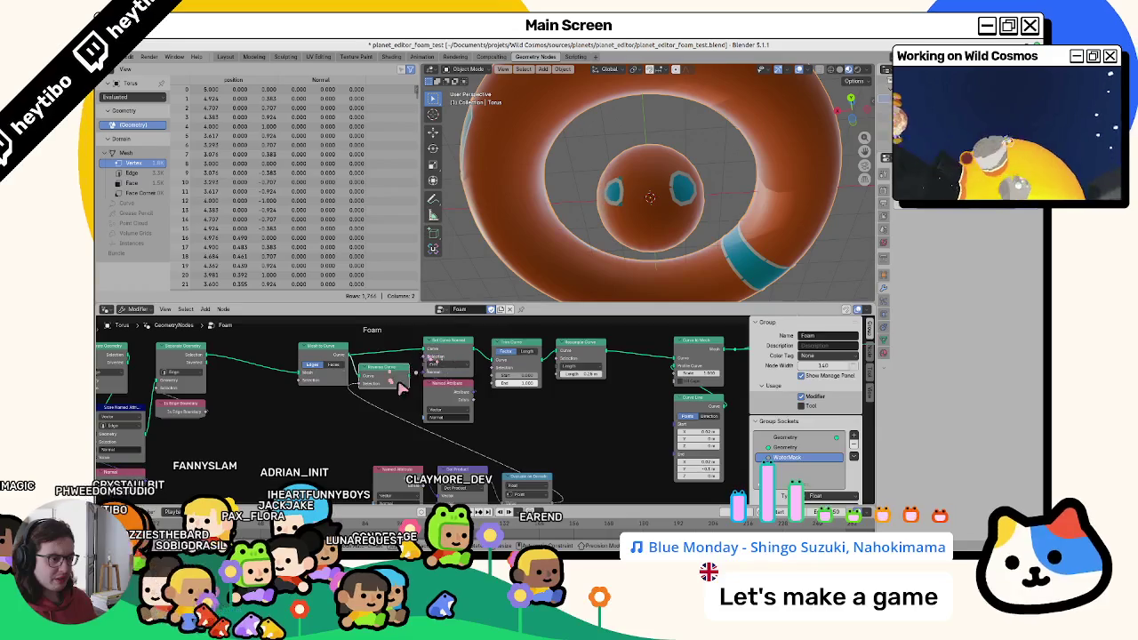
drag(402, 387, 546, 438)
key(ctrl+z)
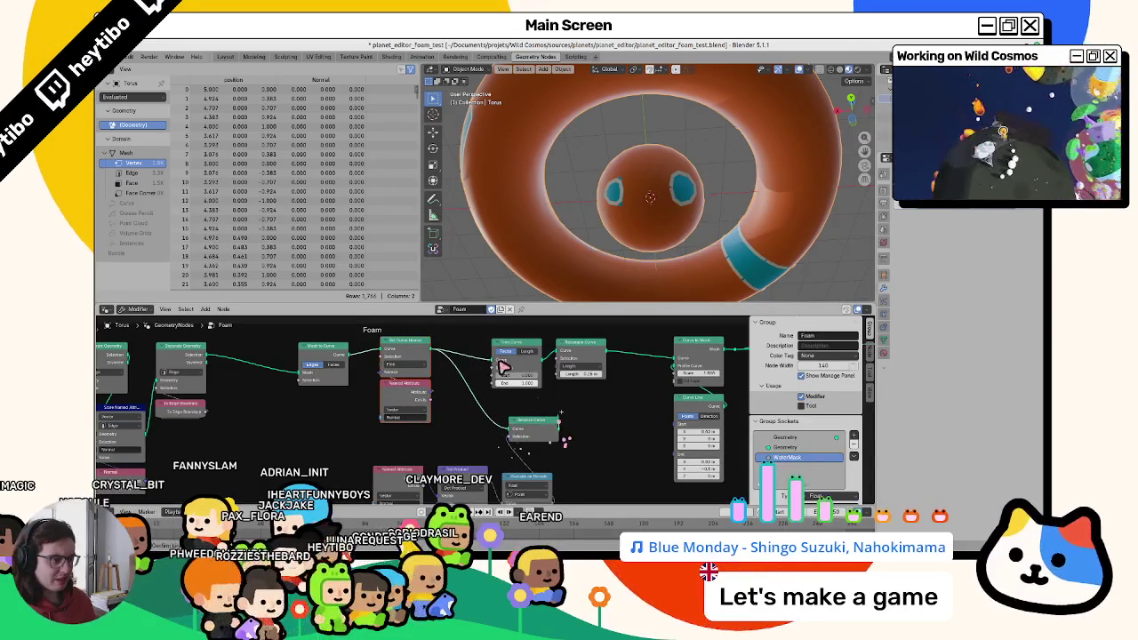
Rewire the links around Trim Curve and adjust its settings.
drag(512, 433, 491, 361)
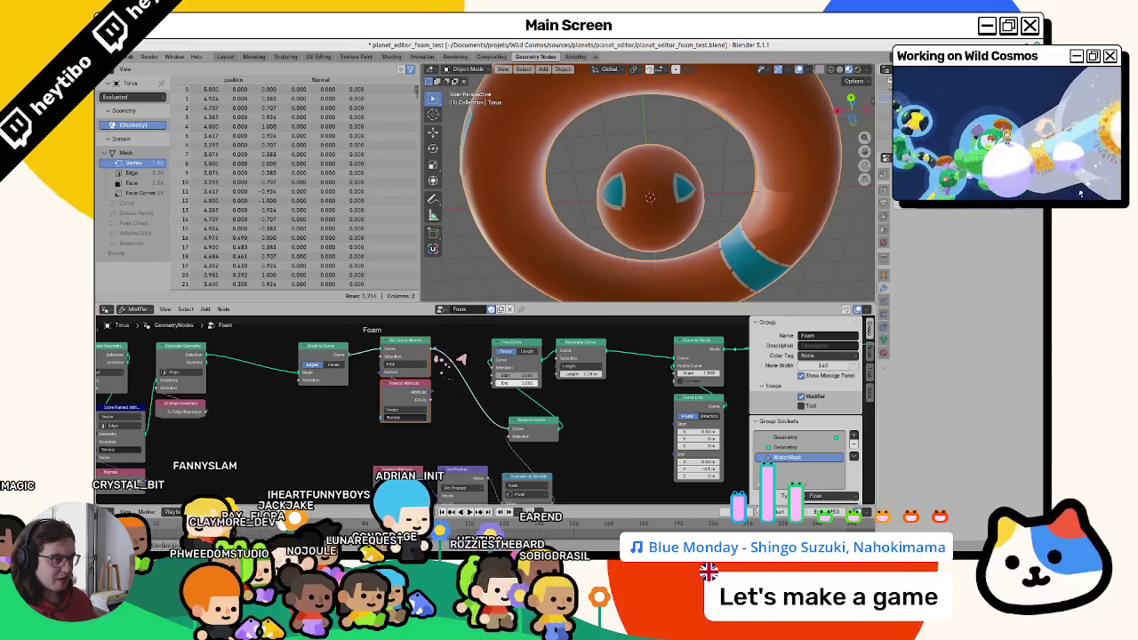
drag(489, 364, 523, 382)
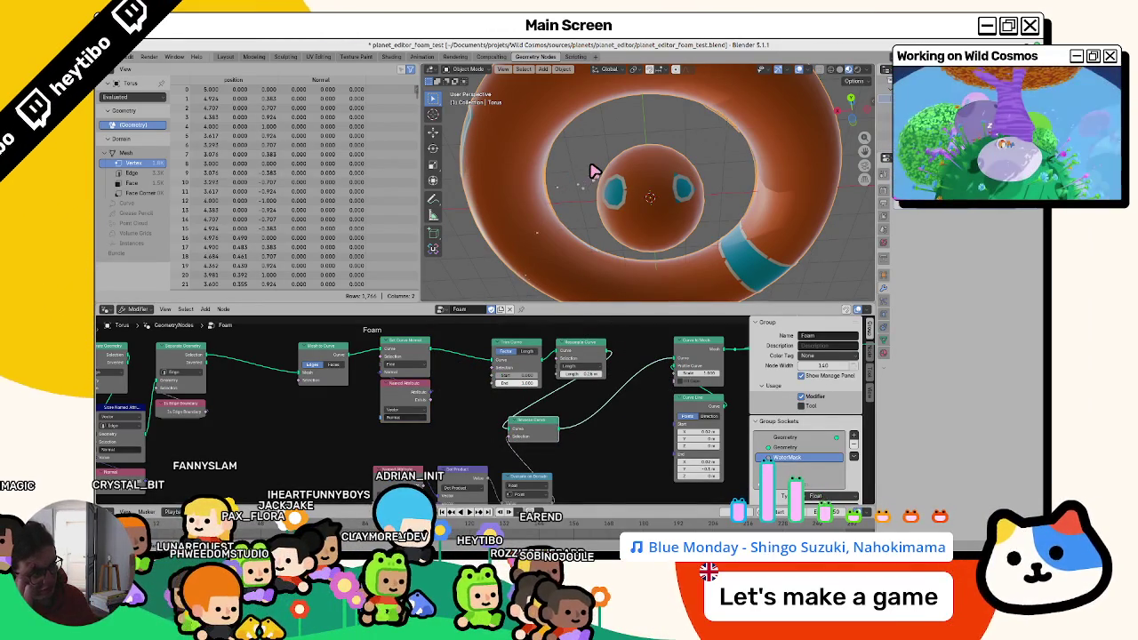
middle_drag(587, 424, 607, 374)
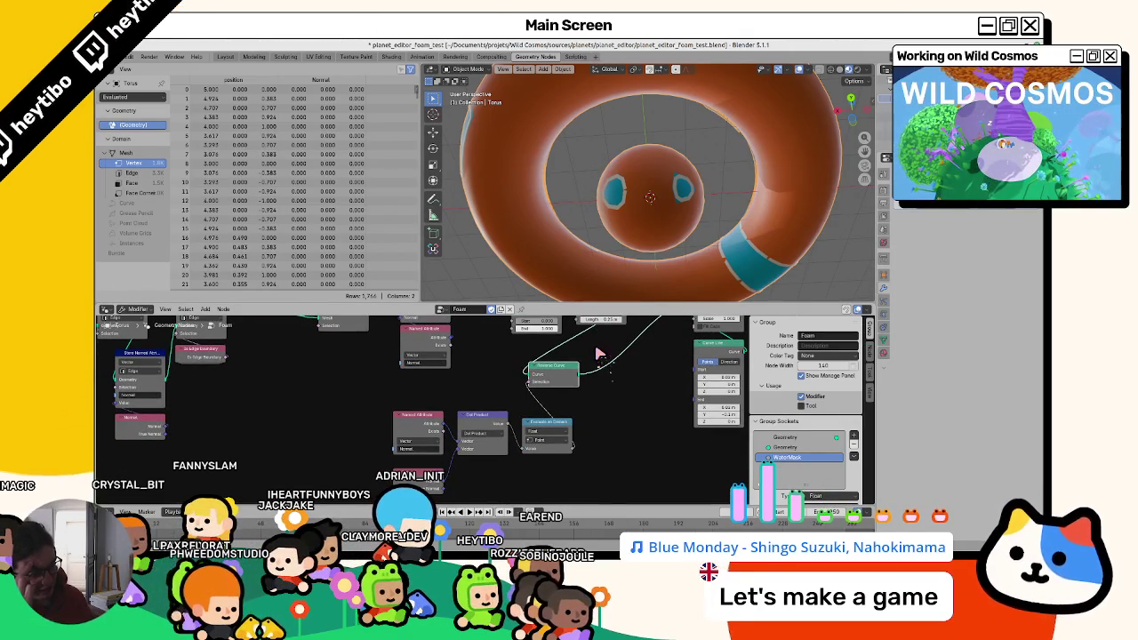
scroll(444, 418, down, 2)
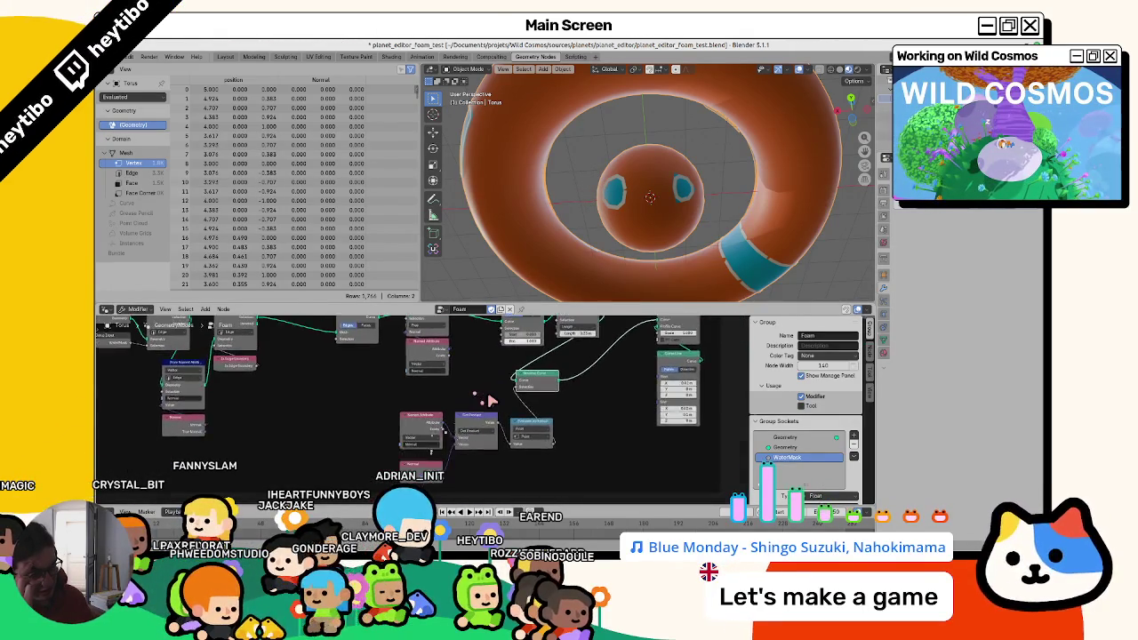
scroll(492, 401, up, 2)
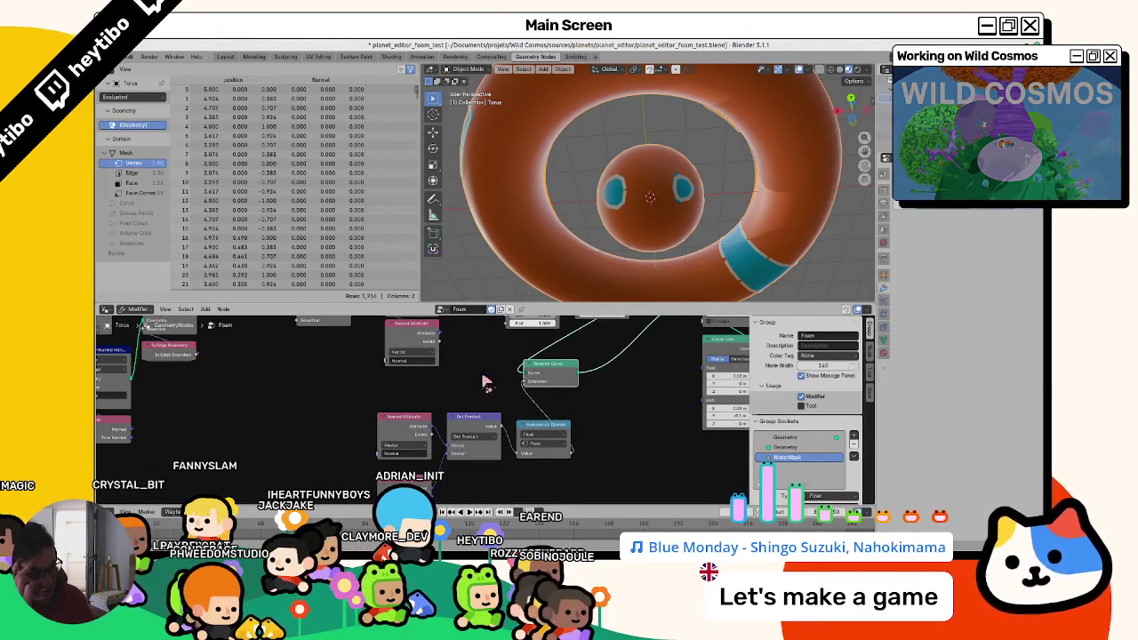
scroll(498, 391, down, 1)
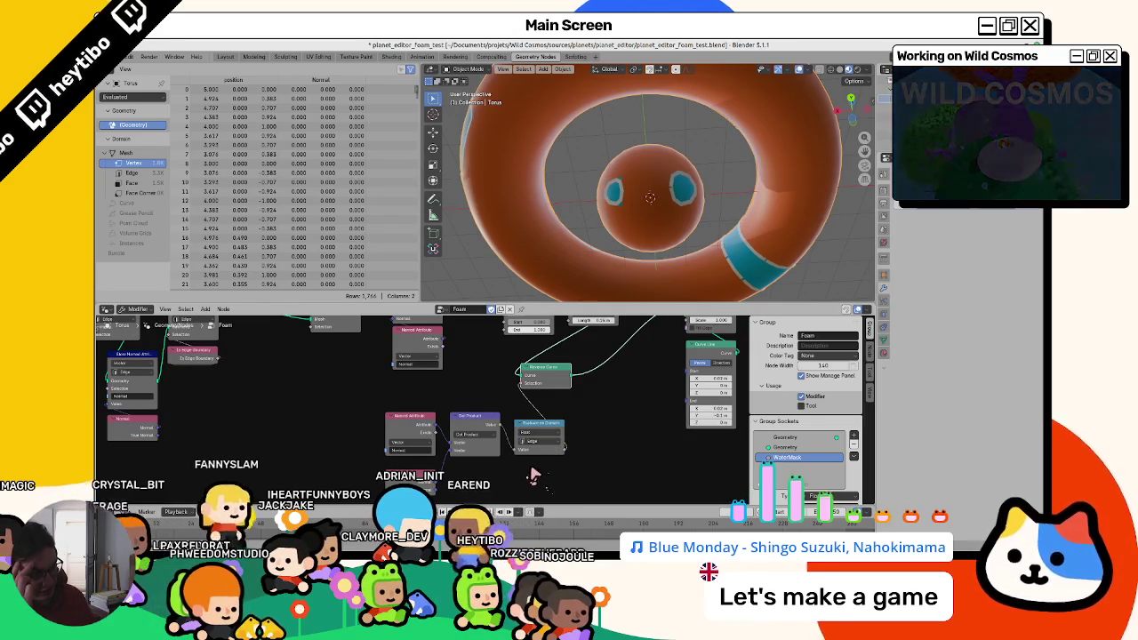
middle_drag(569, 418, 542, 475)
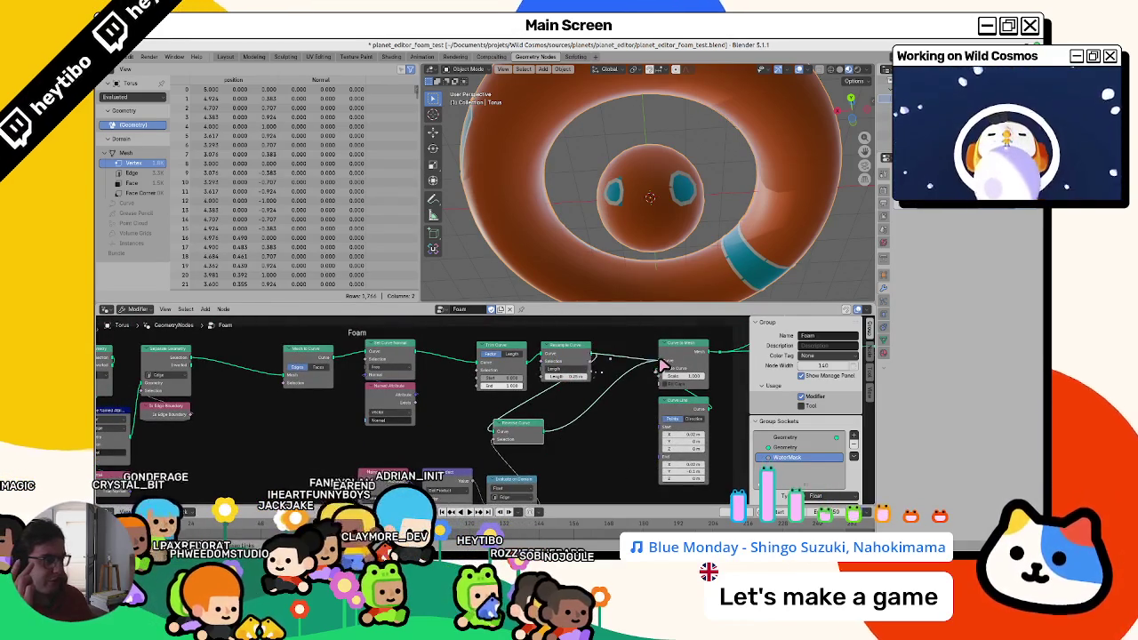
Place Reverse Curve between Mesh to Curve and Set Curve Normal.
drag(515, 425, 427, 356)
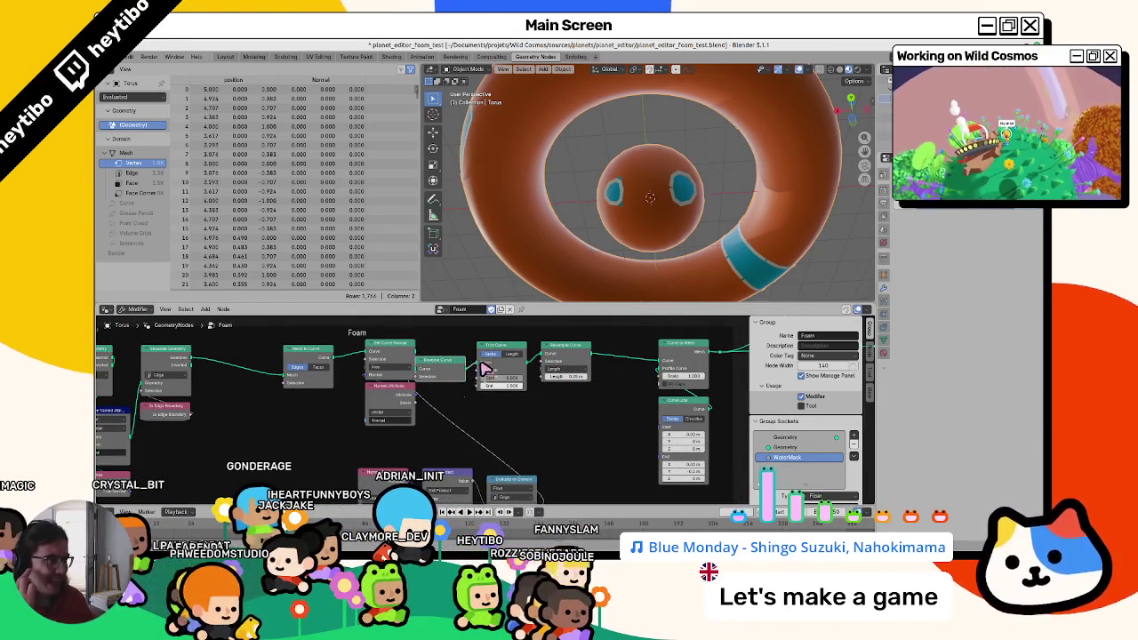
drag(452, 377, 388, 431)
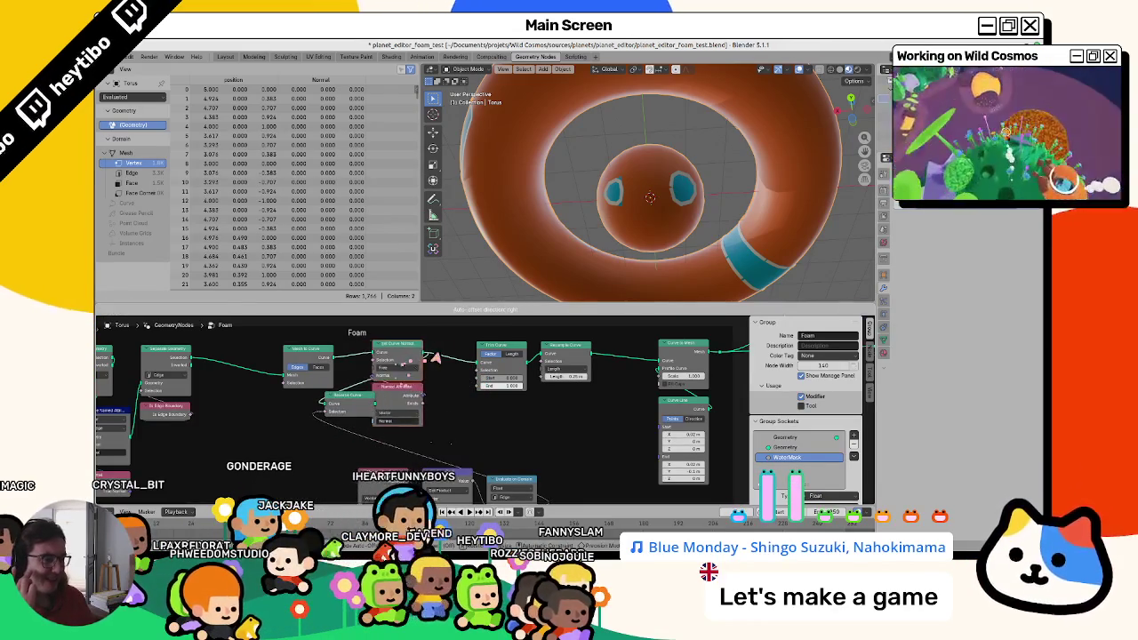
drag(387, 431, 360, 376)
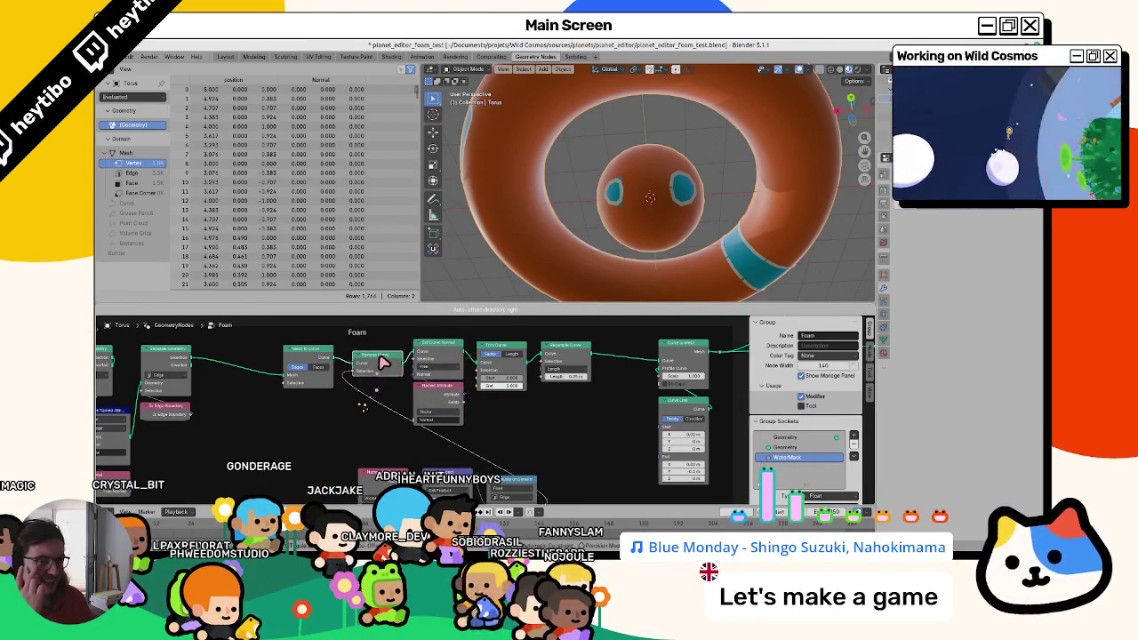
middle_drag(503, 498, 508, 469)
Switch the Evaluate on Domain node to Point, then inspect the torus side and the Foam node graph.
click(508, 468)
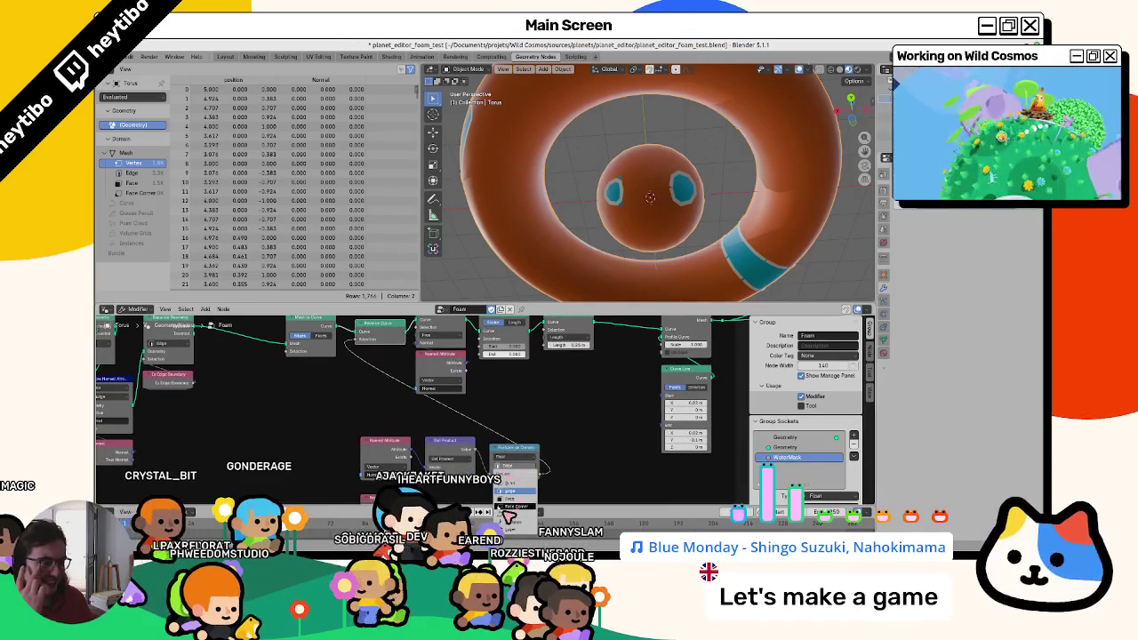
click(512, 499)
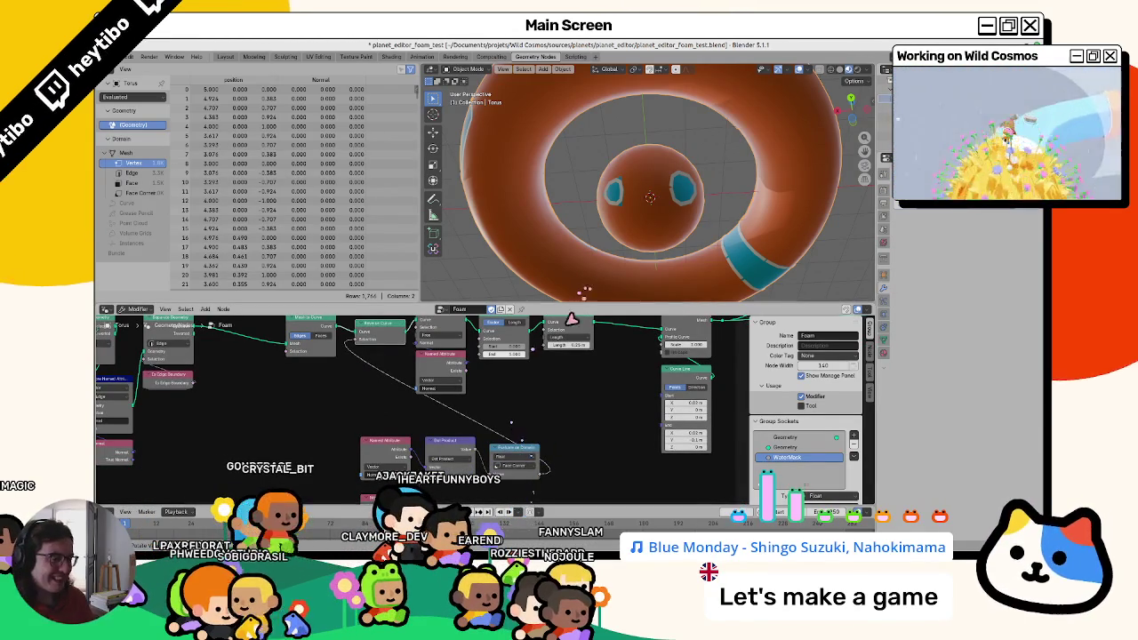
click(521, 469)
click(515, 489)
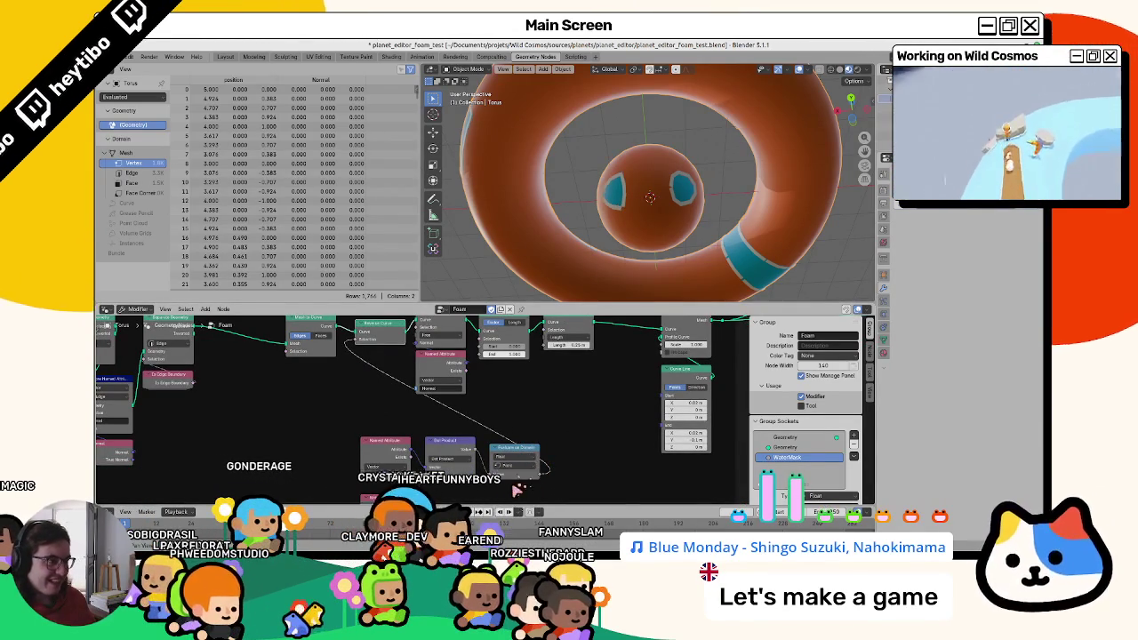
mouse_move(545, 230)
middle_down()
mouse_move(529, 165)
mouse_move(463, 200)
mouse_move(460, 182)
middle_up()
middle_drag(456, 451, 513, 400)
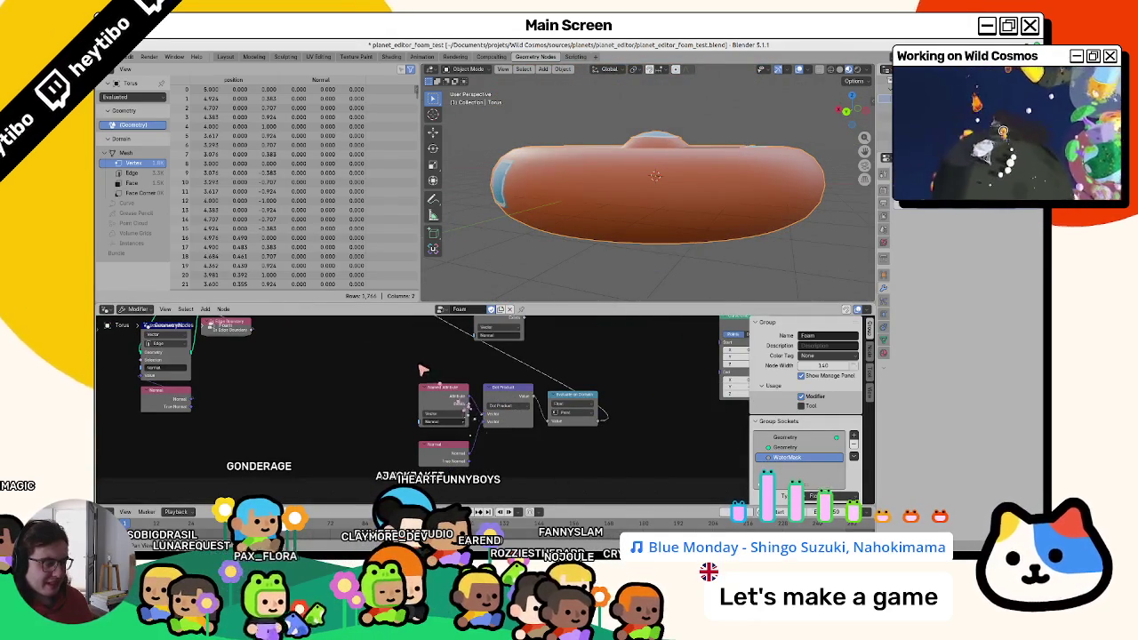
key(Tab)
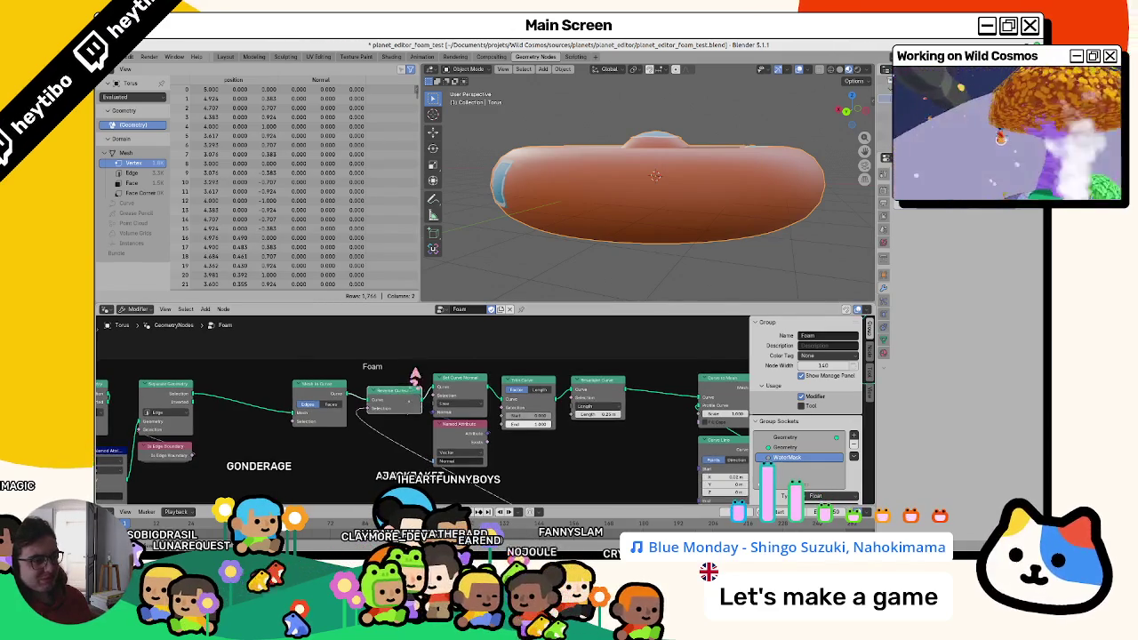
middle_drag(414, 374, 570, 309)
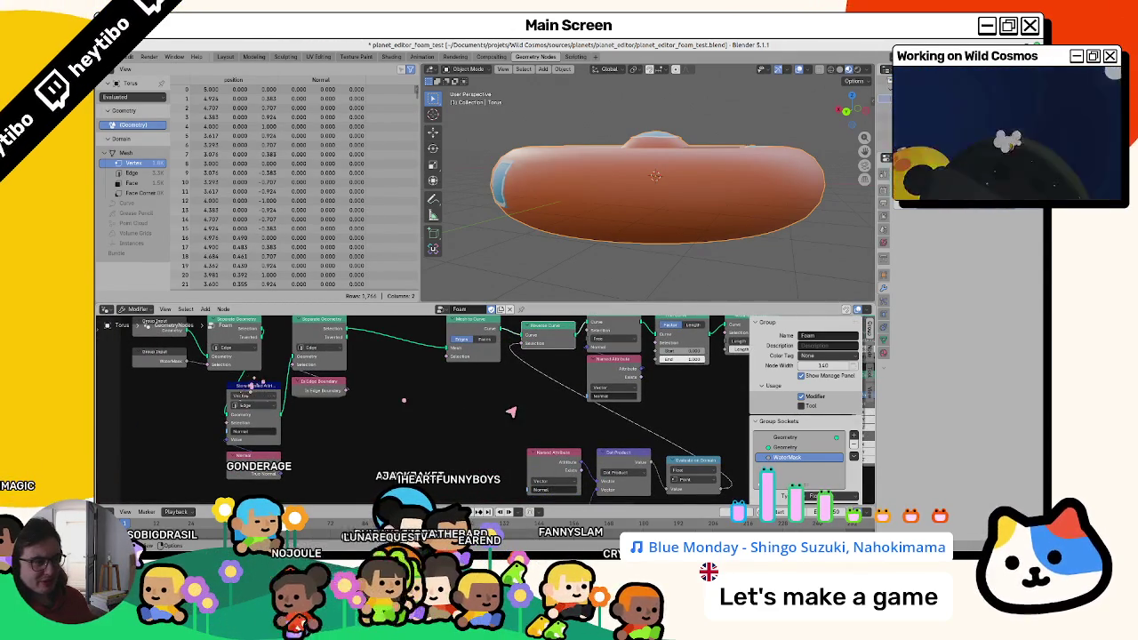
middle_drag(511, 411, 391, 438)
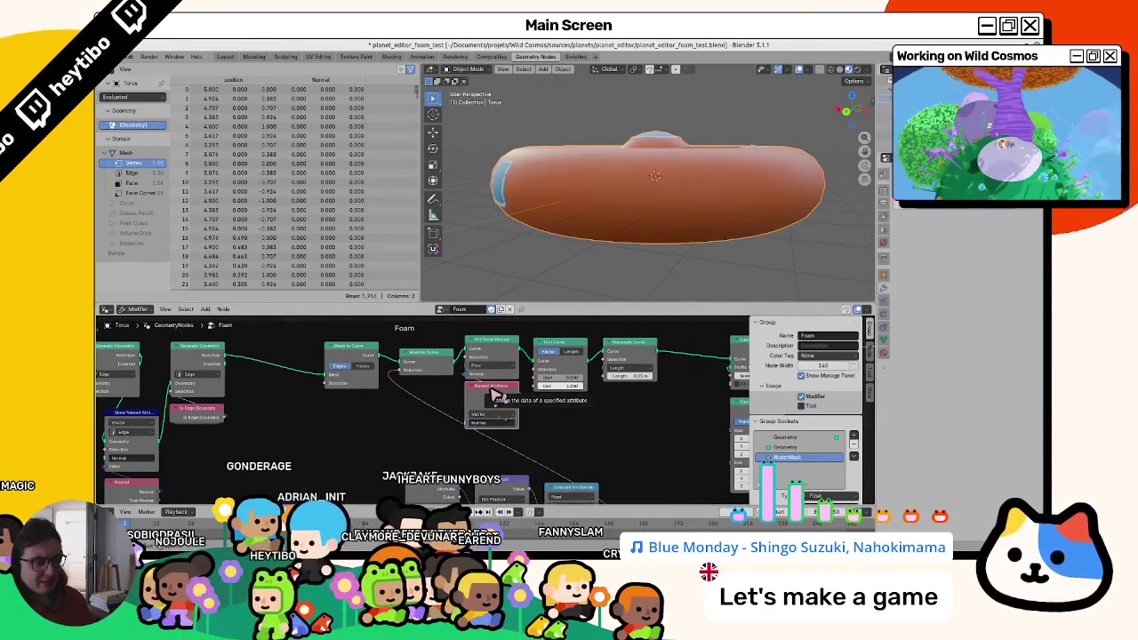
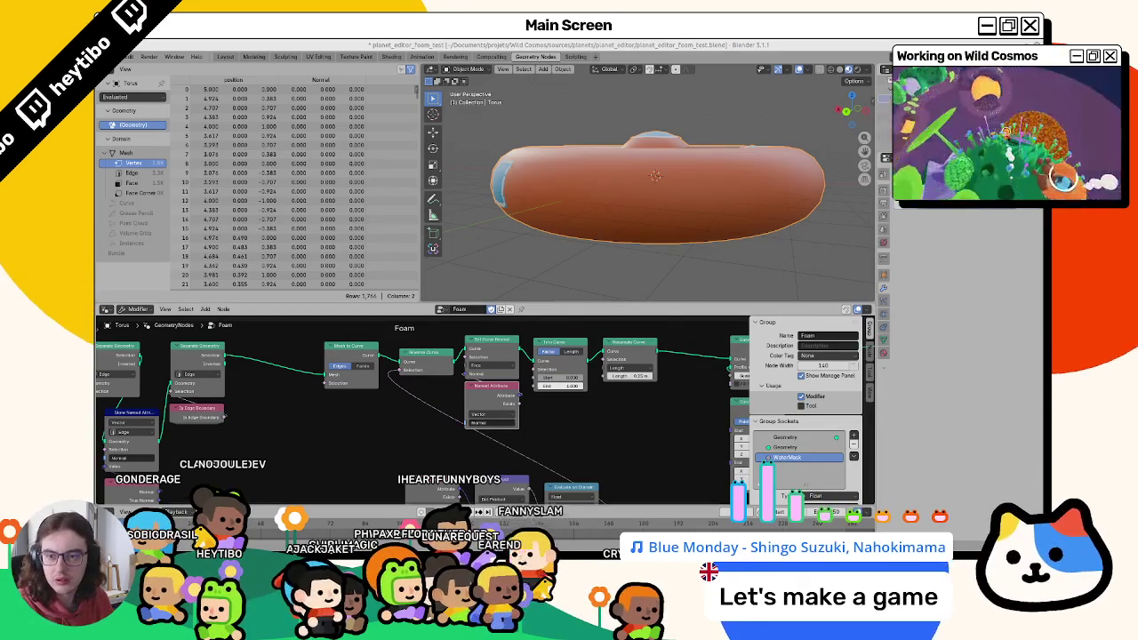
From the Google results, open the Blender Artists thread 'How to unify curve direction in Geometry nodes'.
key(alt+Tab)
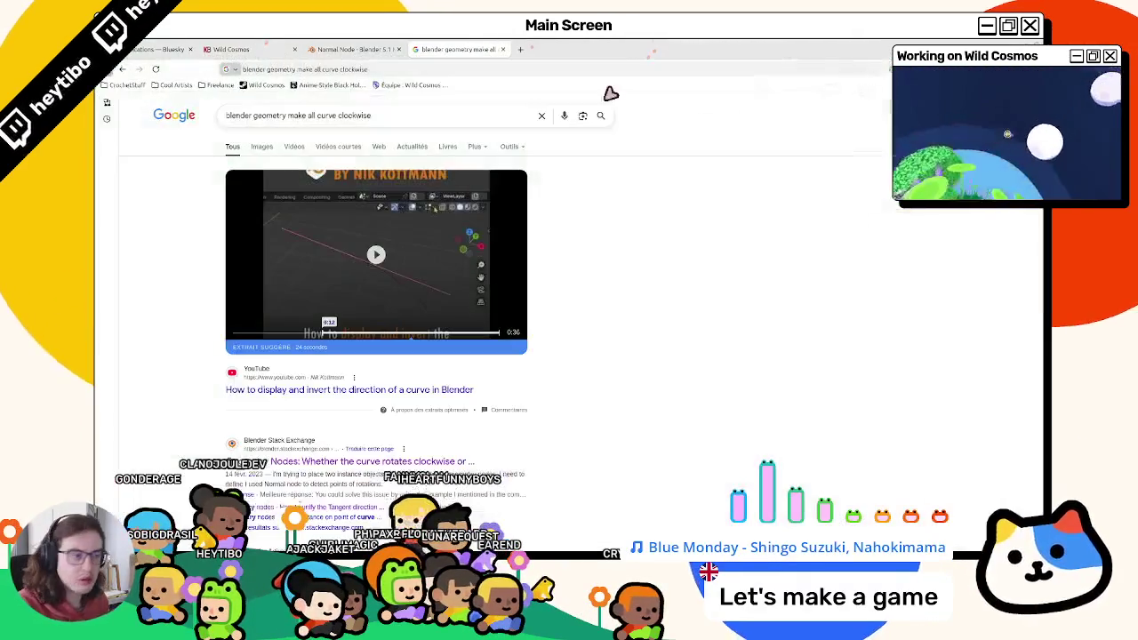
scroll(373, 255, down, 2)
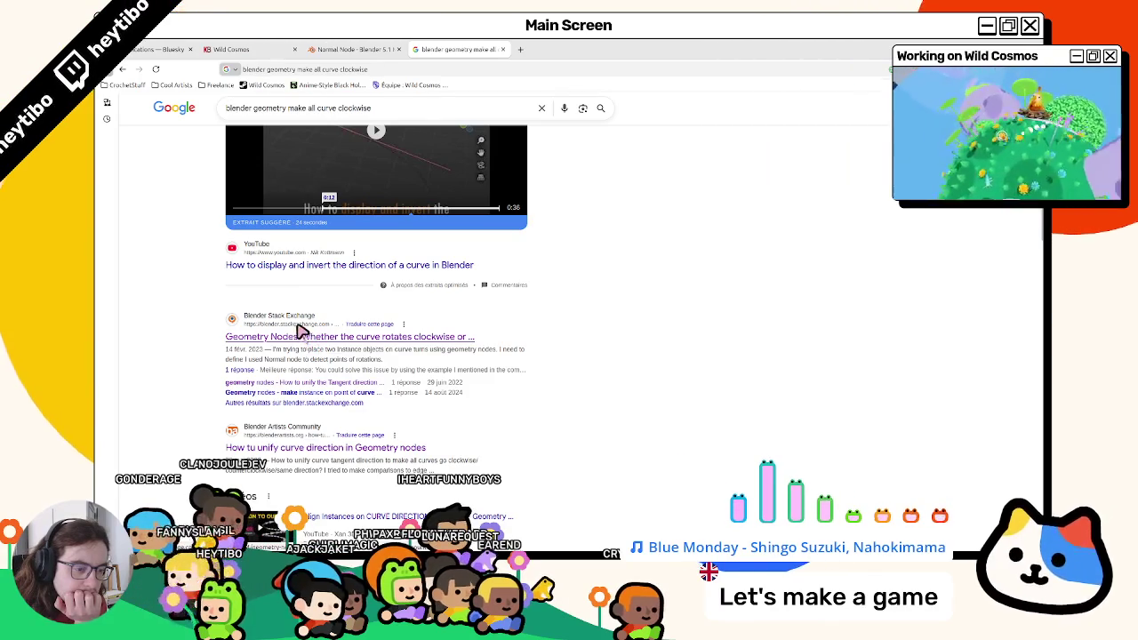
click(314, 440)
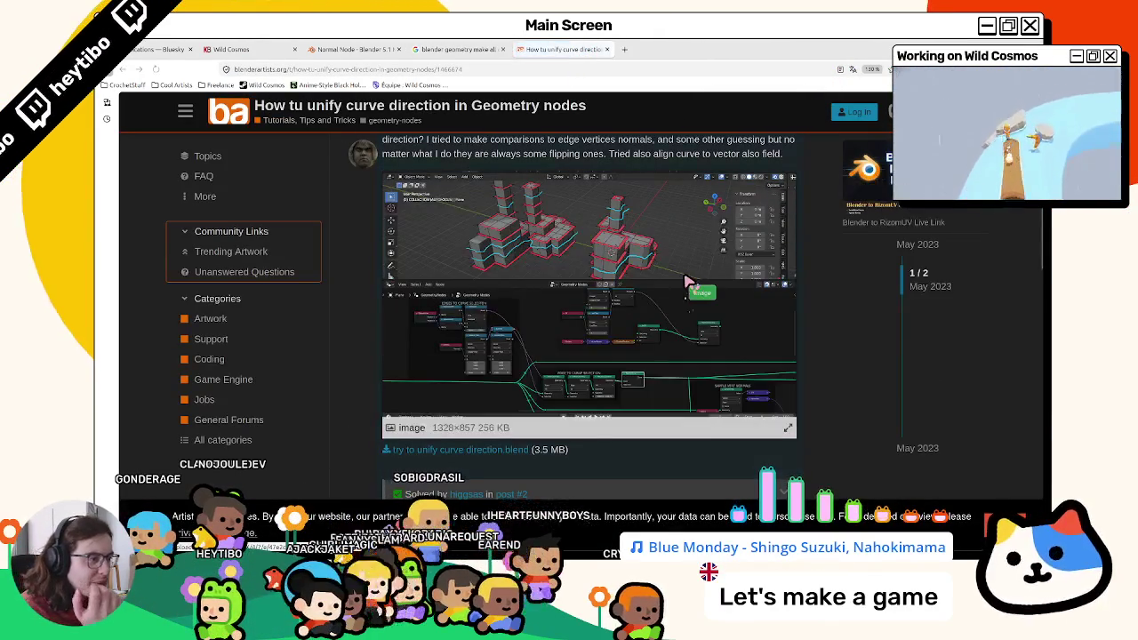
Enlarge the 'You can try this setup' solution's node screenshot, then return to Blender.
scroll(689, 281, down, 3)
scroll(680, 280, down, 5)
scroll(672, 276, down, 3)
scroll(669, 276, up, 2)
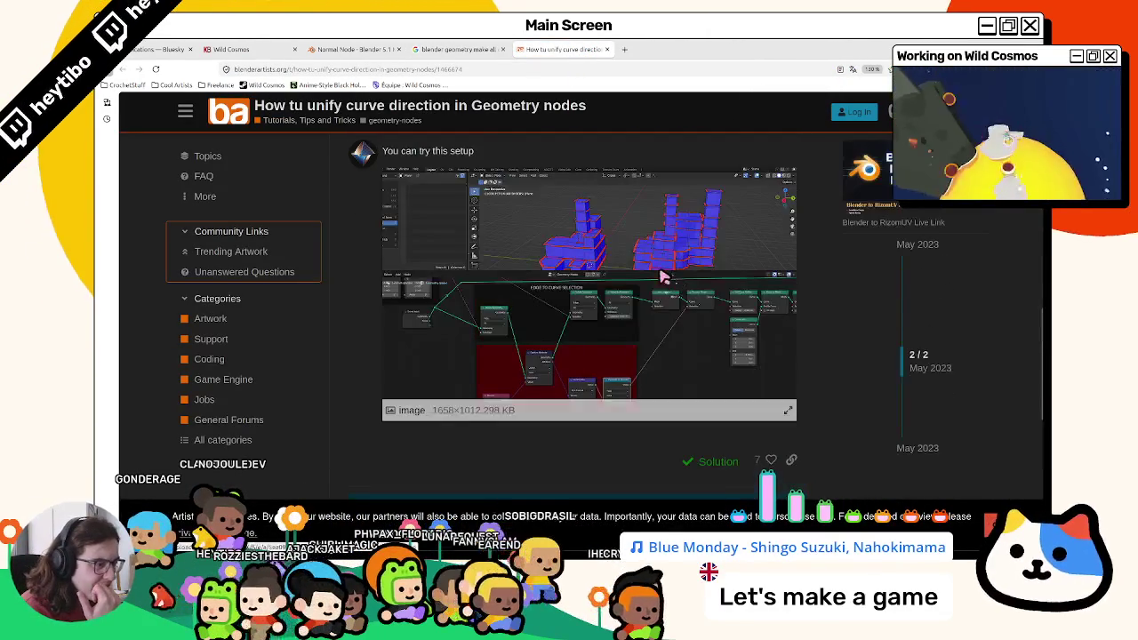
click(525, 374)
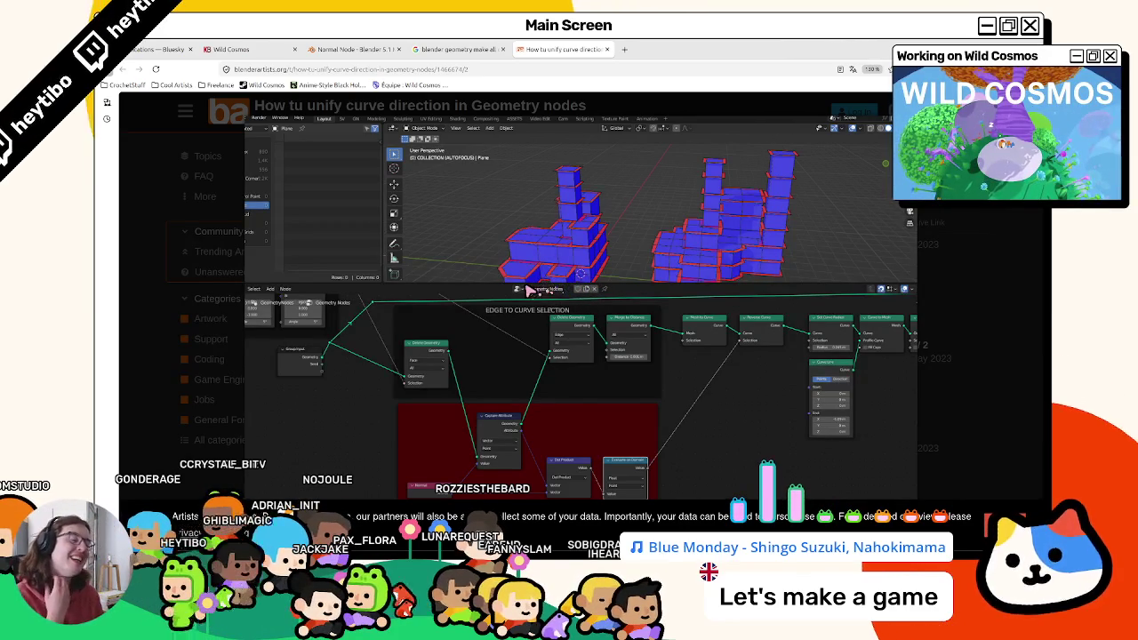
key(alt+Tab)
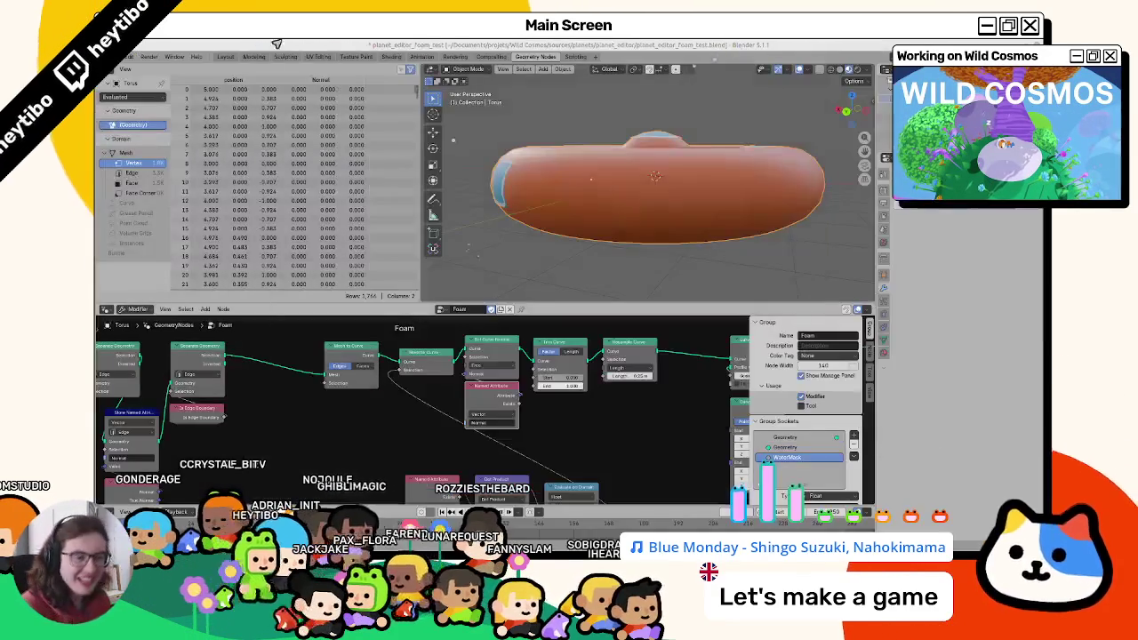
Add a Capture Attribute node to the Foam group and check its domain options.
key(shift+a)
text(capture)
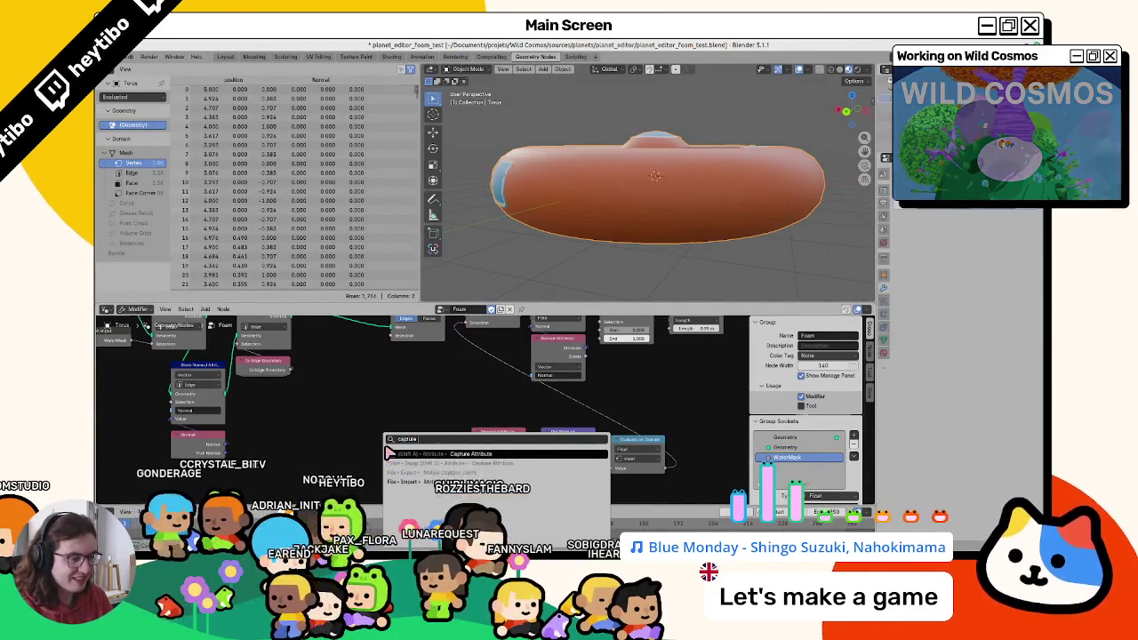
key(Return)
click(384, 423)
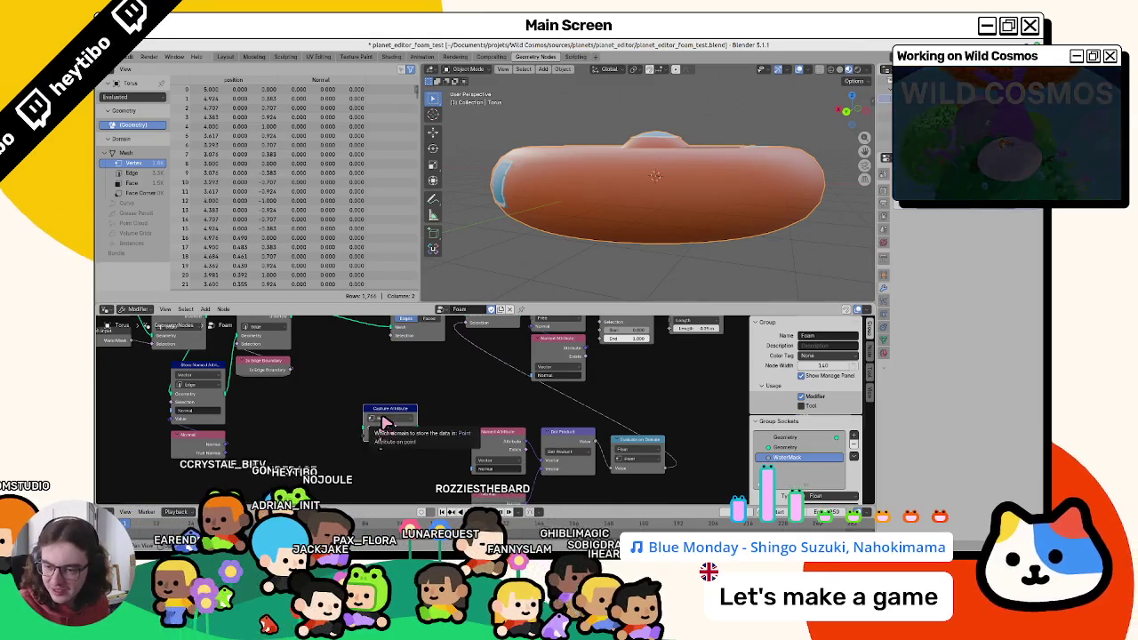
click(389, 418)
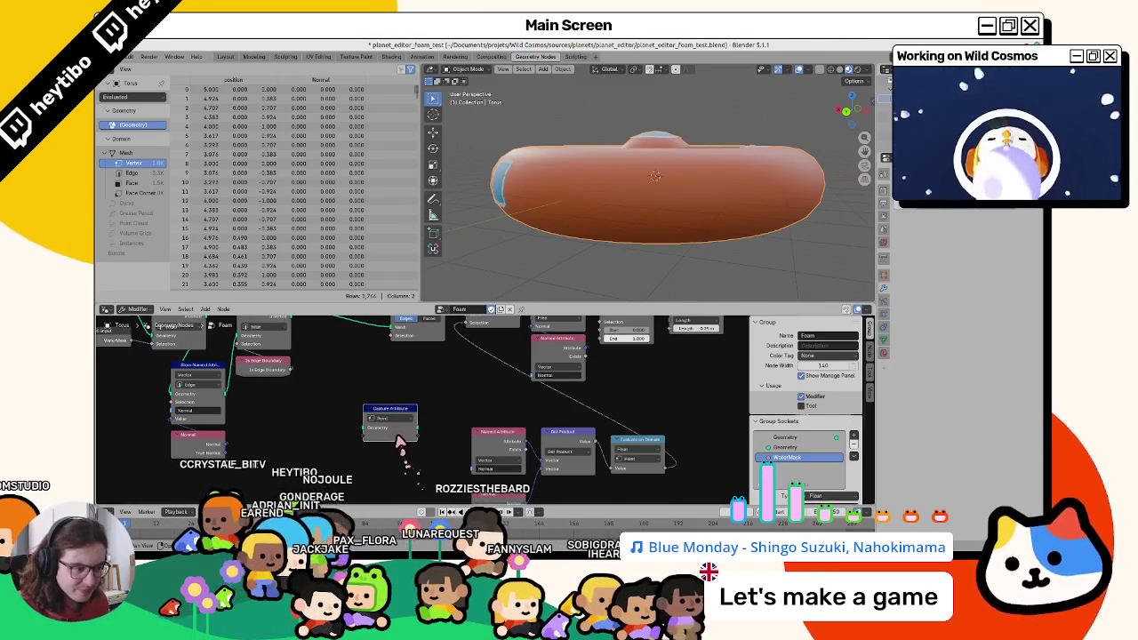
middle_drag(327, 448, 378, 438)
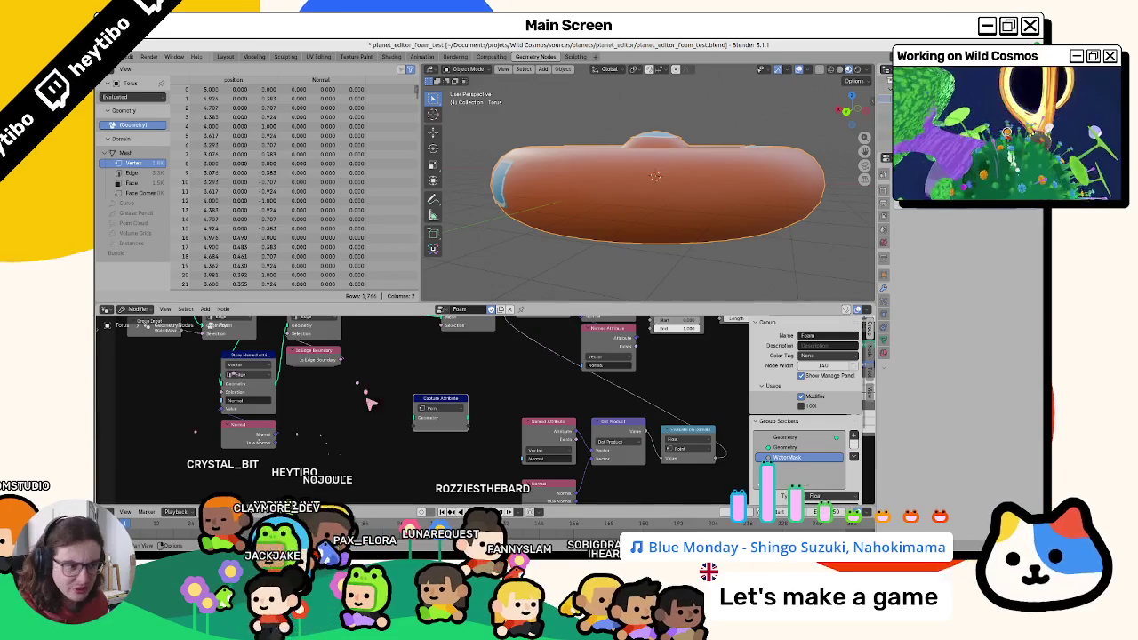
Move Capture Attribute near the edge nodes and connect a Normal input into it.
middle_drag(369, 401, 410, 458)
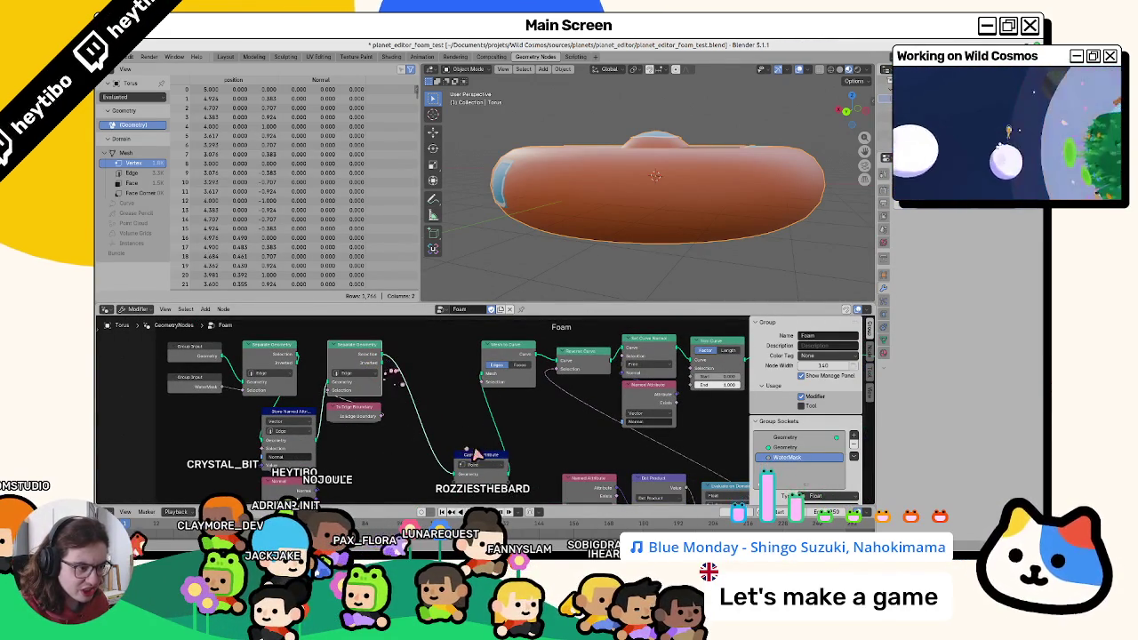
drag(475, 456, 455, 432)
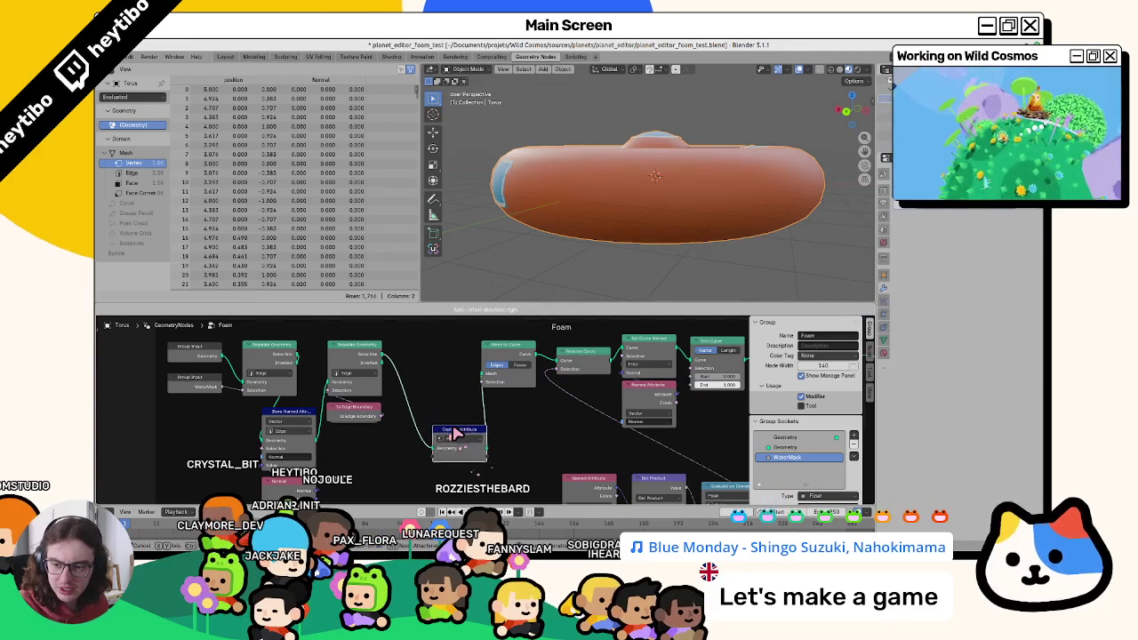
middle_drag(558, 502, 566, 474)
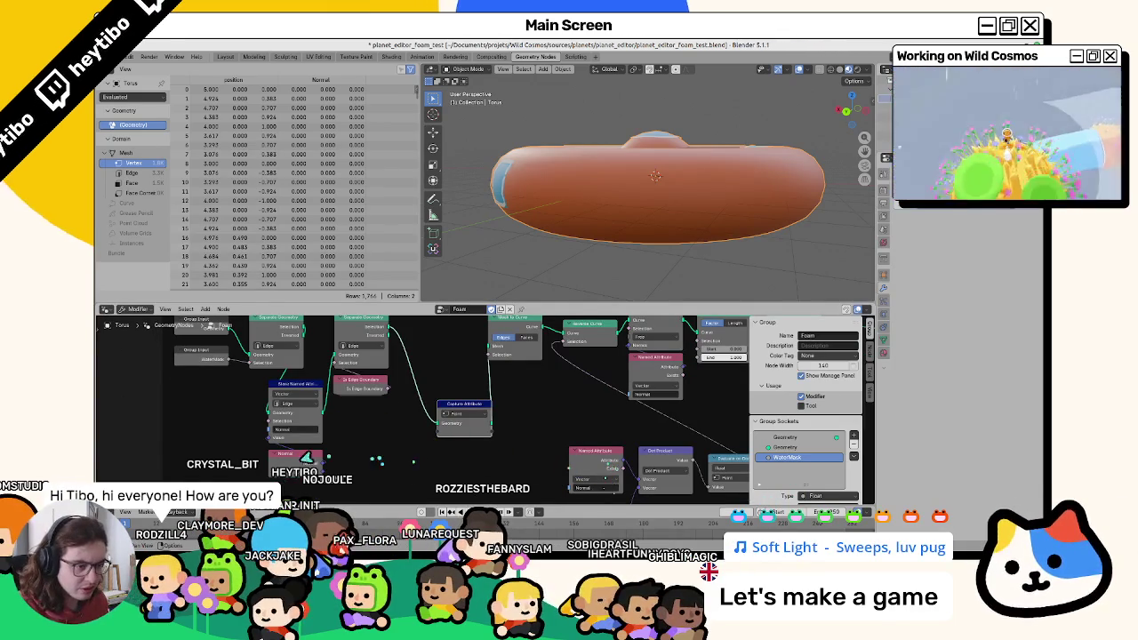
drag(491, 455, 435, 440)
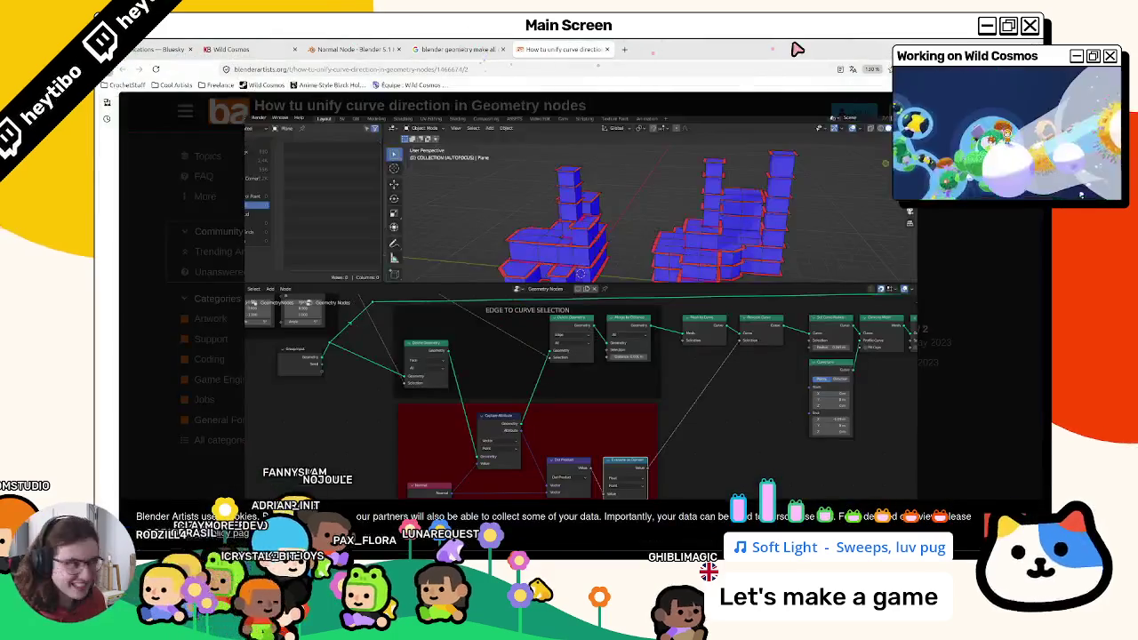
Reposition a node in the Foam graph and reframe the node tree.
mouse_move(703, 42)
mouse_down()
mouse_move(619, 246)
mouse_move(874, 246)
mouse_up()
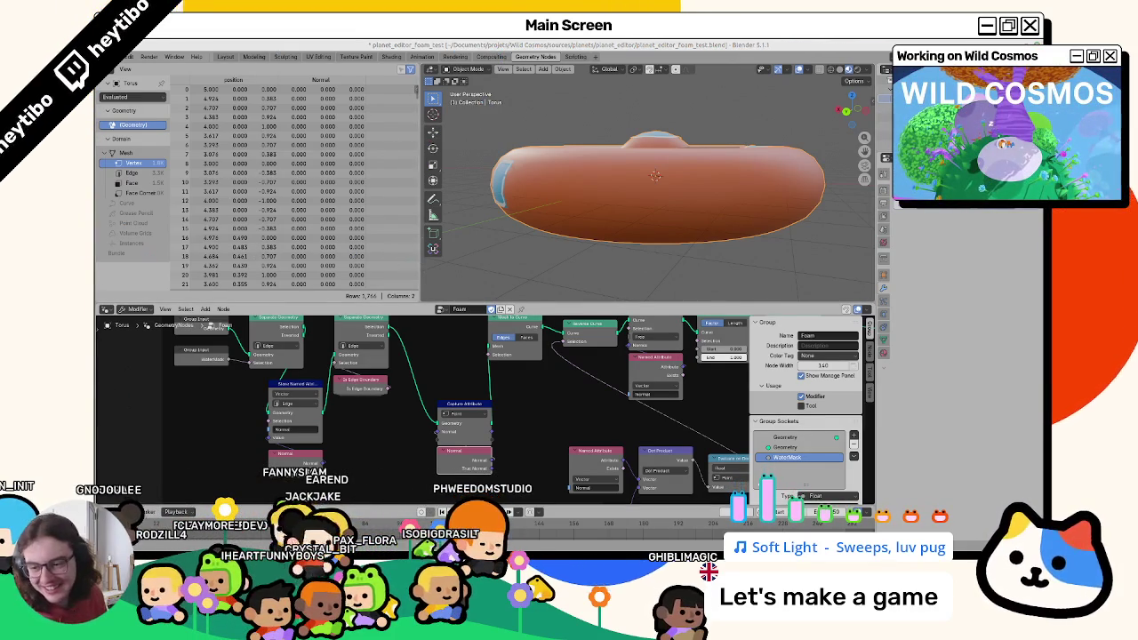
middle_drag(500, 433, 421, 391)
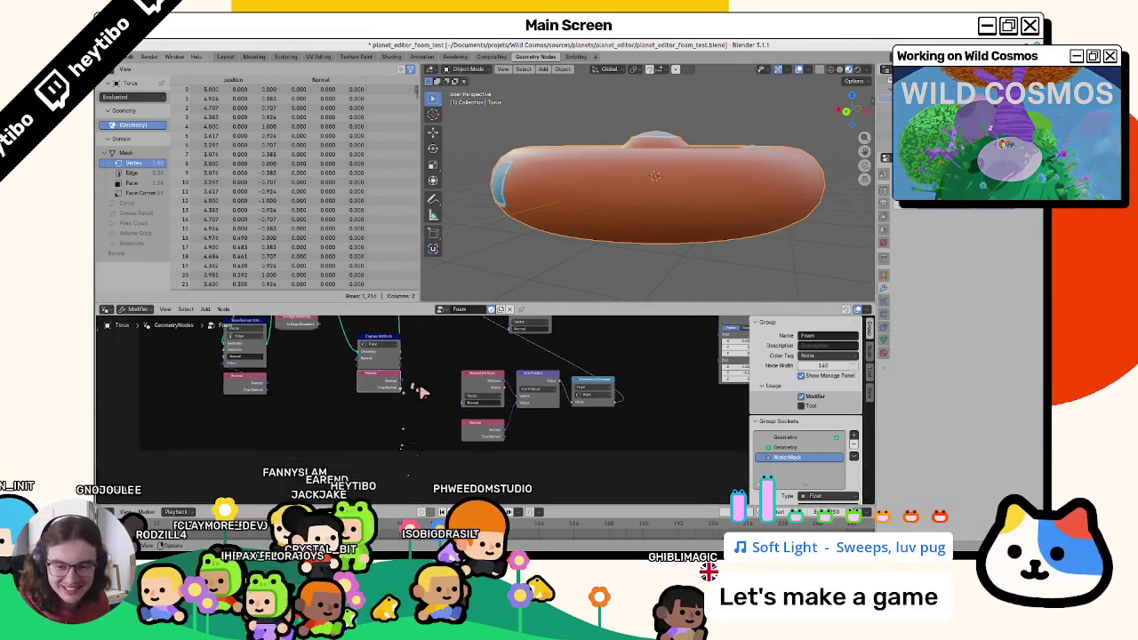
middle_drag(599, 398, 589, 441)
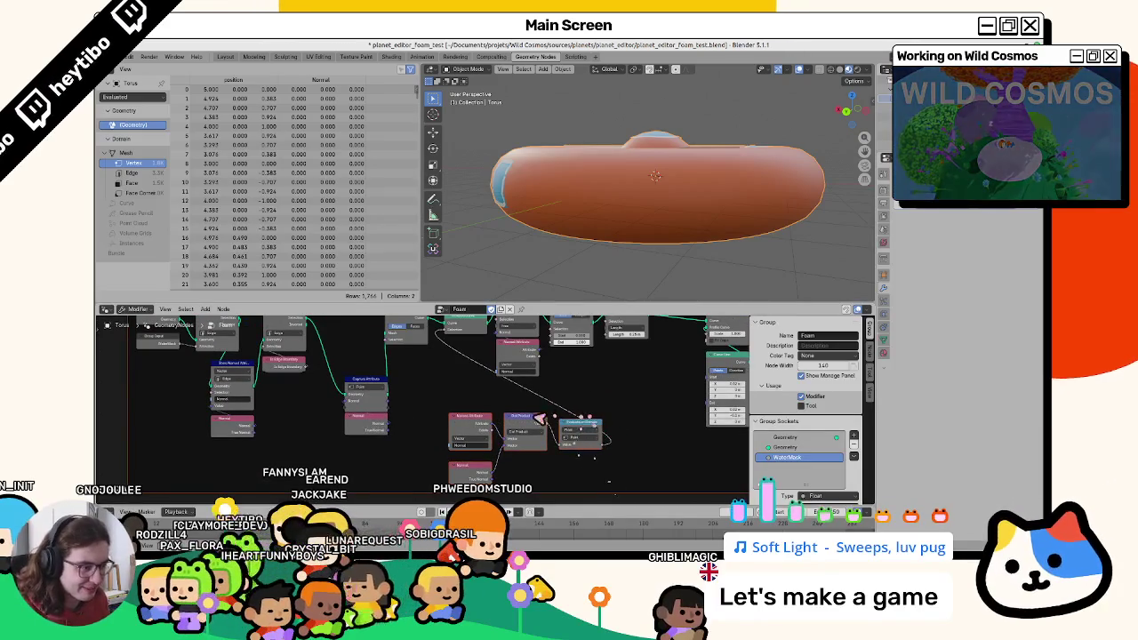
key(g)
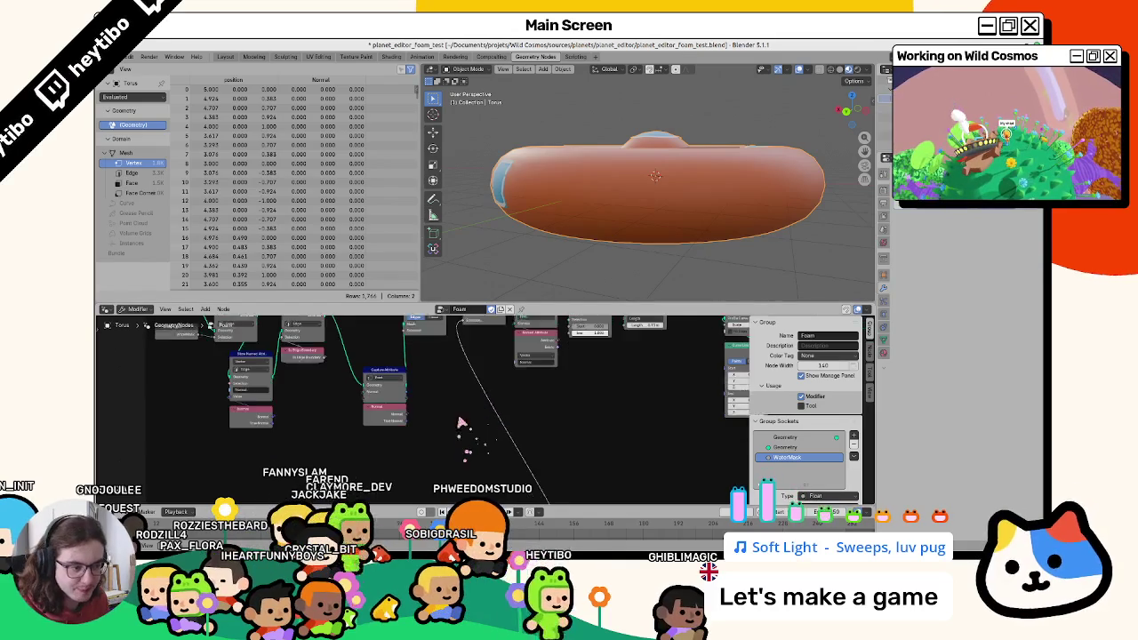
click(383, 413)
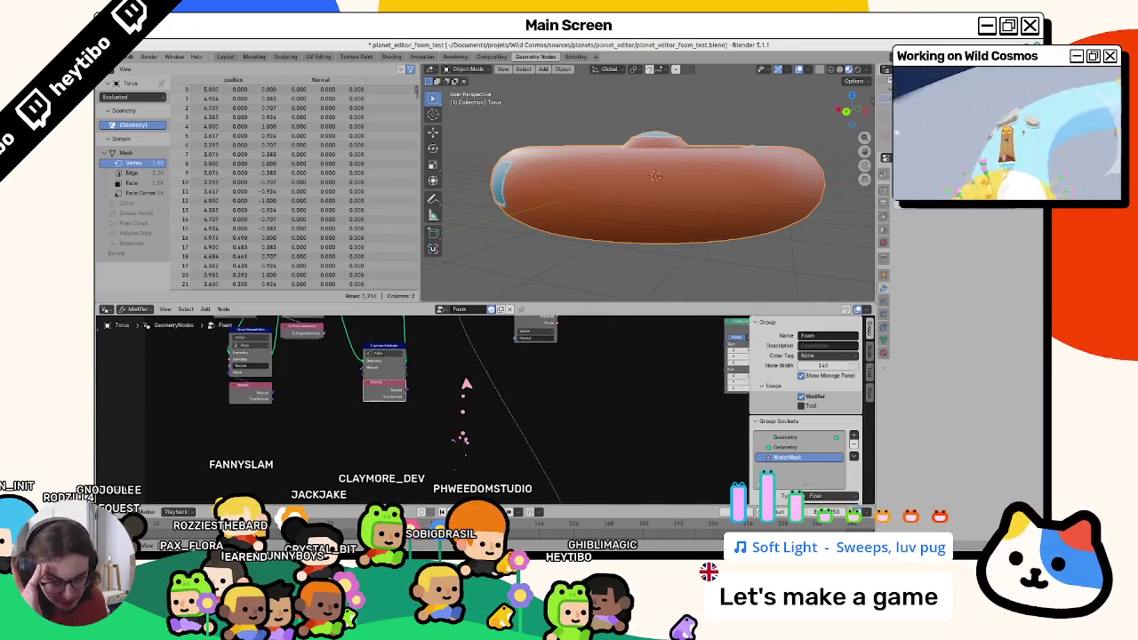
key(Home)
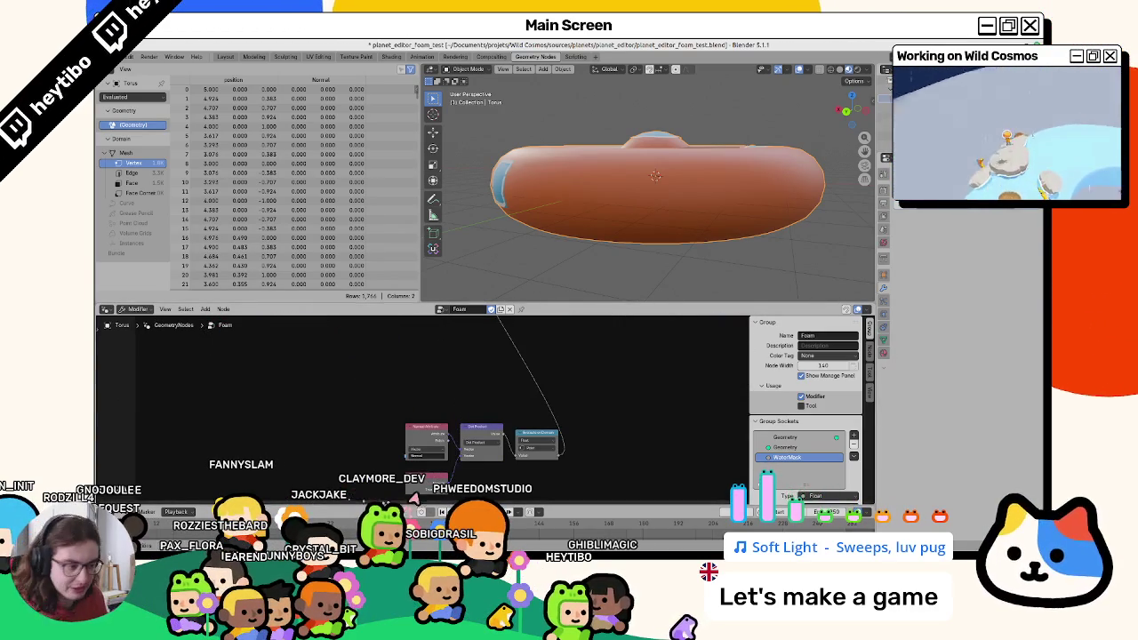
scroll(480, 468, up, 5)
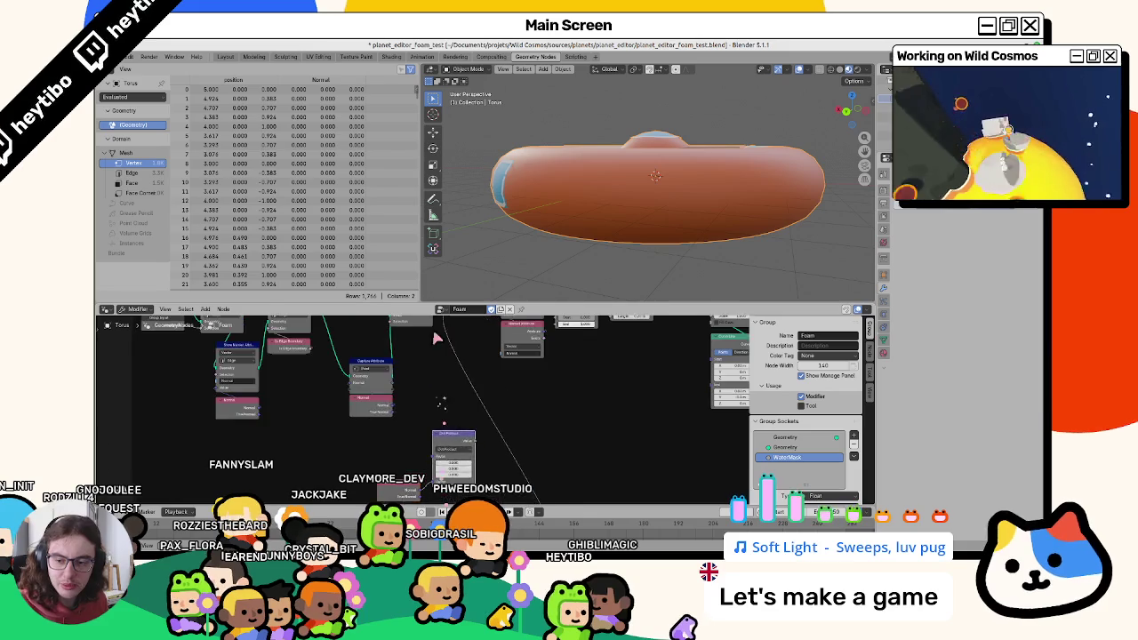
Link the captured normal into the Dot Product and view the torus from above.
drag(389, 415, 435, 450)
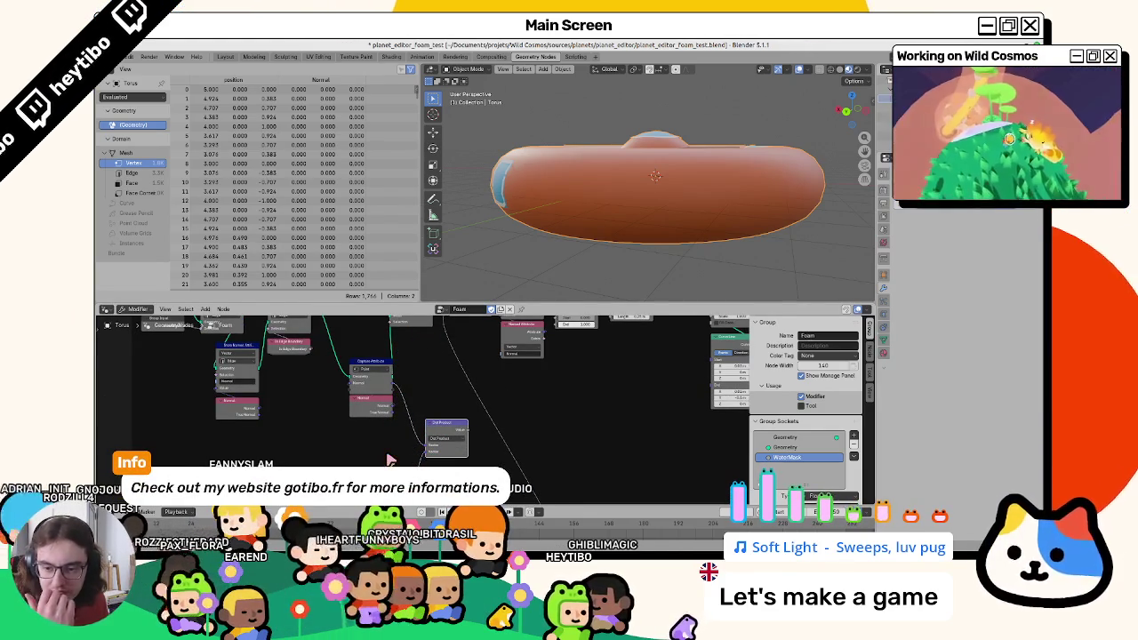
middle_drag(516, 459, 521, 477)
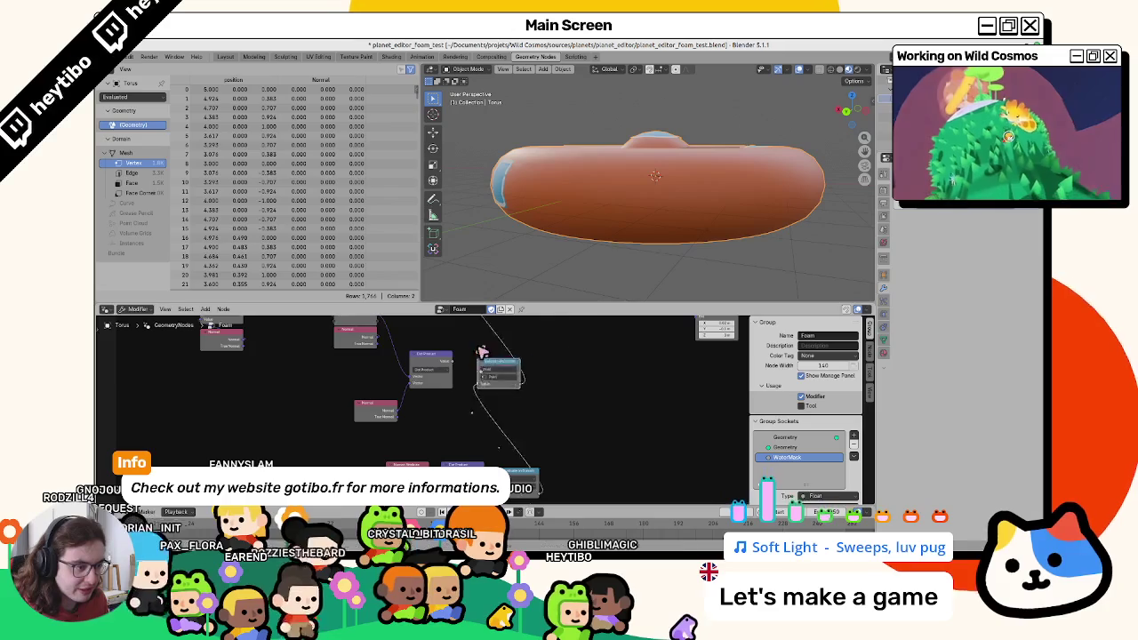
middle_drag(478, 347, 565, 399)
drag(565, 399, 533, 406)
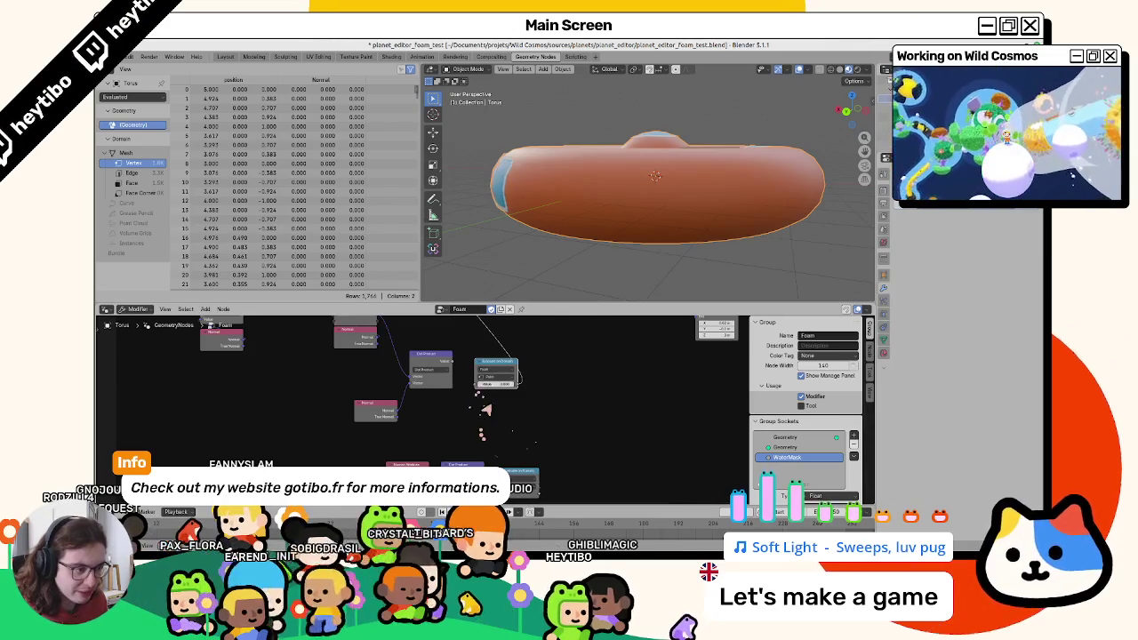
middle_drag(482, 400, 449, 454)
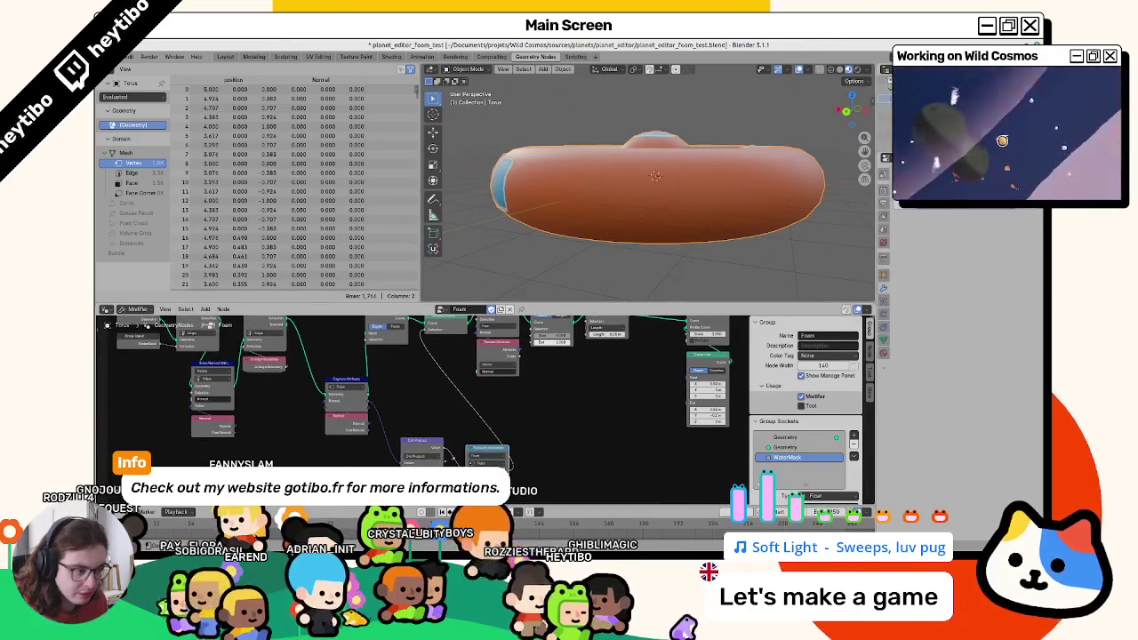
mouse_move(521, 178)
middle_down()
mouse_move(533, 198)
mouse_move(521, 246)
mouse_move(521, 216)
mouse_move(561, 178)
mouse_move(470, 228)
middle_up()
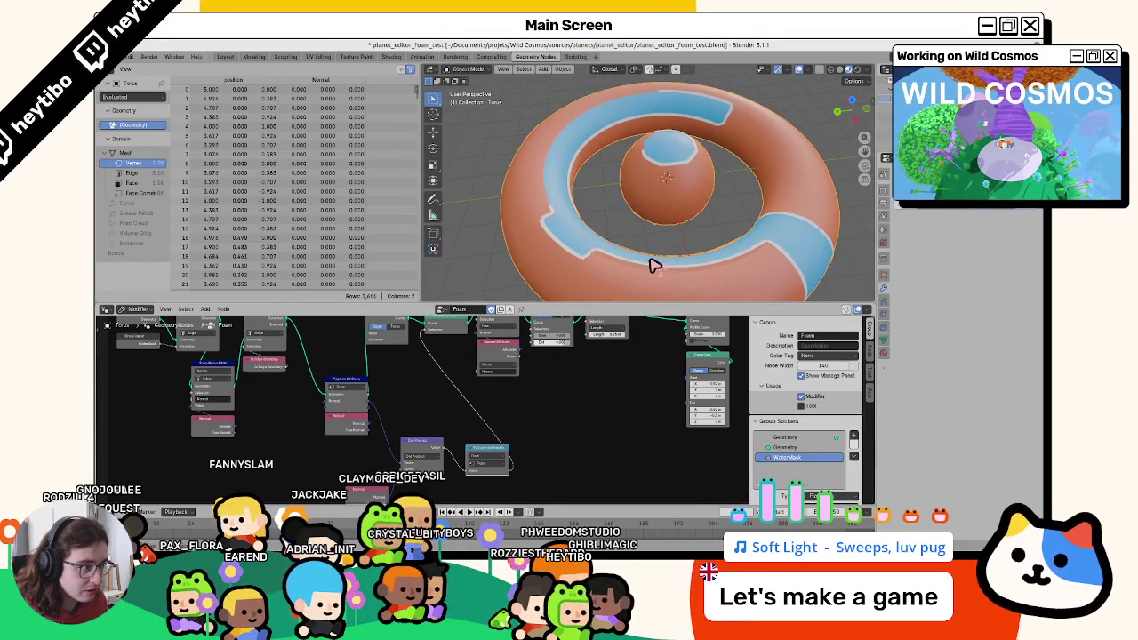
Move the pink node lower in the Foam graph, then save the blend file.
mouse_move(662, 263)
middle_down()
mouse_move(627, 186)
mouse_move(693, 121)
mouse_move(756, 138)
mouse_move(646, 213)
mouse_move(599, 203)
mouse_move(633, 178)
middle_up()
middle_drag(512, 351, 512, 398)
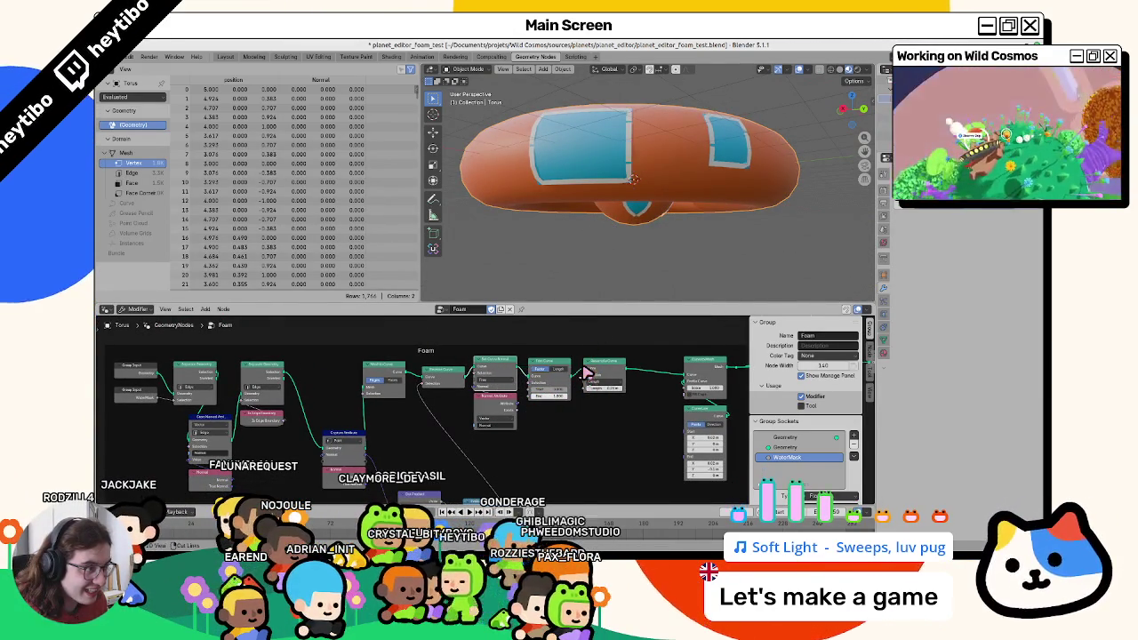
middle_drag(534, 418, 586, 351)
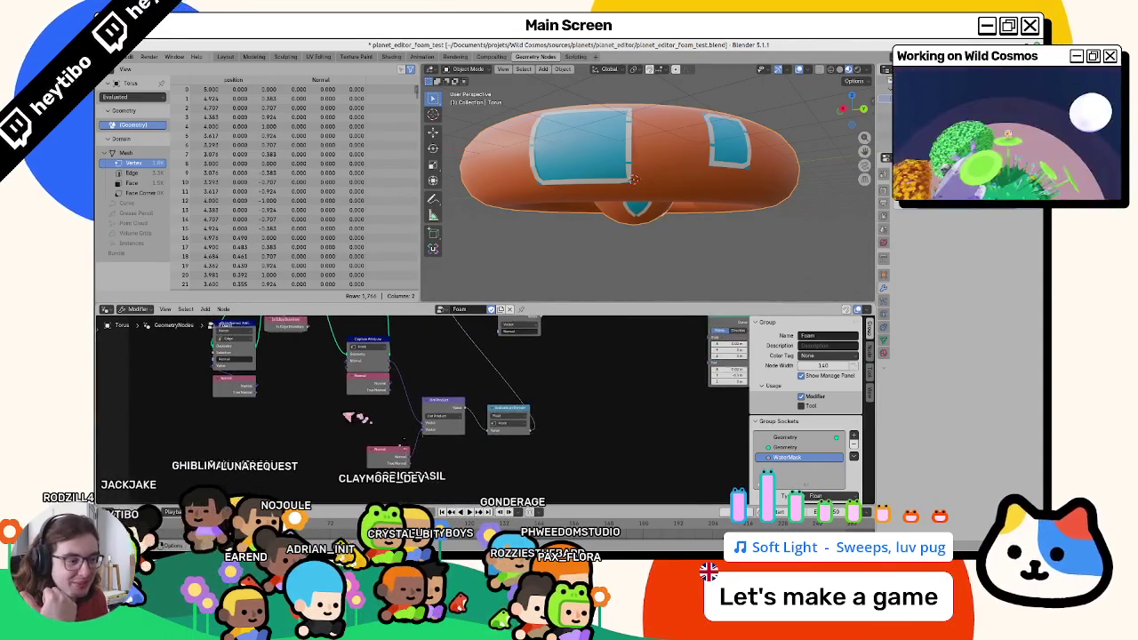
scroll(392, 436, up, 3)
mouse_move(299, 485)
mouse_down()
mouse_move(342, 404)
mouse_move(323, 480)
mouse_up()
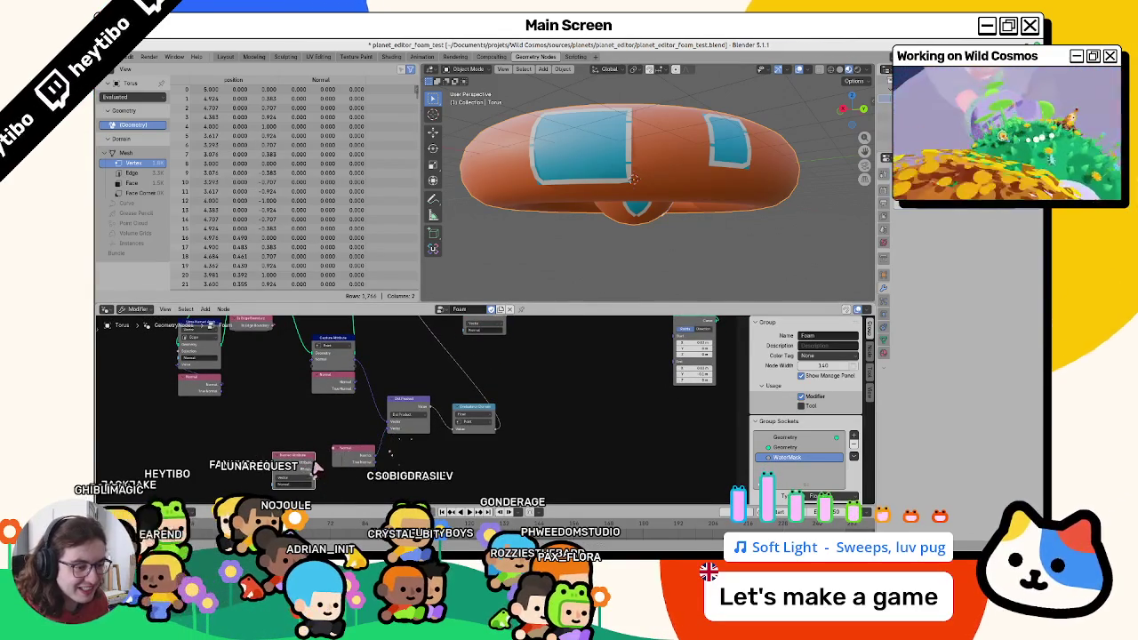
middle_drag(559, 229, 518, 284)
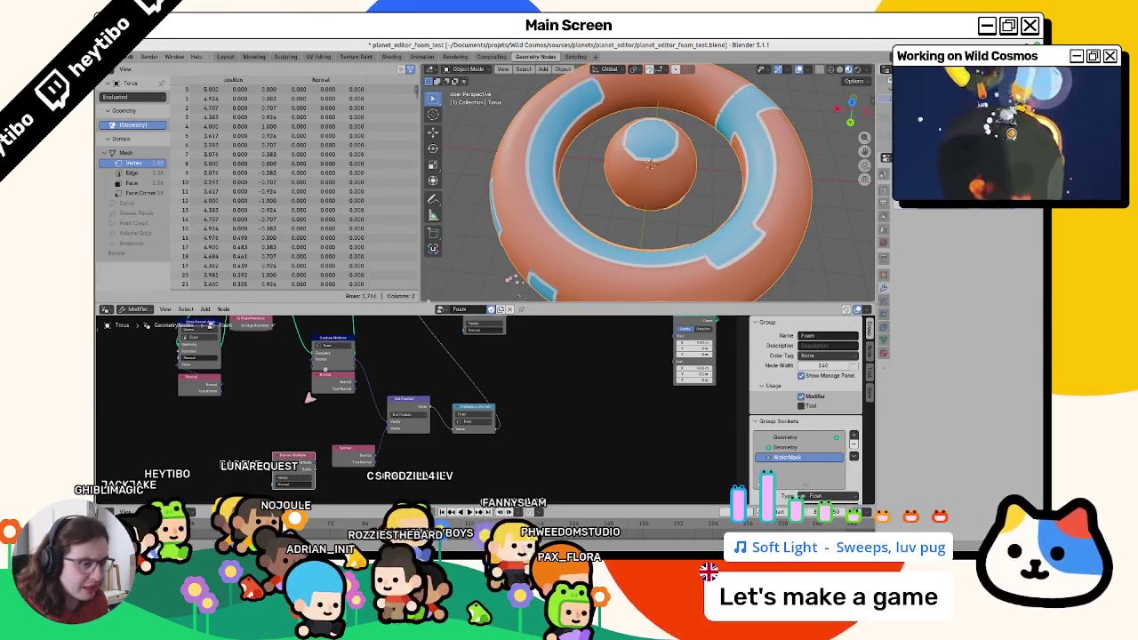
key(ctrl+s)
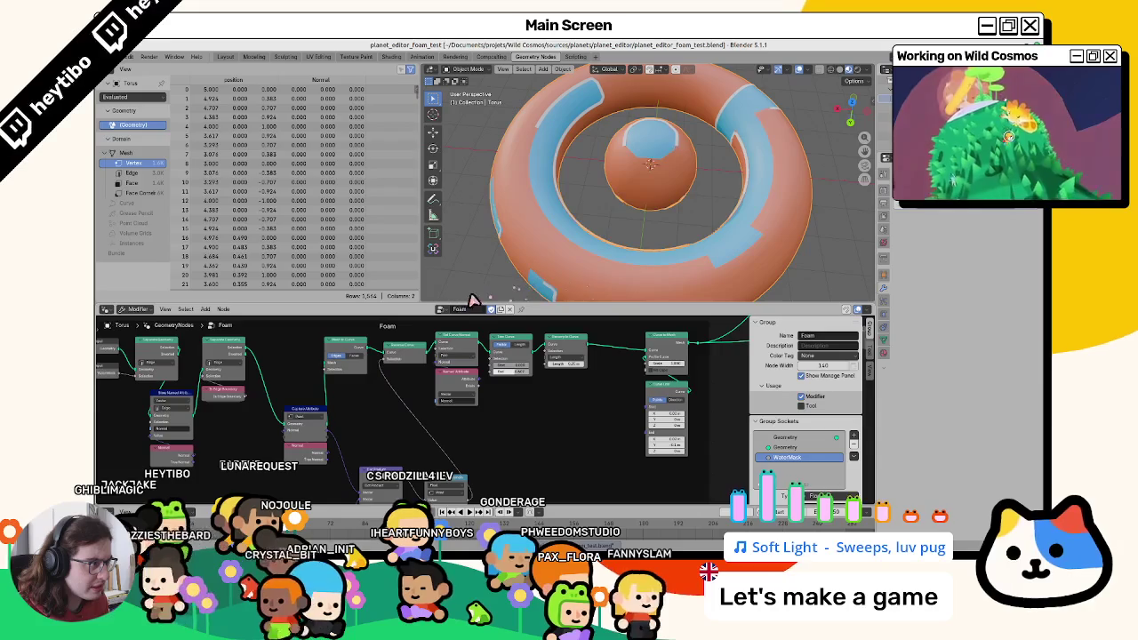
Switch the Capture Attribute domain to Face Corner, then to another domain, checking the torus.
mouse_move(506, 234)
middle_down()
mouse_move(541, 255)
mouse_move(581, 246)
mouse_move(575, 168)
mouse_move(623, 197)
mouse_move(617, 241)
mouse_move(551, 215)
middle_up()
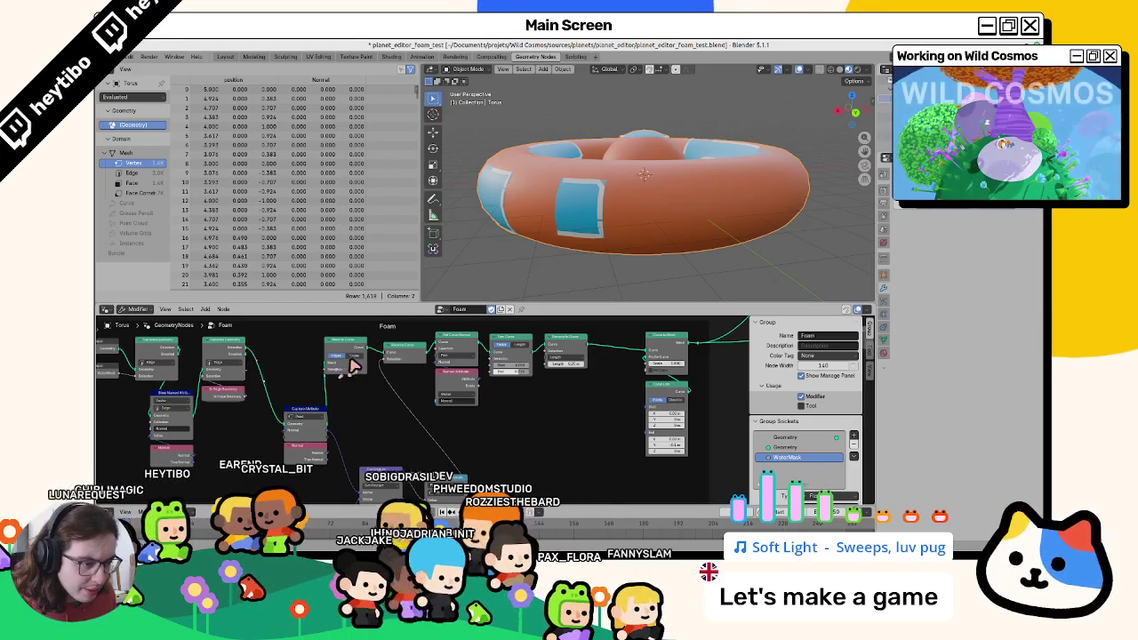
click(308, 405)
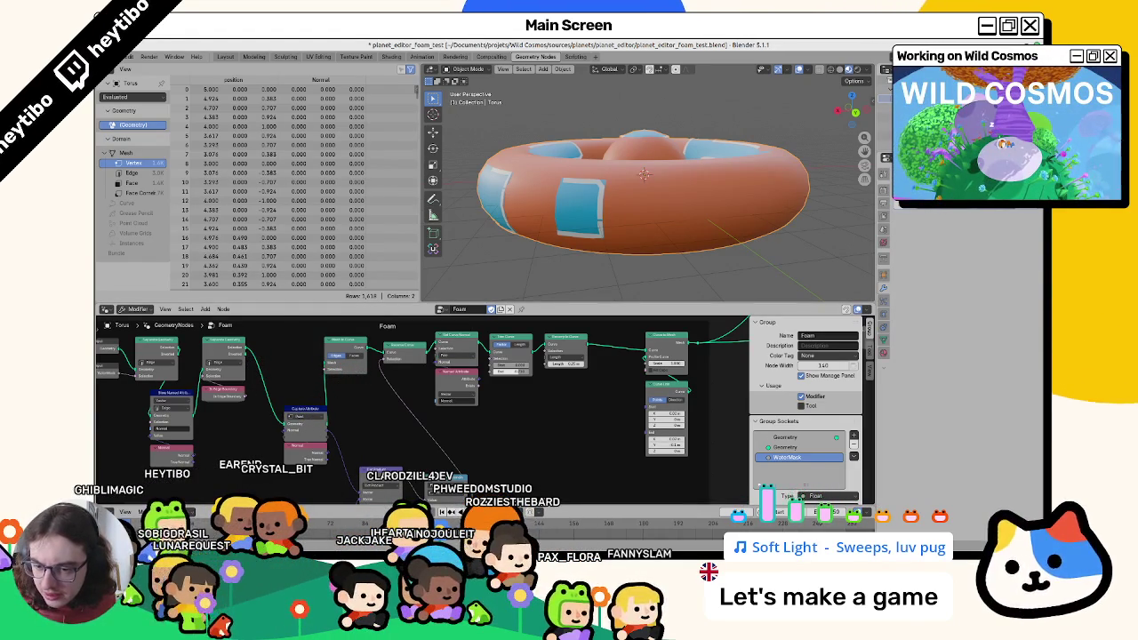
scroll(473, 449, up, 1)
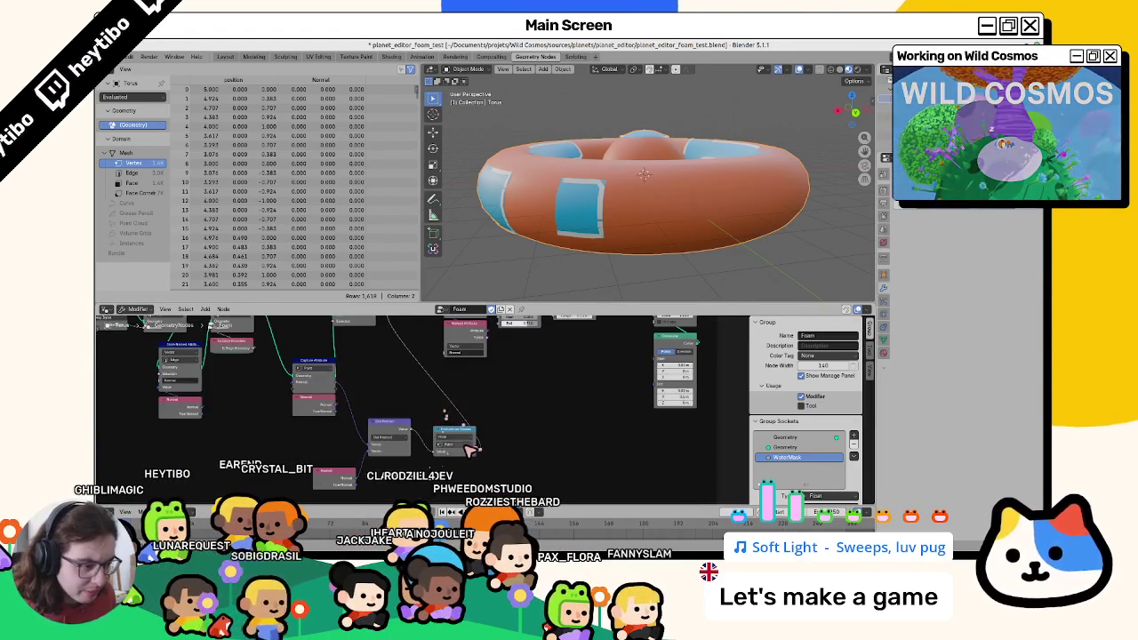
click(449, 460)
middle_drag(579, 246, 540, 282)
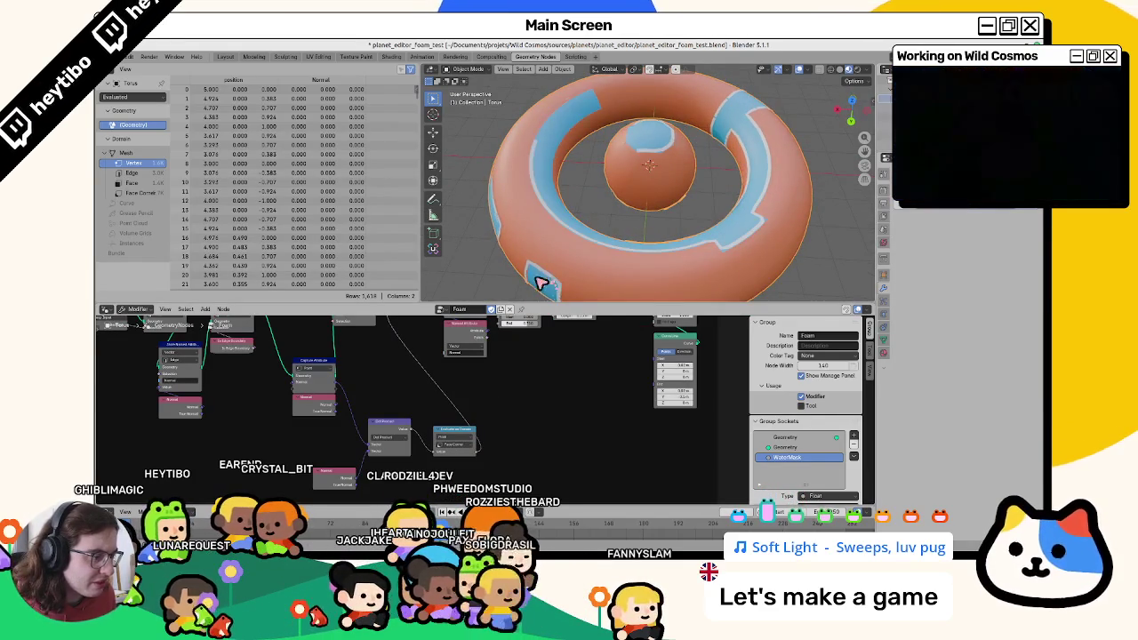
click(319, 368)
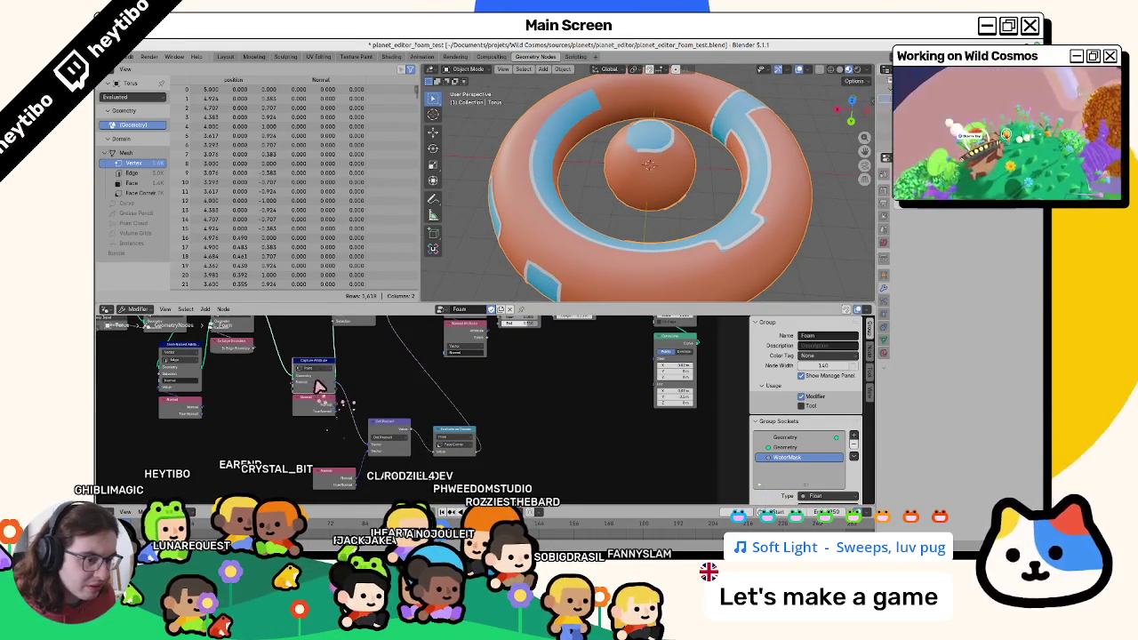
click(317, 401)
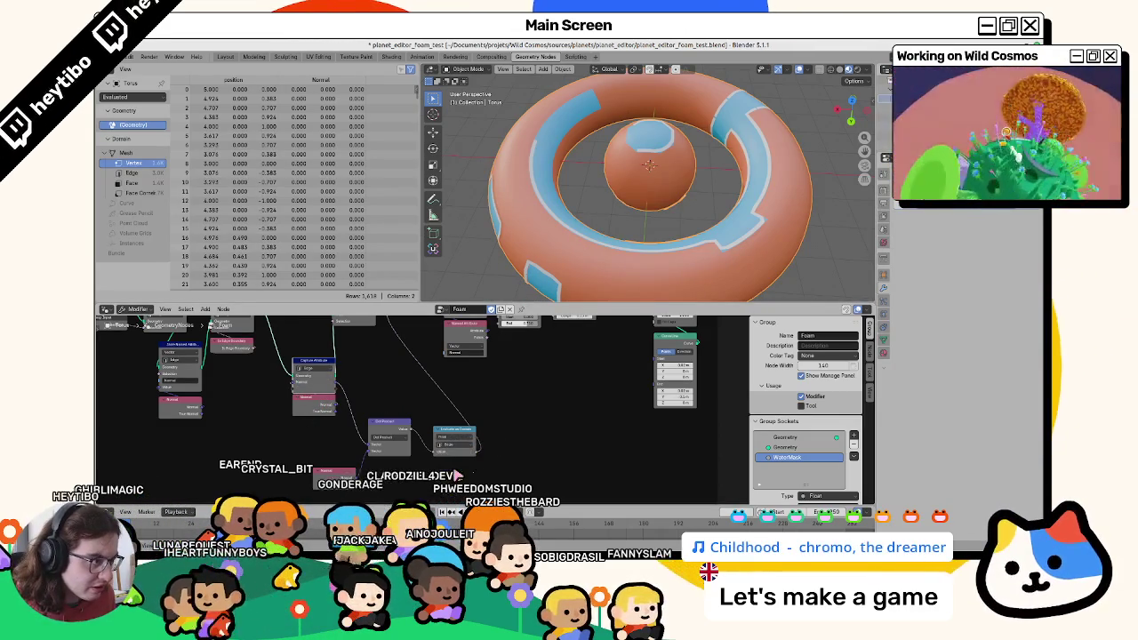
mouse_move(620, 246)
middle_down()
mouse_move(626, 256)
mouse_move(666, 196)
mouse_move(681, 193)
mouse_move(648, 107)
mouse_move(622, 240)
middle_up()
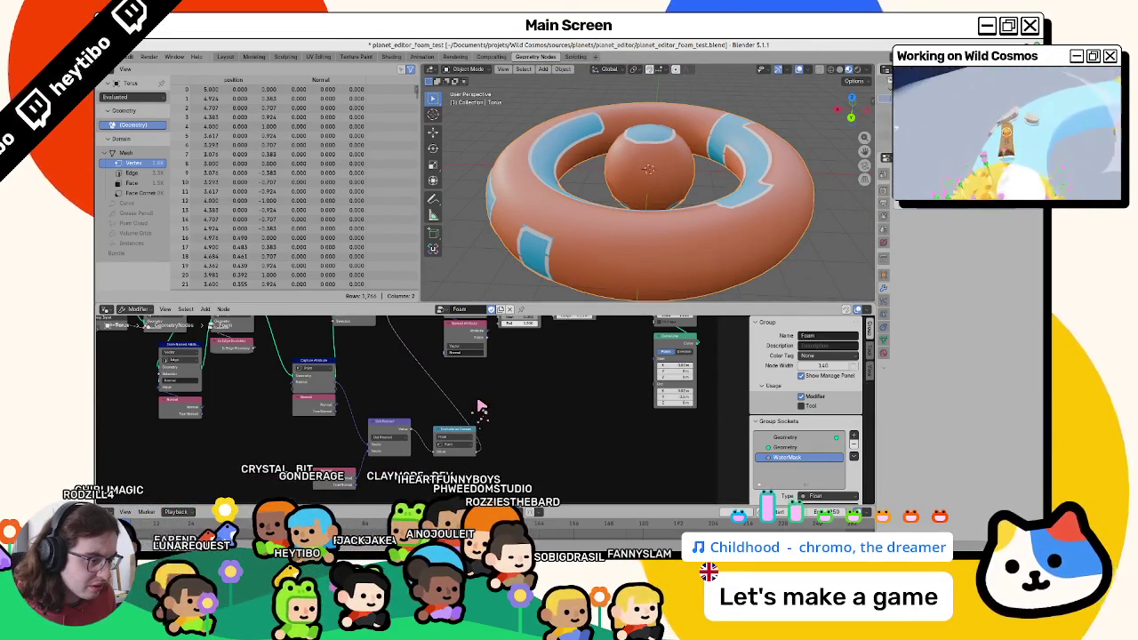
Move the Normal node down-left and nudge a small node in the Foam group.
shift+scroll(489, 394, up, 2)
shift+scroll(489, 394, down, 3)
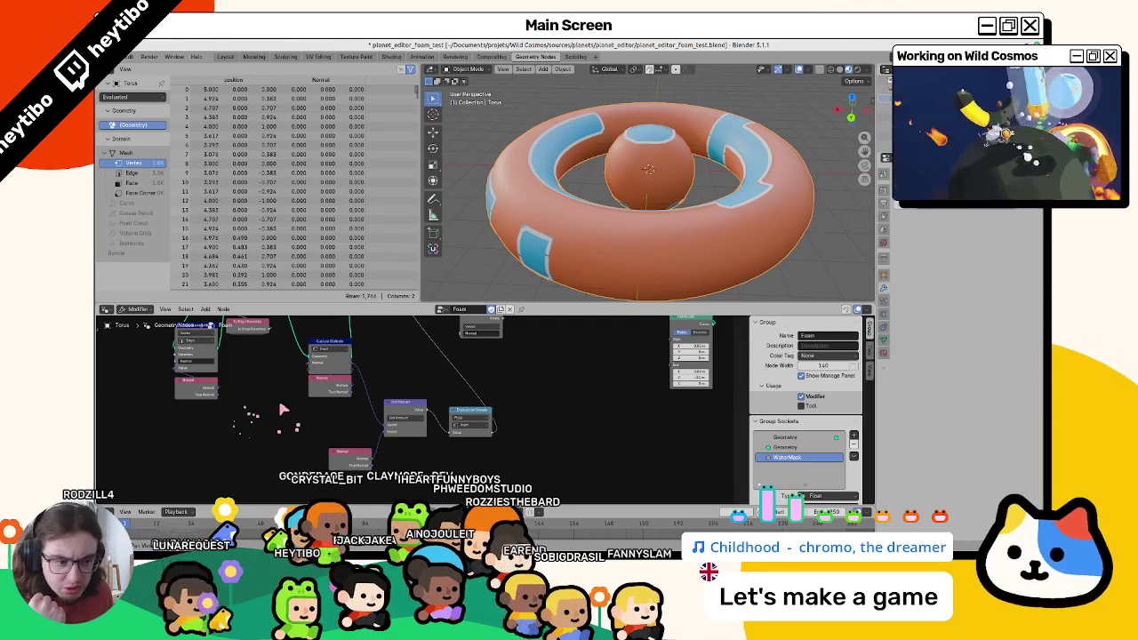
drag(331, 384, 255, 409)
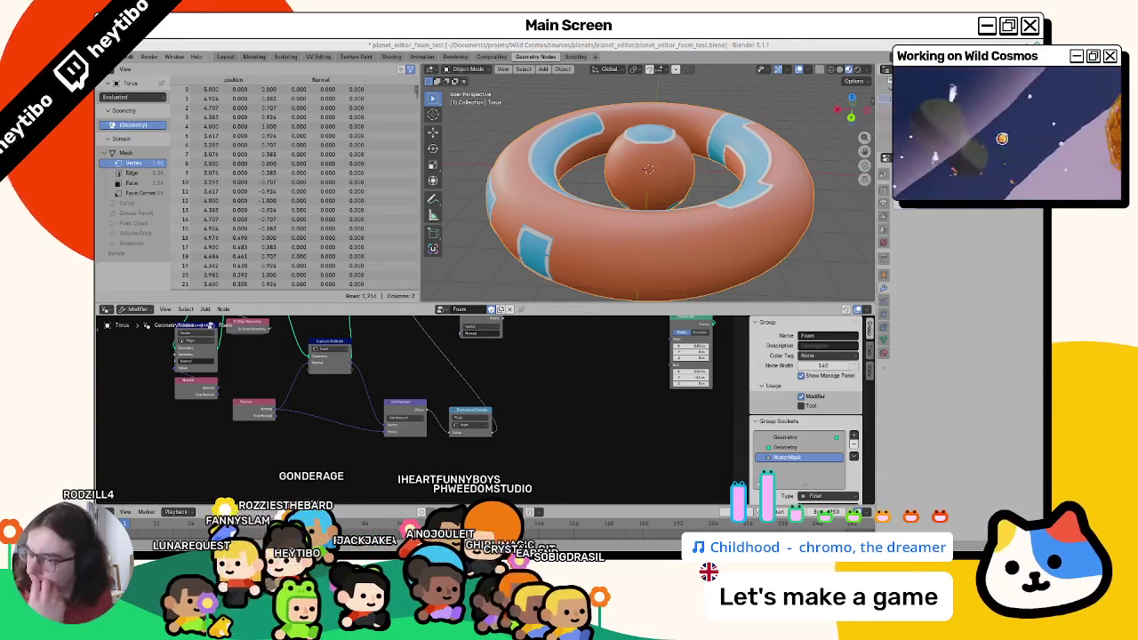
middle_drag(427, 392, 373, 343)
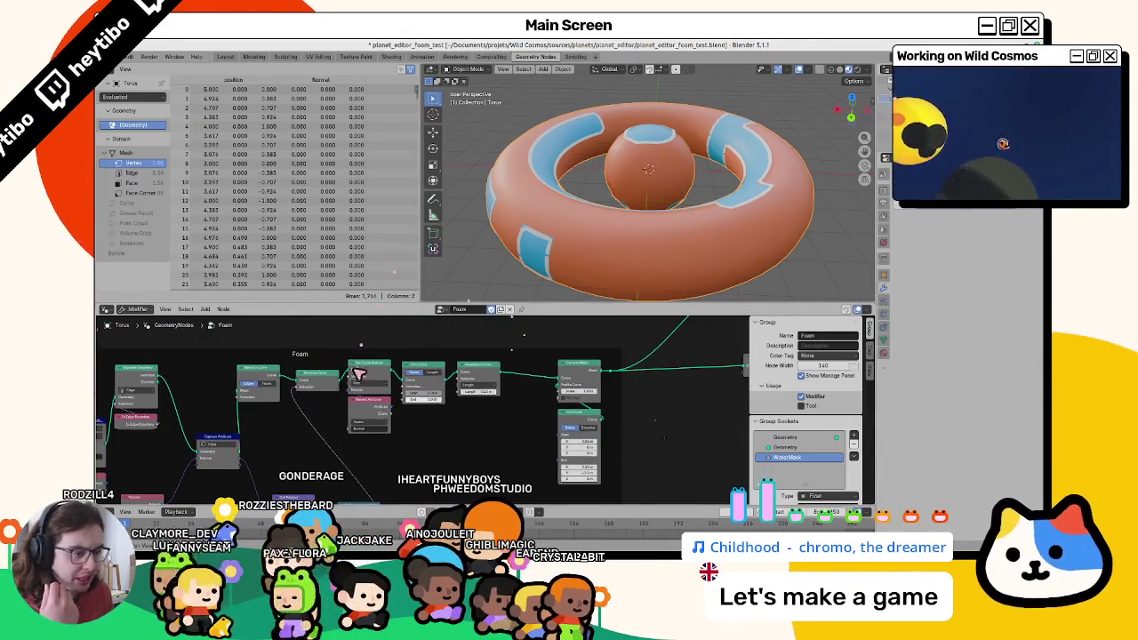
drag(331, 350, 531, 386)
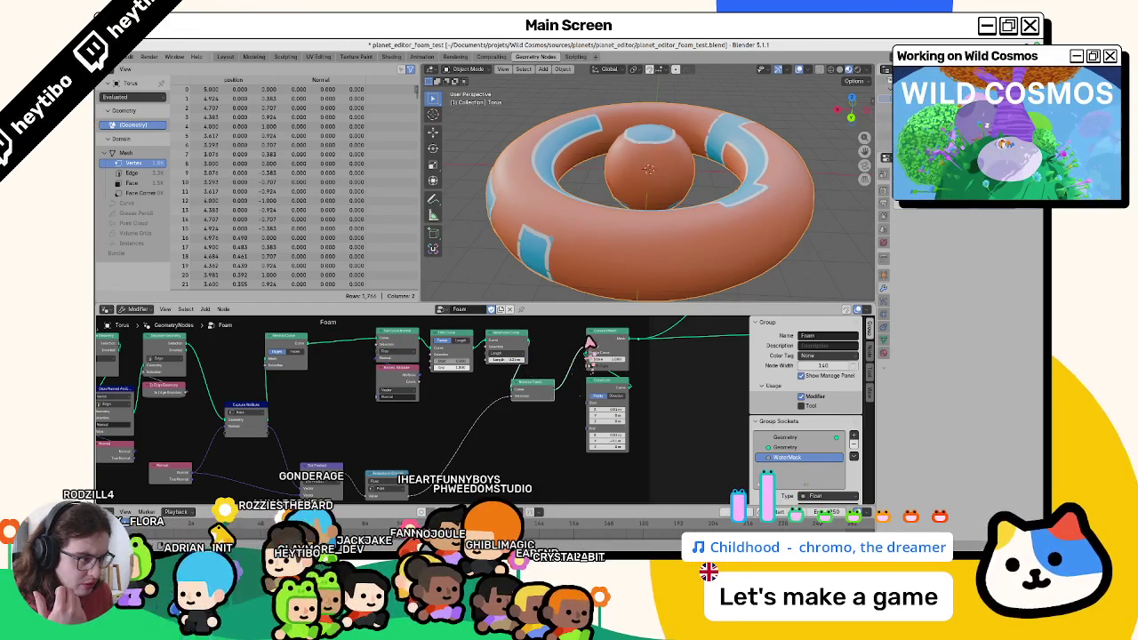
mouse_move(586, 255)
middle_down()
mouse_move(584, 292)
mouse_move(569, 80)
mouse_move(583, 180)
middle_up()
Undo three node edits to restore the node after Mesh to Curve.
key(ctrl+z)
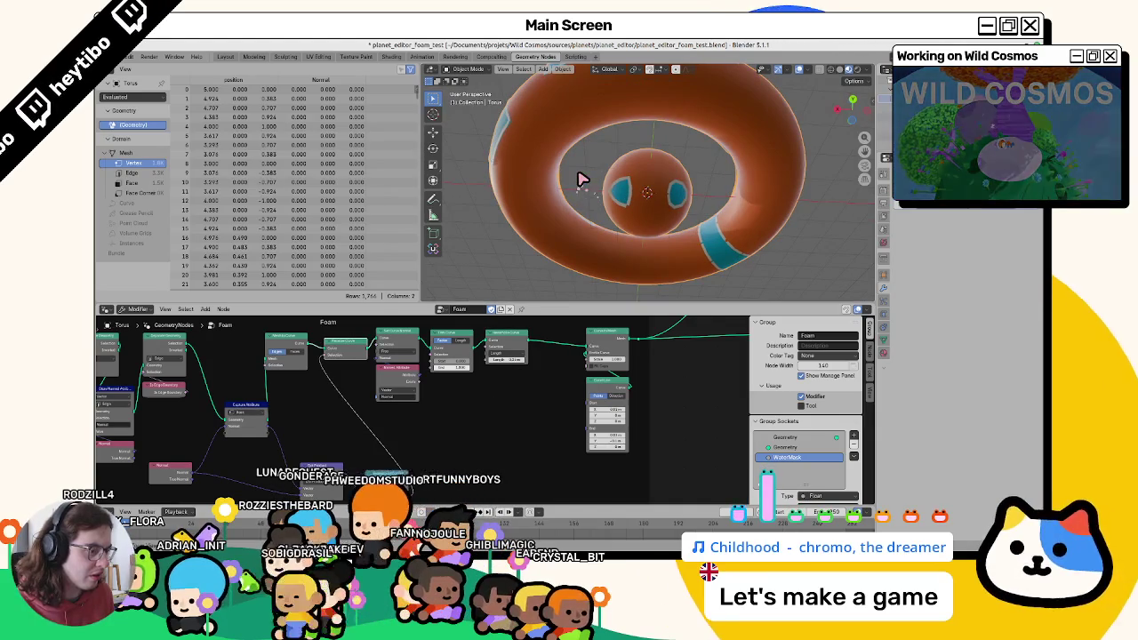
key(ctrl+z)
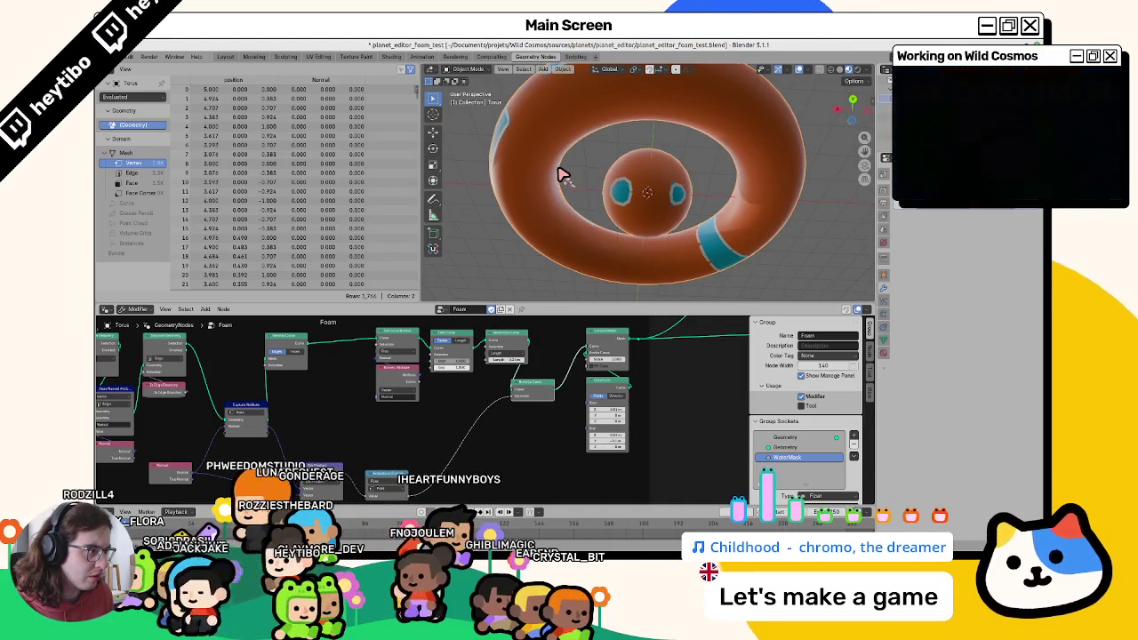
key(ctrl+z)
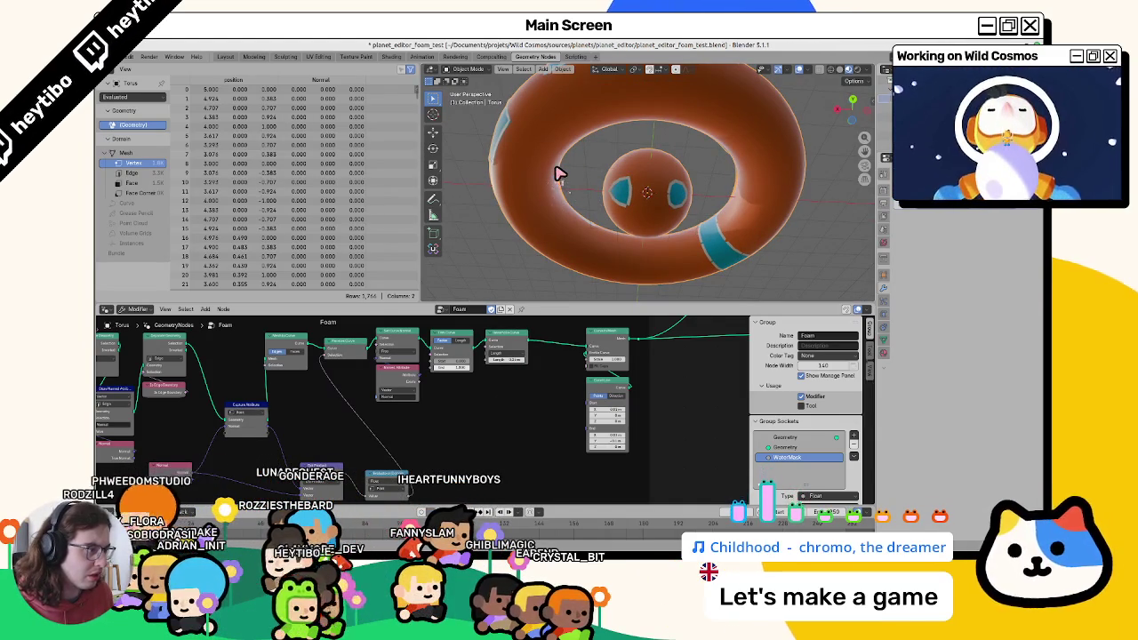
Add a Sample Curve node beside the Foam chain.
middle_drag(449, 430, 476, 397)
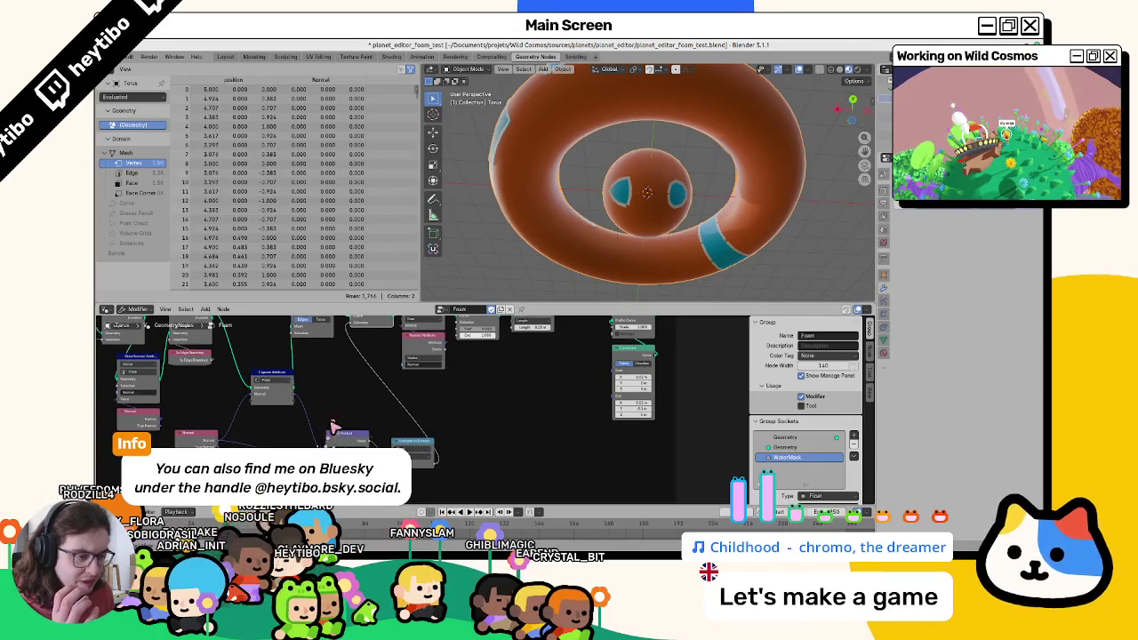
scroll(333, 427, up, 1)
scroll(337, 438, up, 1)
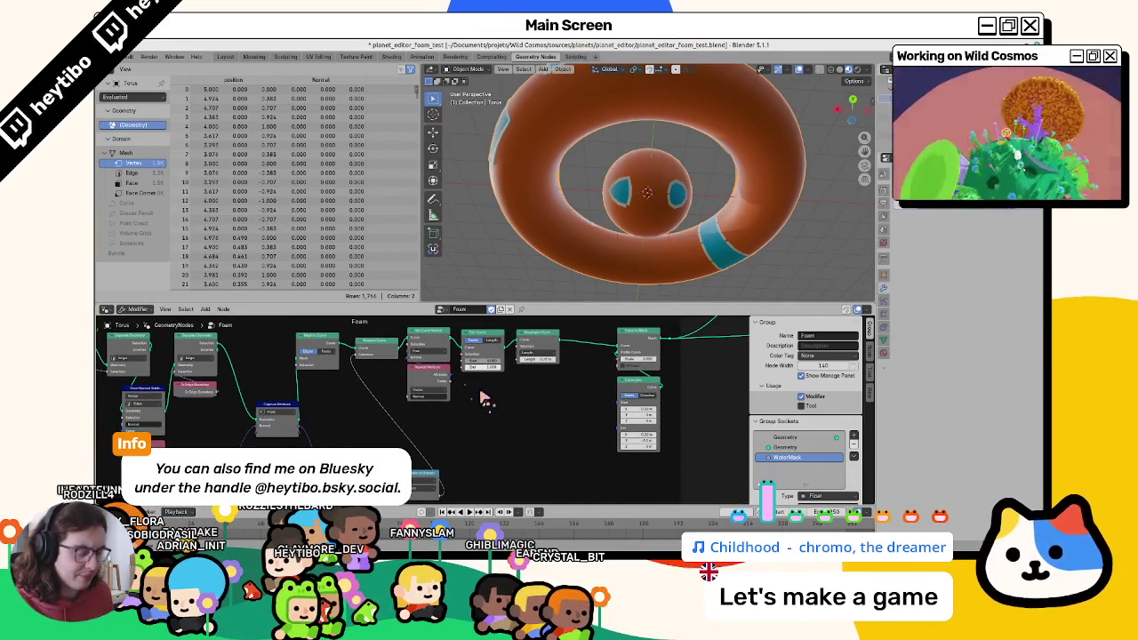
key(shift+a)
text(curve normal)
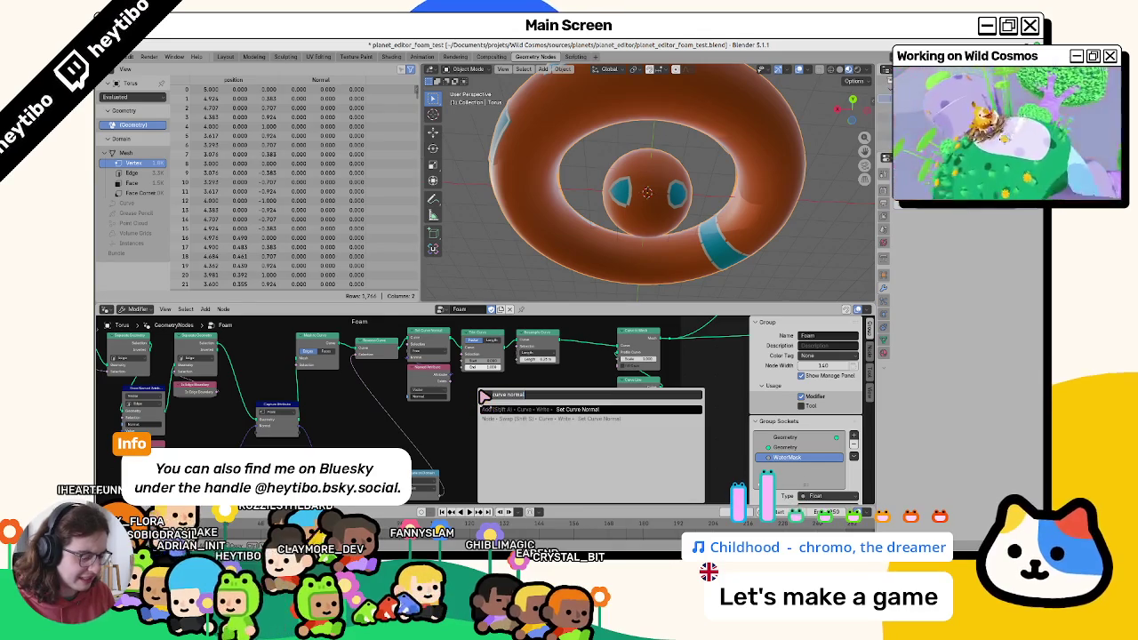
key(ctrl+BackSpace)
key(ctrl+BackSpace)
text(sample curve)
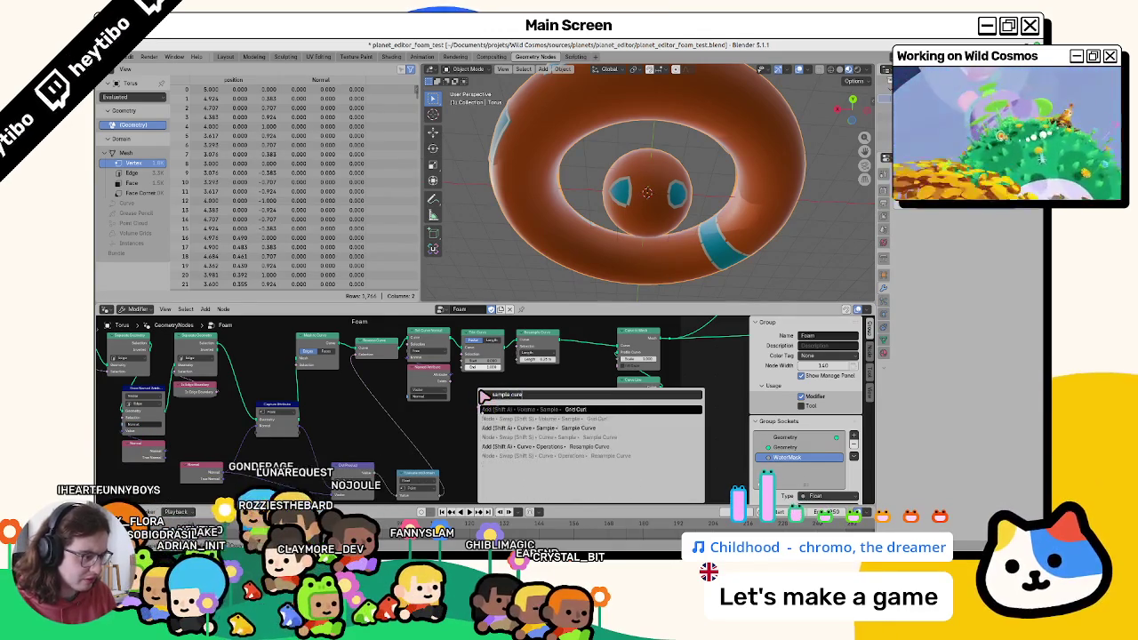
key(Down)
key(Return)
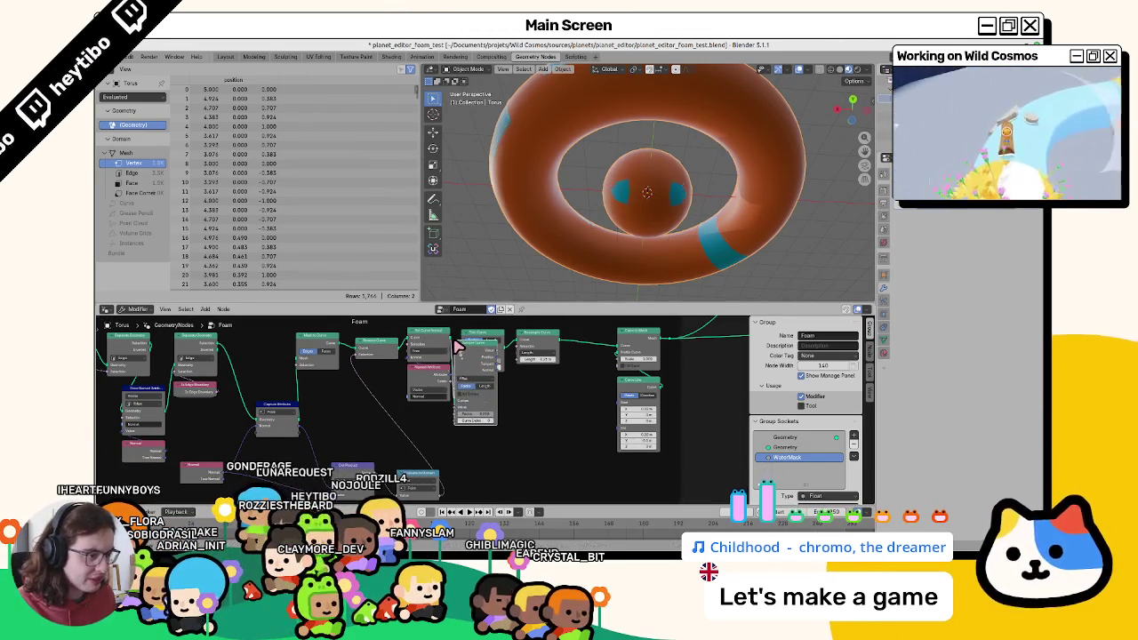
click(457, 347)
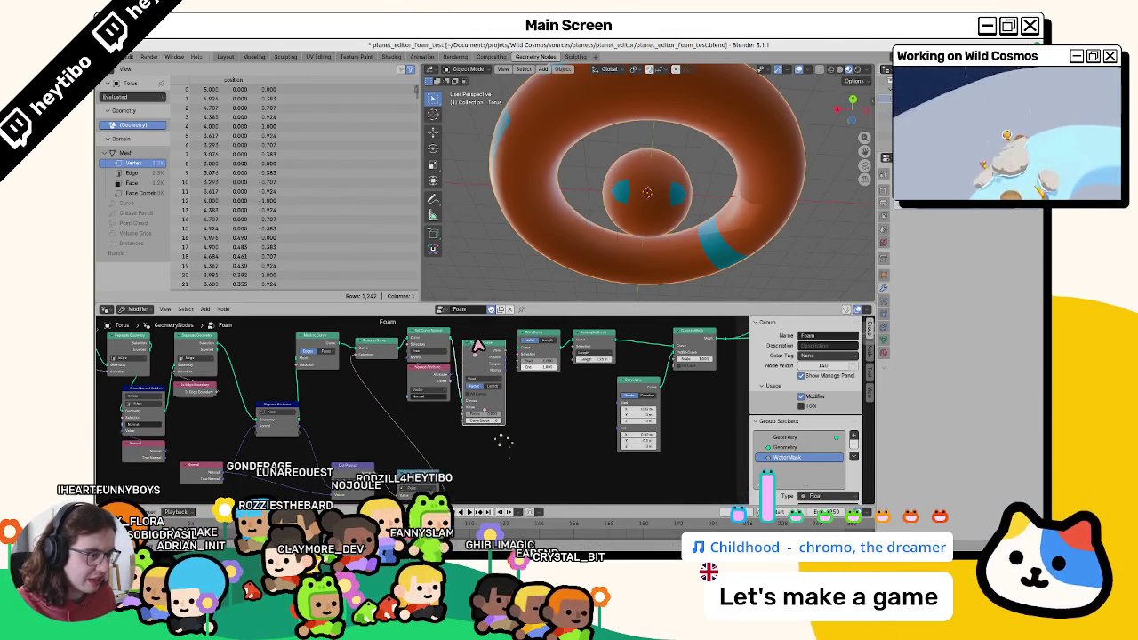
right_click(502, 434)
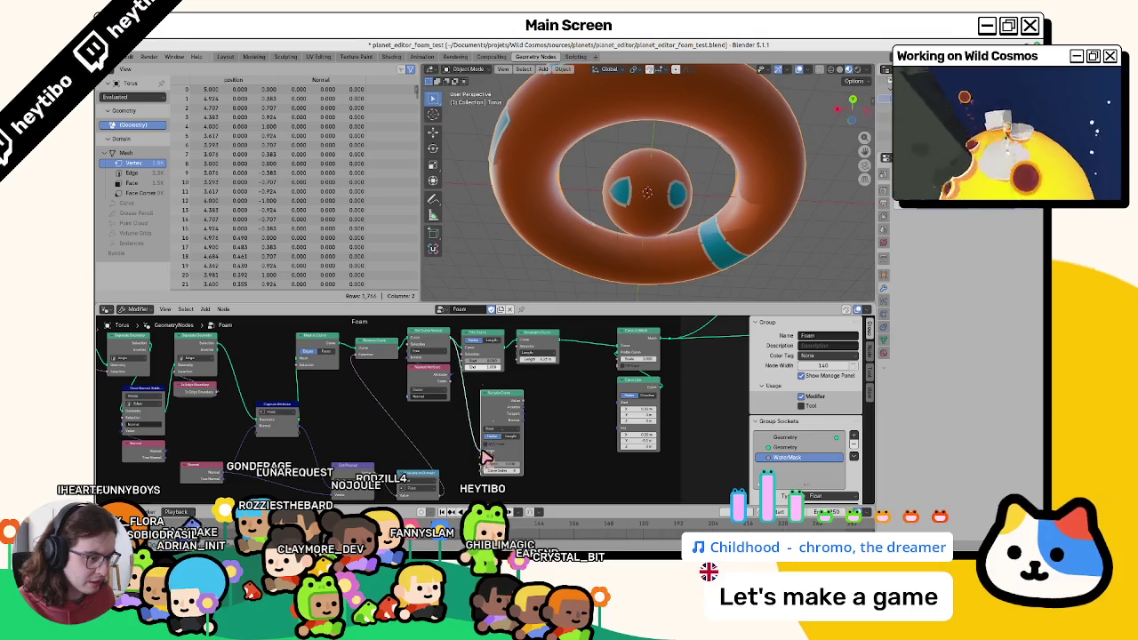
drag(489, 430, 474, 401)
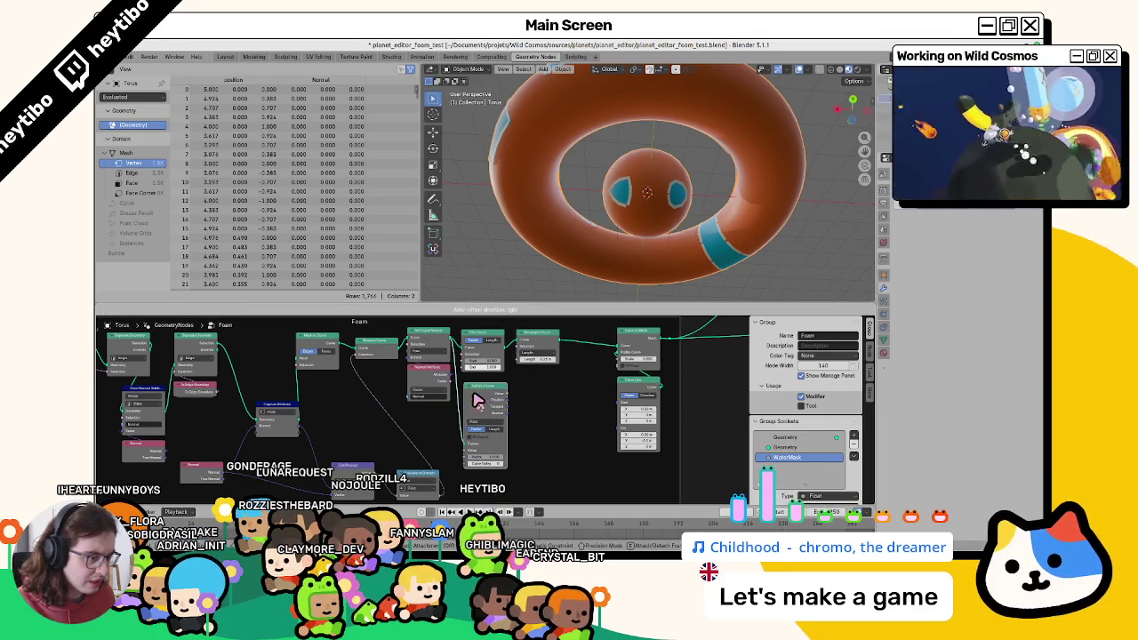
click(477, 401)
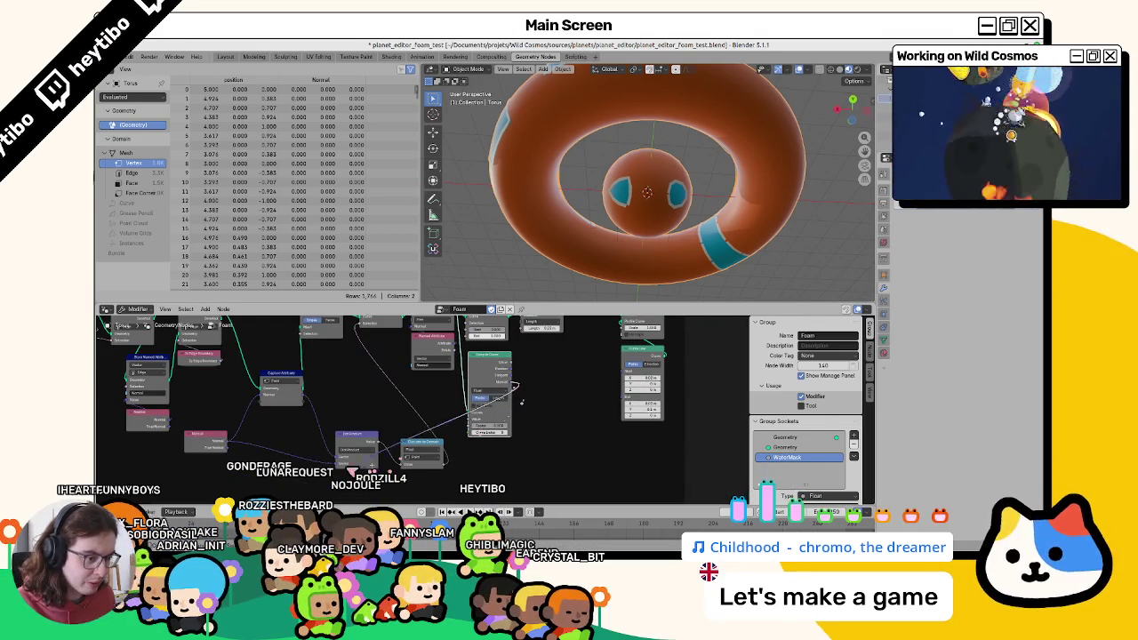
Delete an unneeded node from the Foam chain.
drag(343, 471, 353, 472)
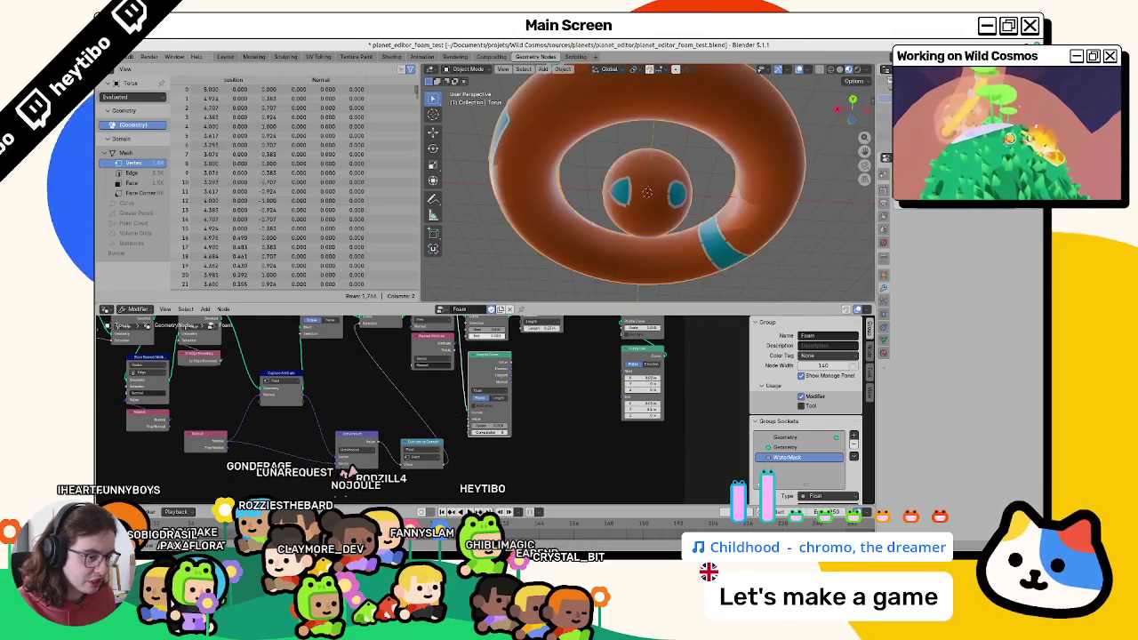
middle_drag(282, 400, 348, 368)
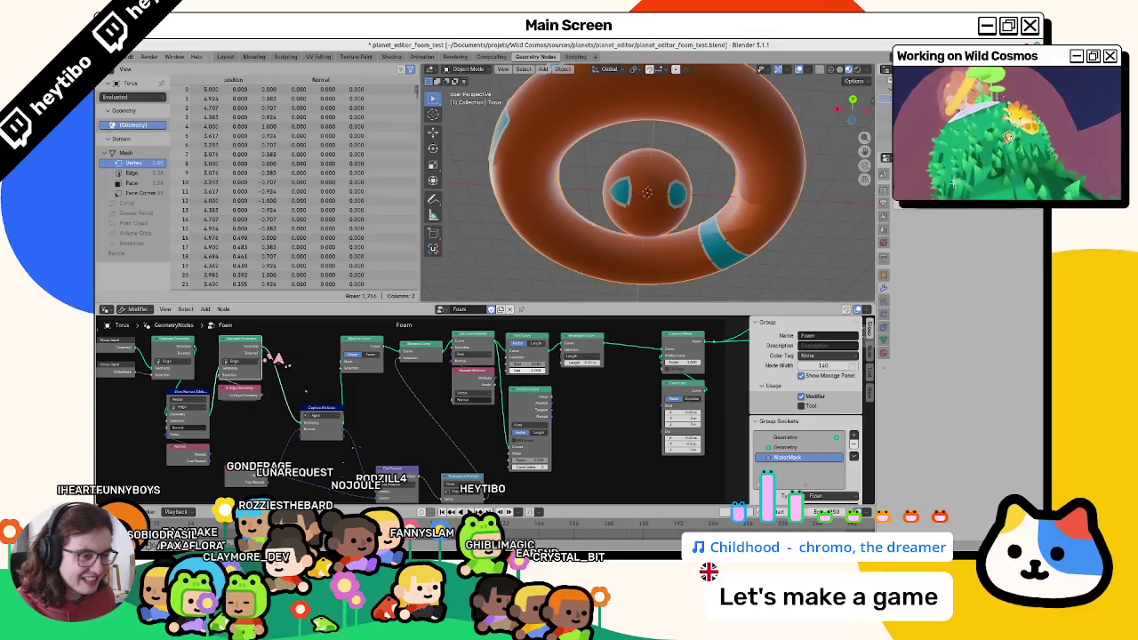
drag(350, 368, 329, 366)
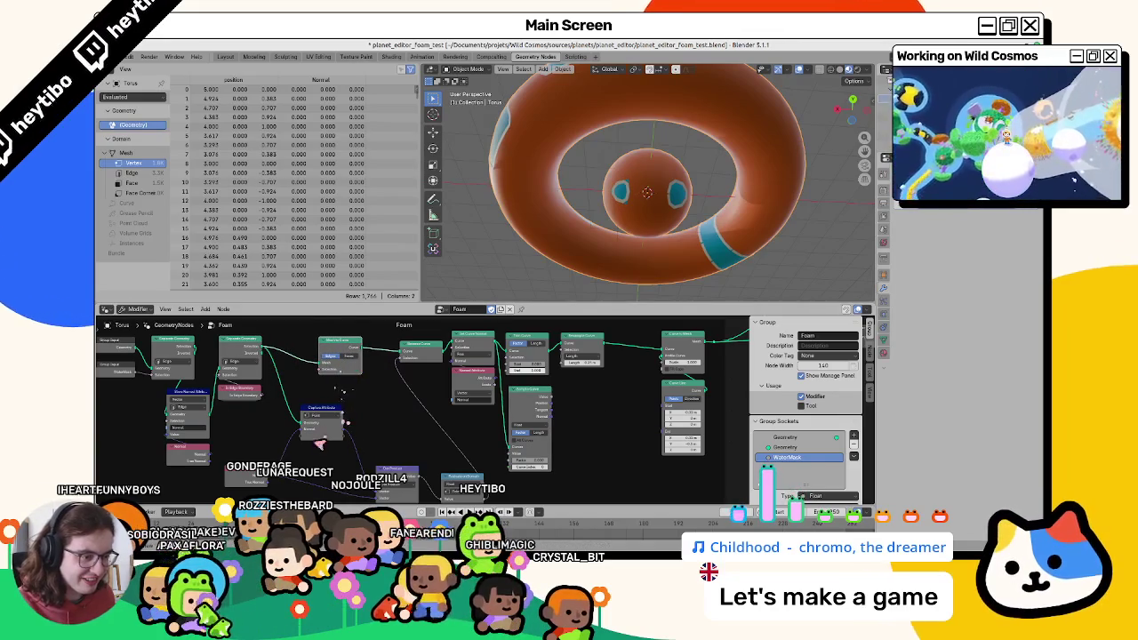
key(x)
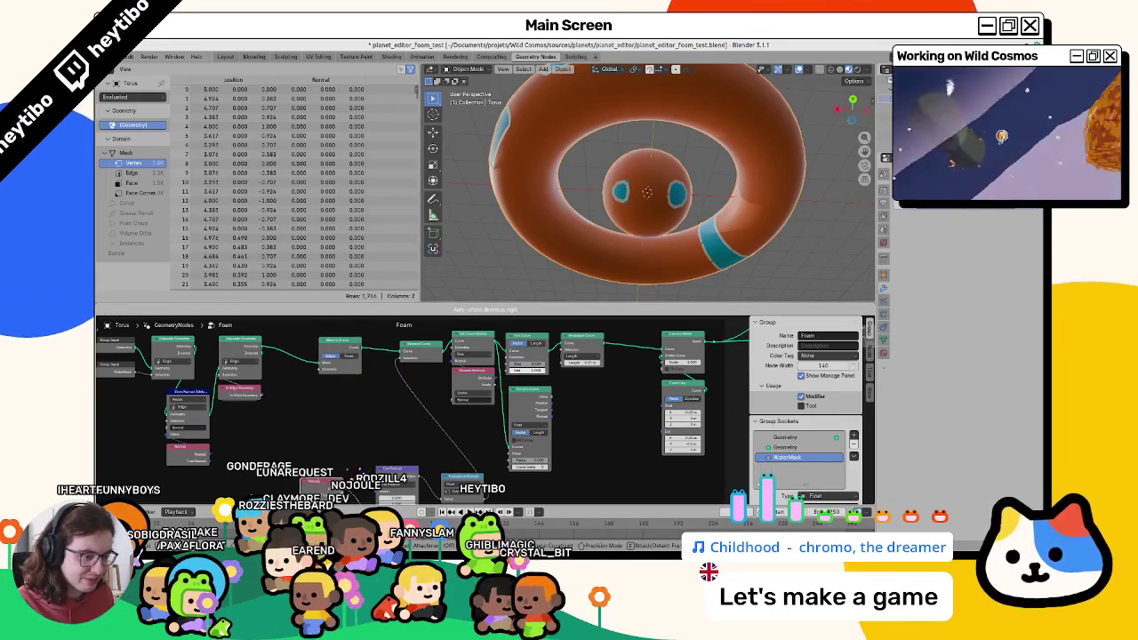
Move a node and the two bottom nodes rightward toward the chain's end.
middle_drag(359, 498, 354, 432)
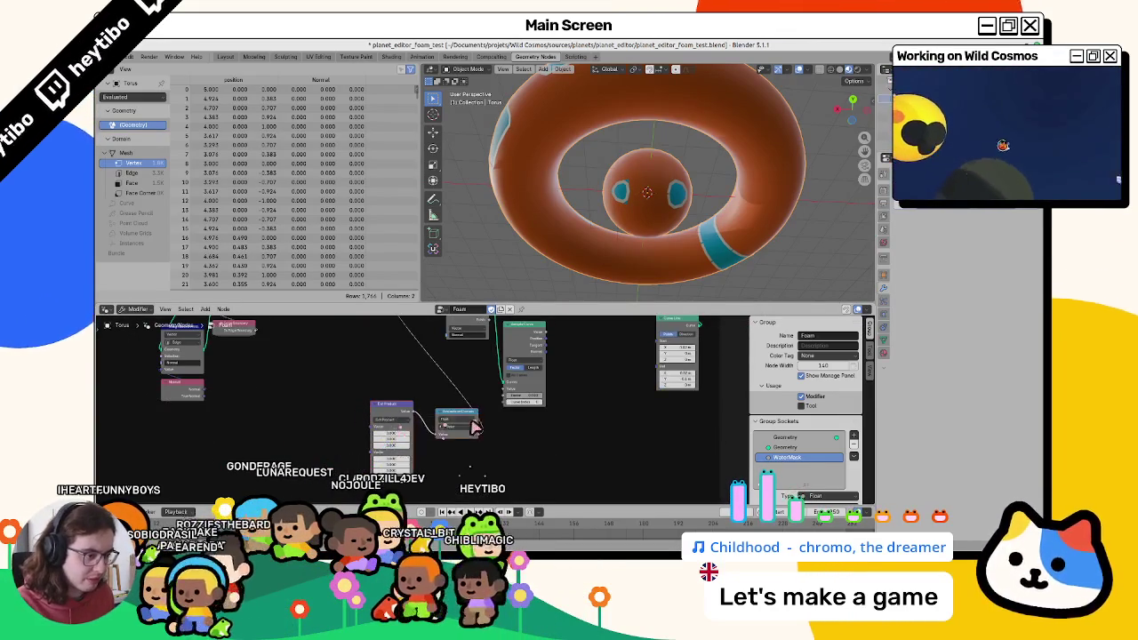
middle_drag(416, 384, 417, 433)
middle_drag(411, 338, 418, 347)
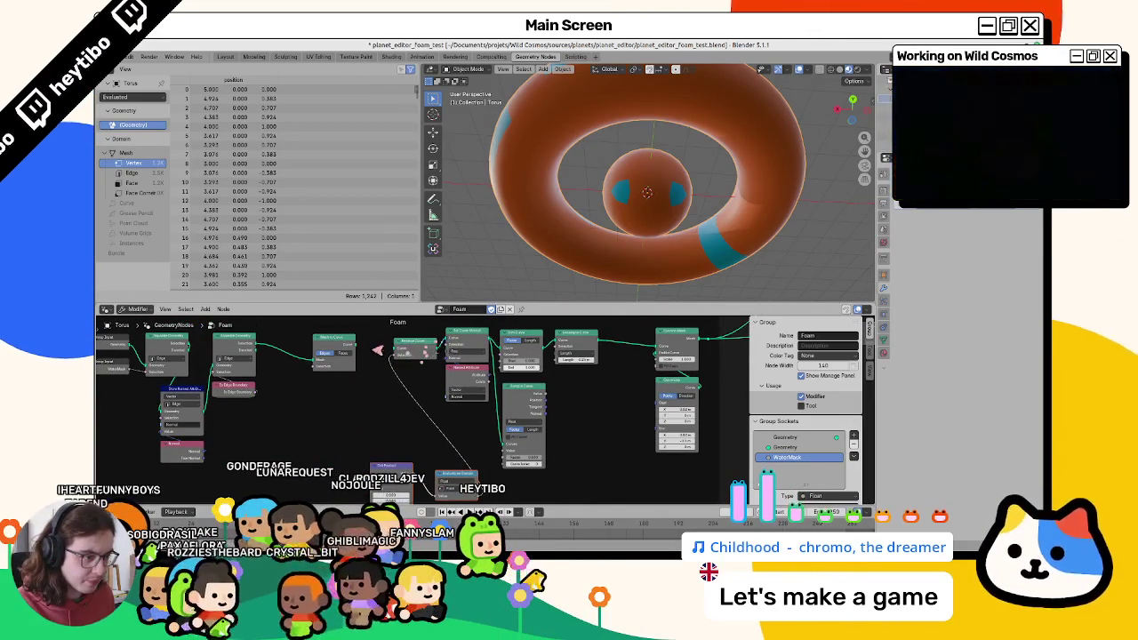
drag(417, 345, 578, 432)
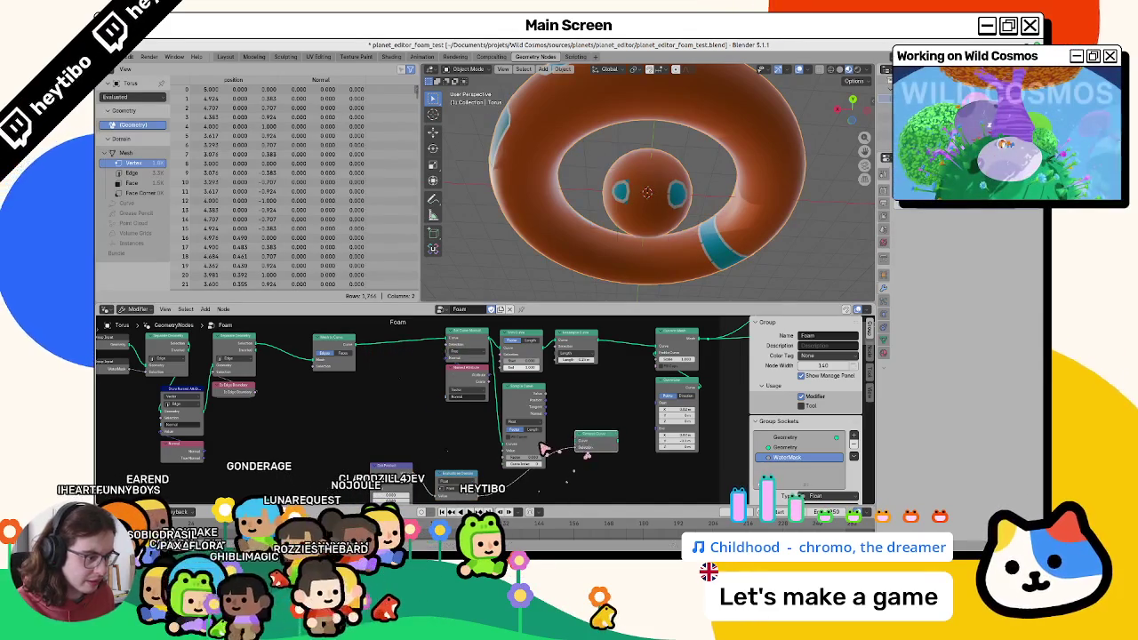
middle_drag(467, 410, 466, 396)
drag(449, 464, 589, 484)
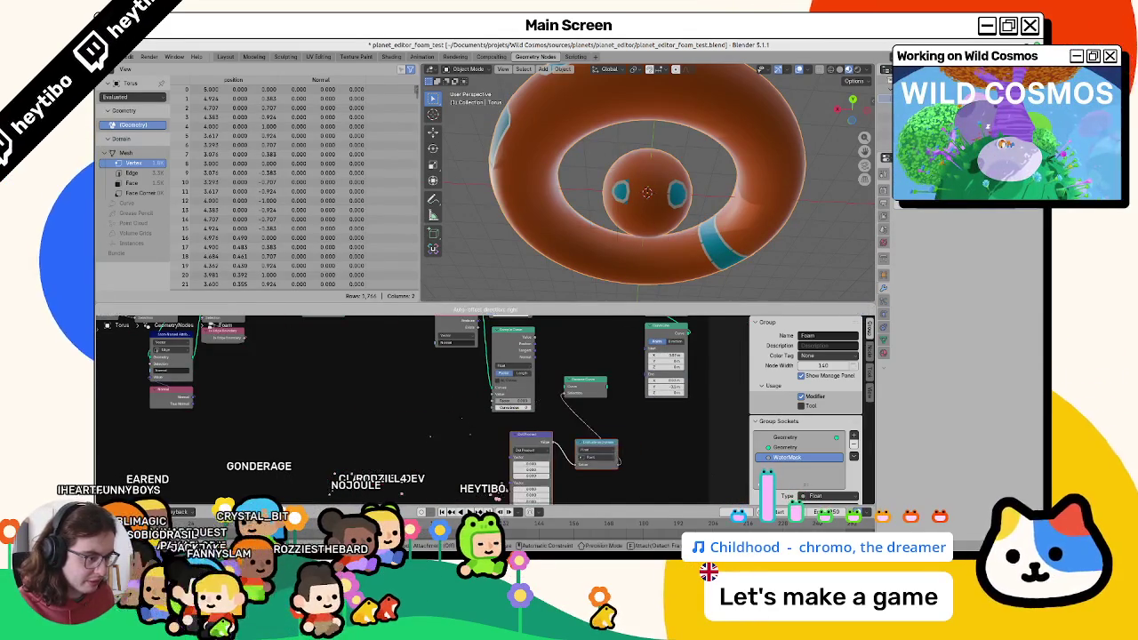
middle_drag(554, 390, 534, 362)
middle_drag(489, 489, 491, 449)
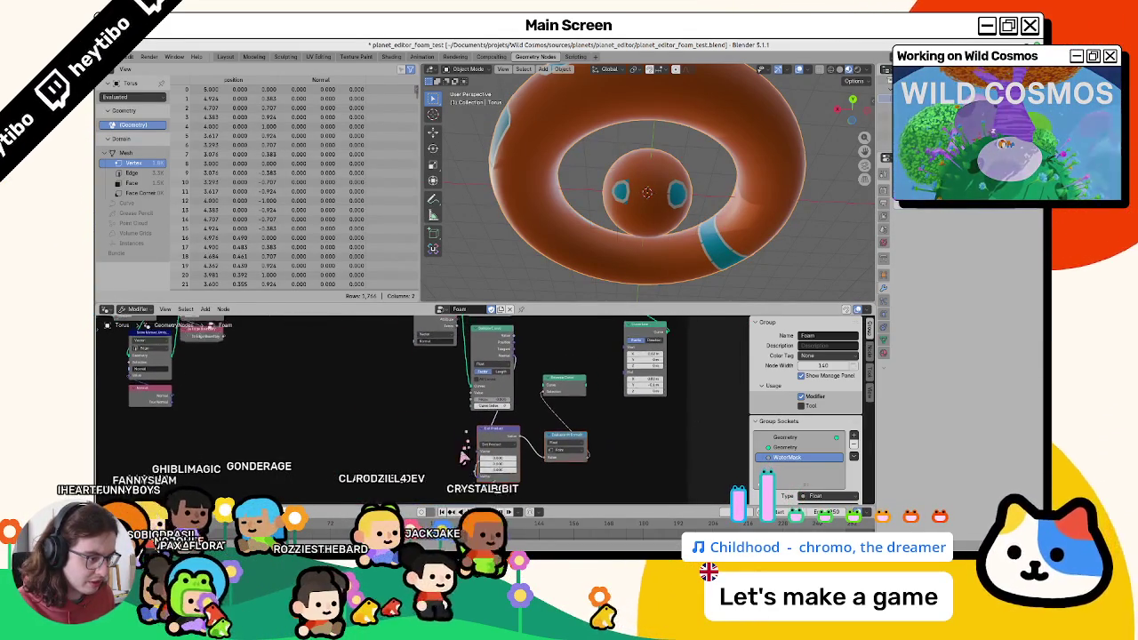
middle_drag(594, 424, 587, 451)
key(Home)
Insert a node into the main curve chain and place Named Attribute beside Set Position.
drag(559, 458, 560, 391)
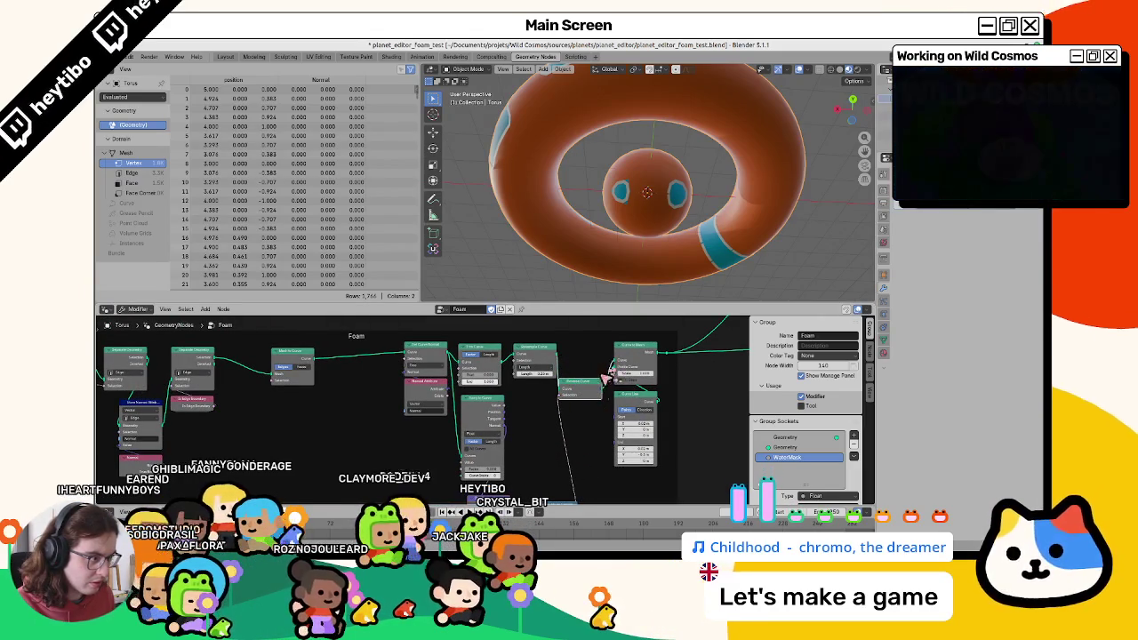
drag(577, 385, 585, 363)
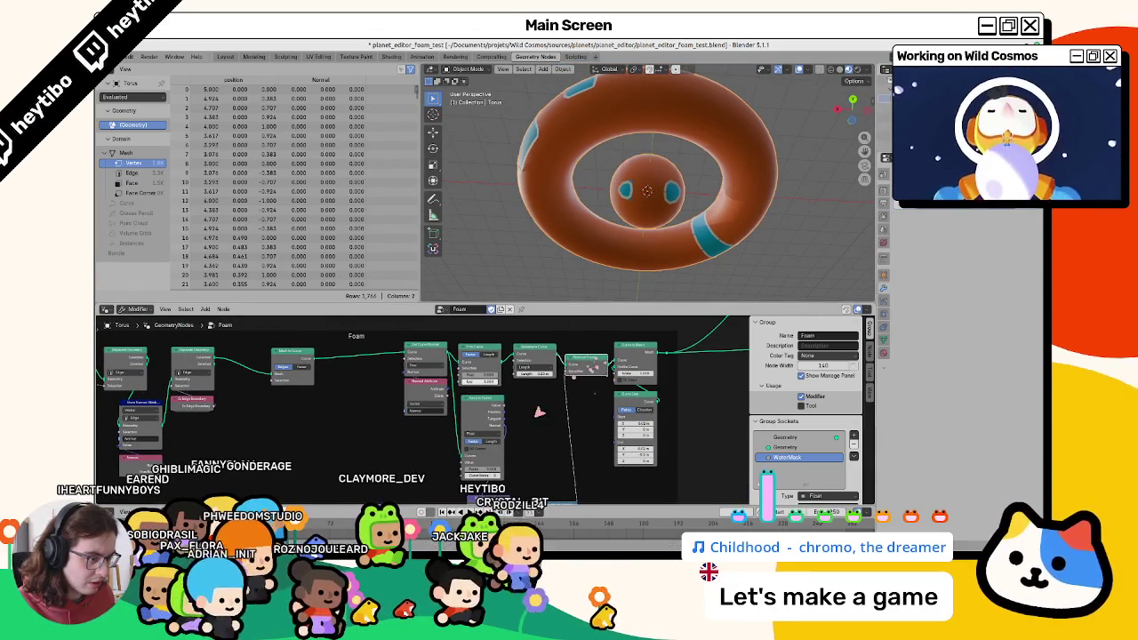
middle_drag(538, 411, 551, 378)
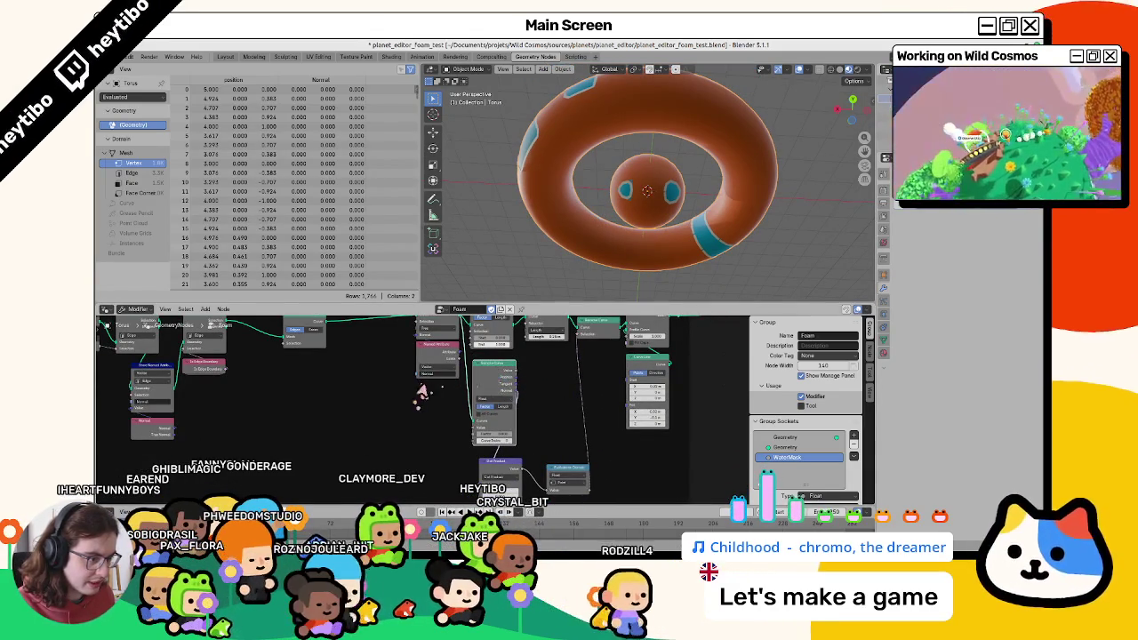
drag(449, 356, 421, 480)
middle_drag(438, 485, 438, 442)
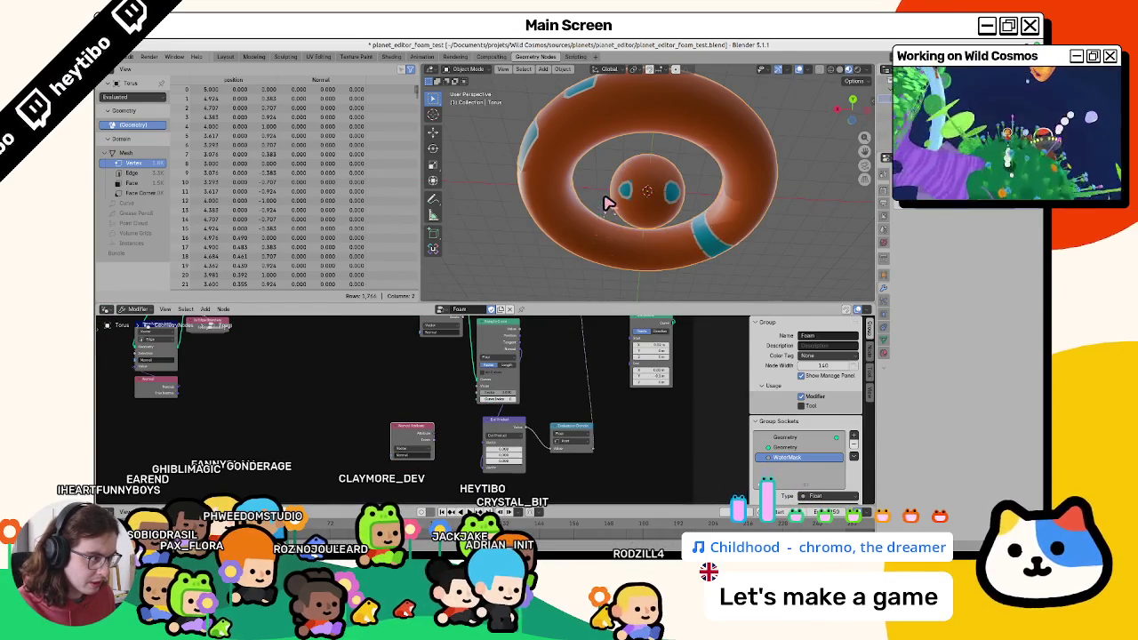
mouse_move(610, 190)
middle_down()
mouse_move(581, 94)
mouse_move(598, 261)
mouse_move(613, 275)
mouse_move(614, 244)
mouse_move(635, 227)
middle_up()
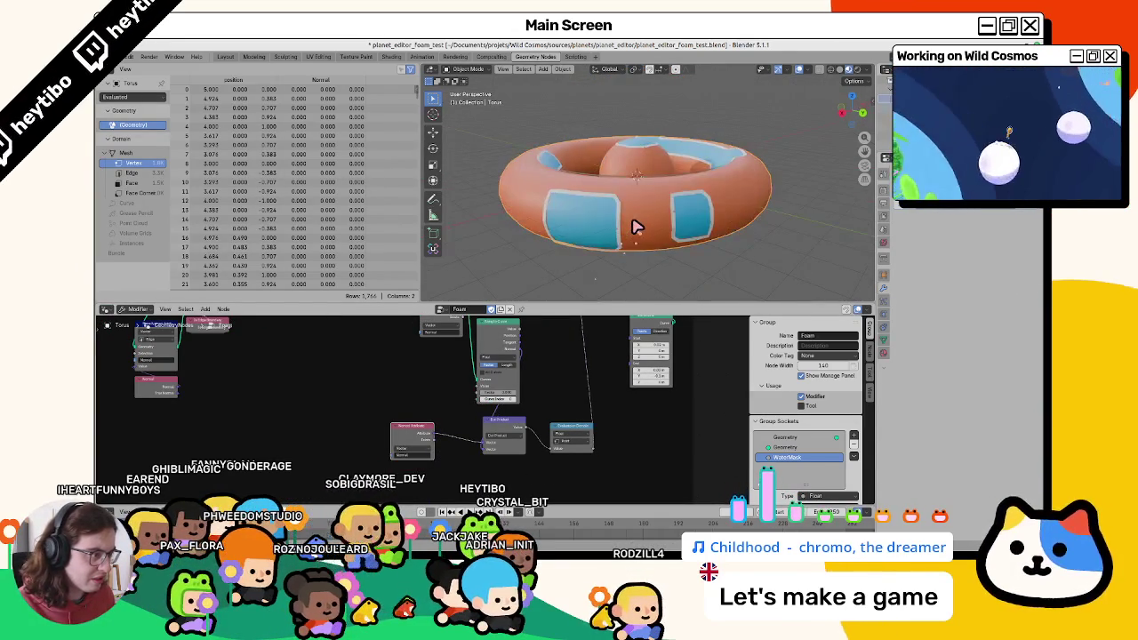
Wire the Named Attribute output into the Dot Product input after checking the torus top-down.
middle_drag(552, 418, 515, 407)
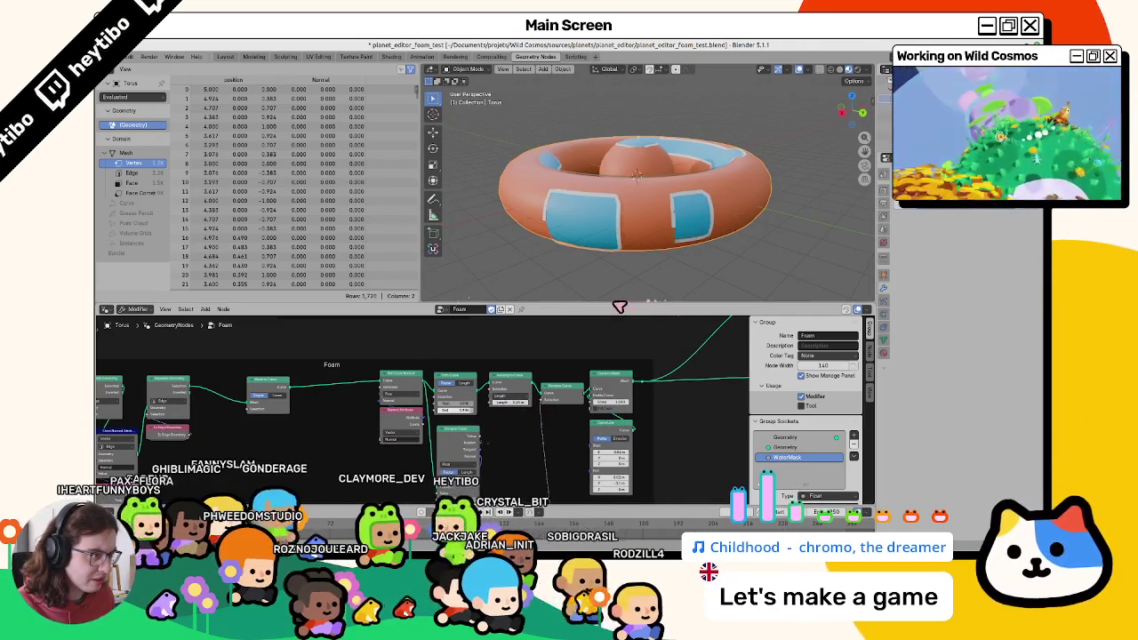
mouse_move(696, 236)
middle_down()
mouse_move(624, 220)
mouse_move(614, 172)
mouse_move(603, 223)
middle_up()
scroll(613, 194, up, 3)
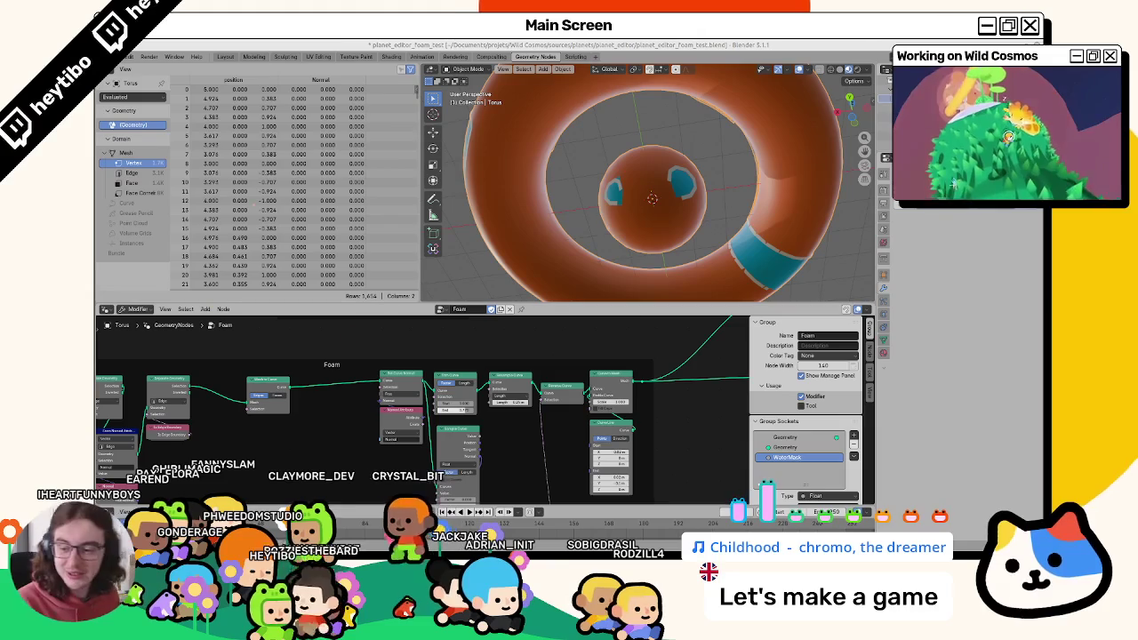
scroll(558, 386, down, 5)
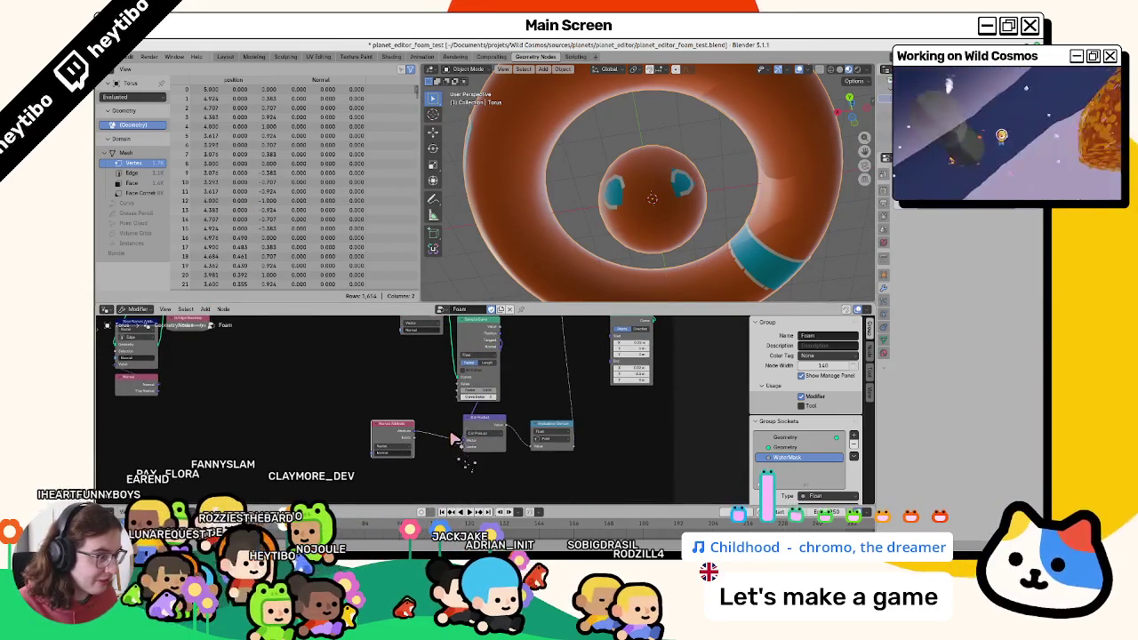
click(504, 348)
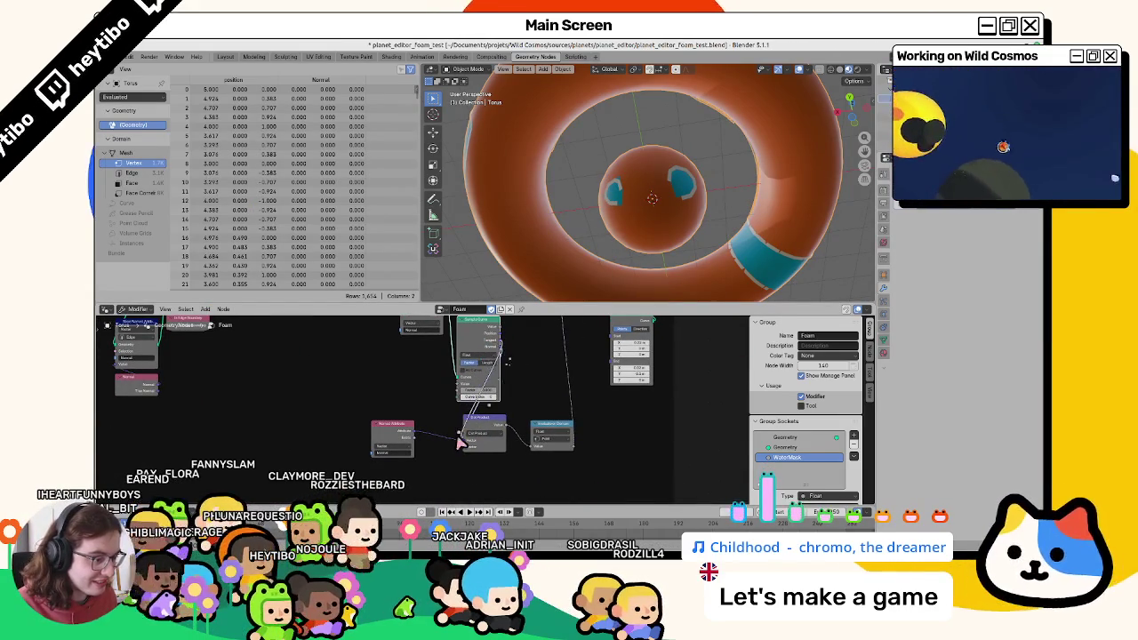
drag(412, 434, 462, 445)
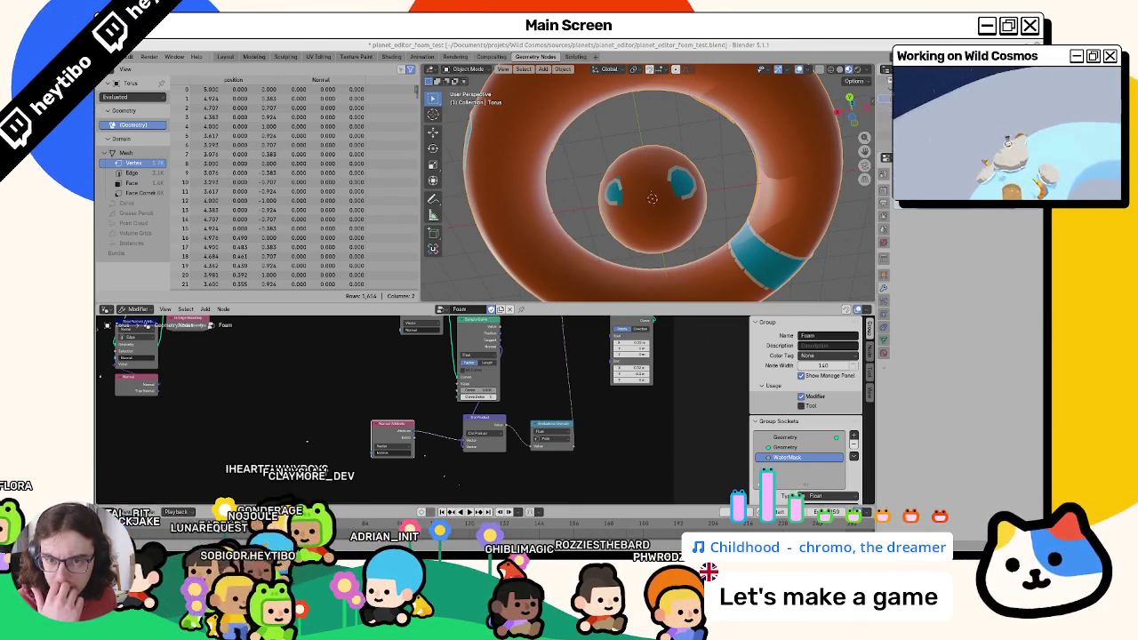
key(alt+Tab)
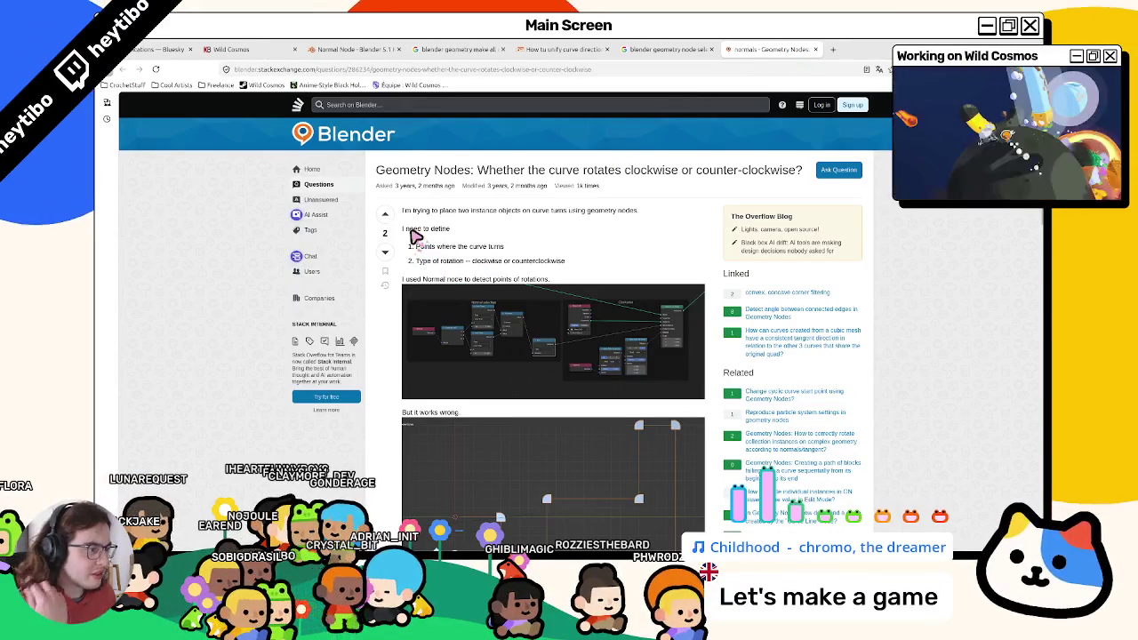
drag(440, 230, 434, 284)
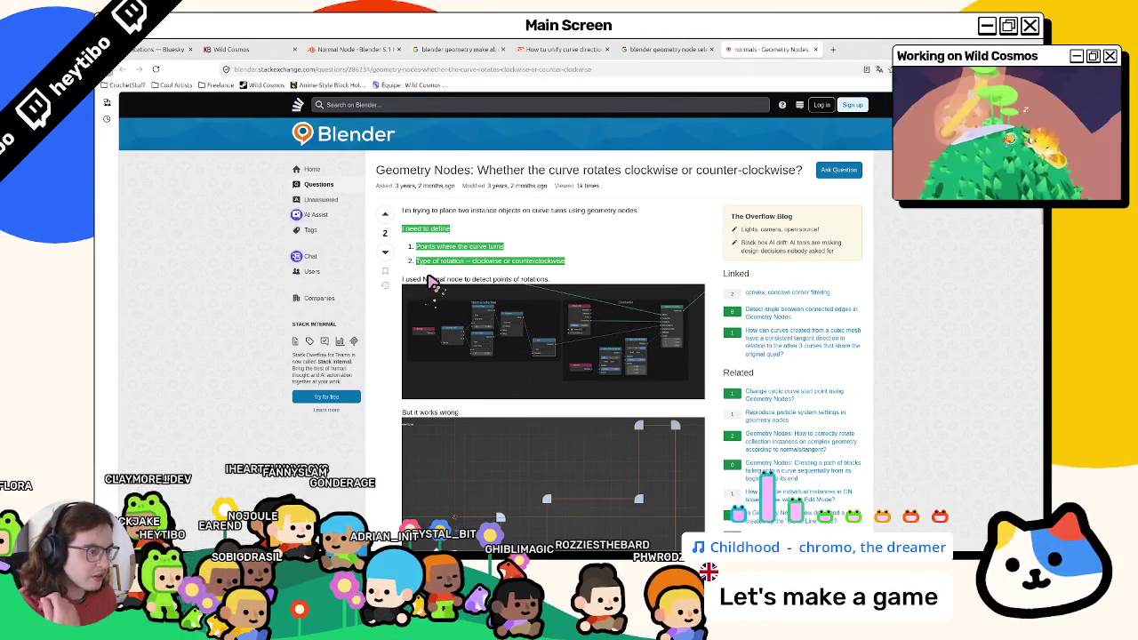
scroll(405, 302, down, 5)
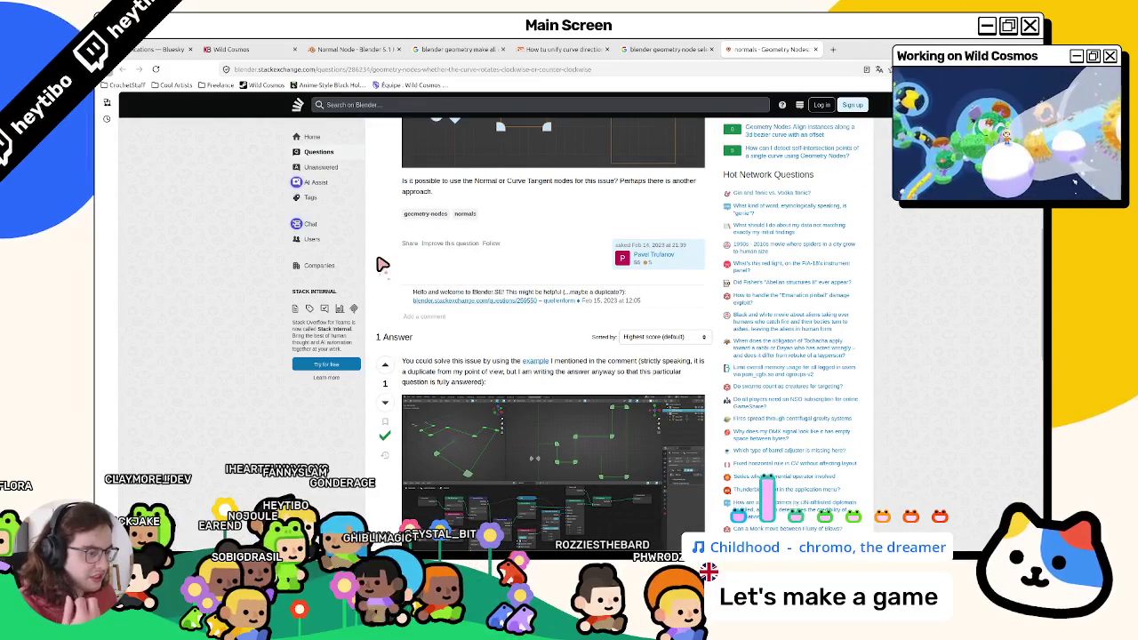
scroll(375, 267, down, 3)
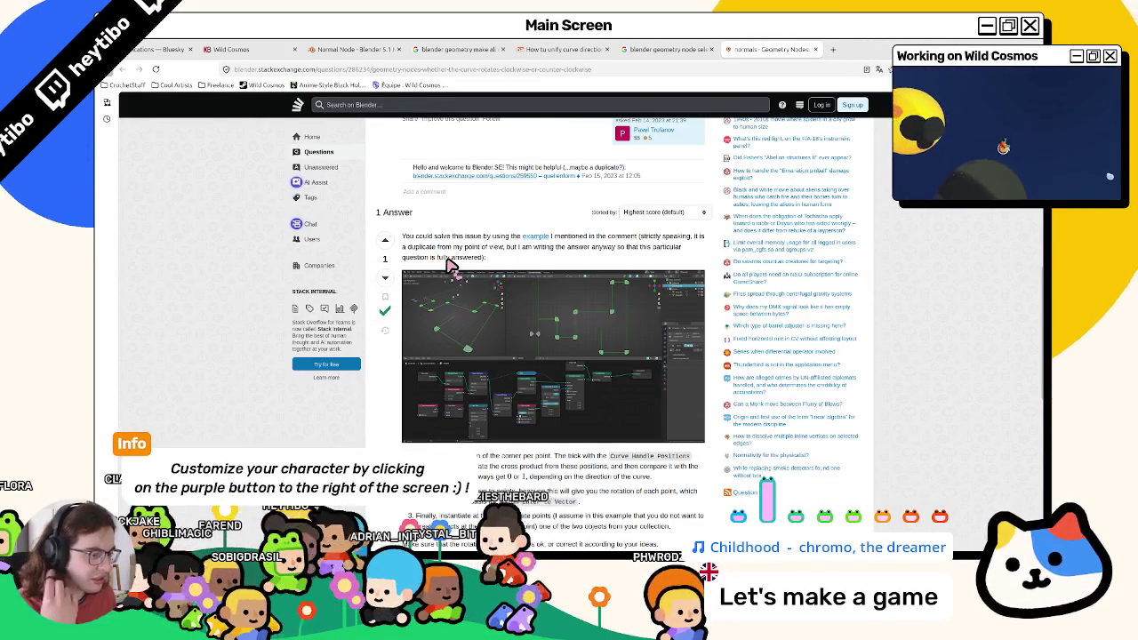
scroll(445, 266, down, 3)
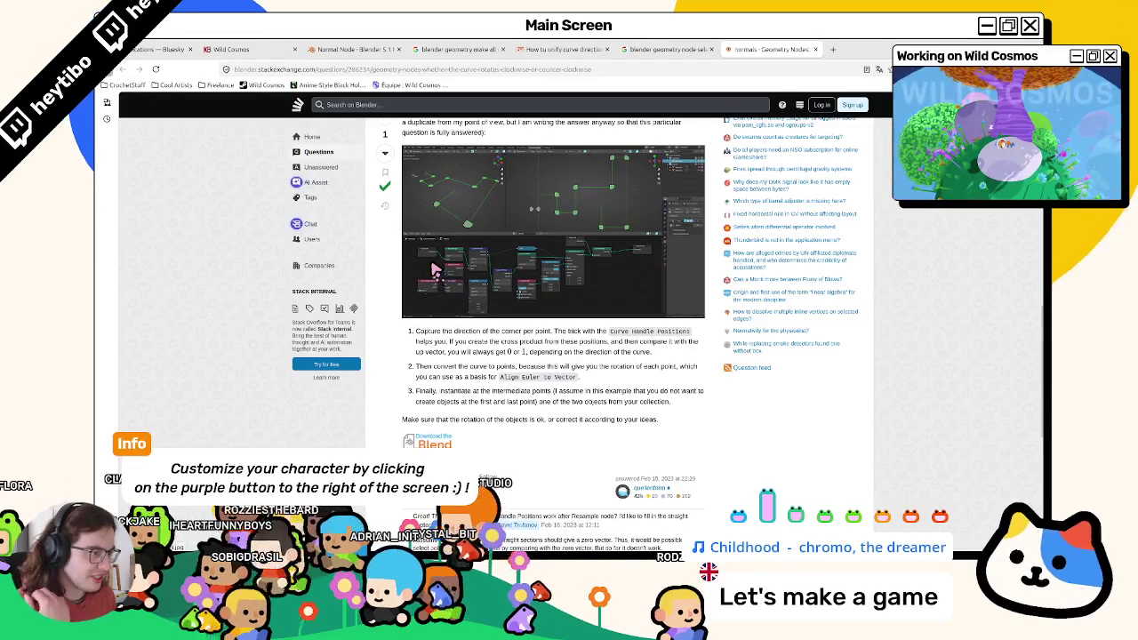
click(524, 257)
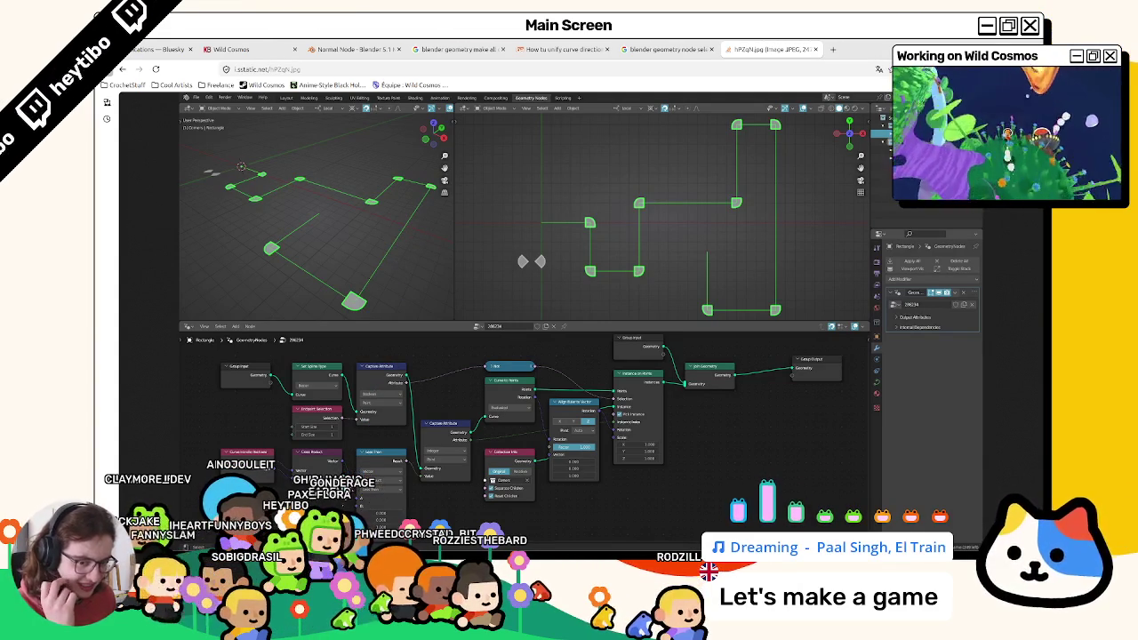
key(alt+Tab)
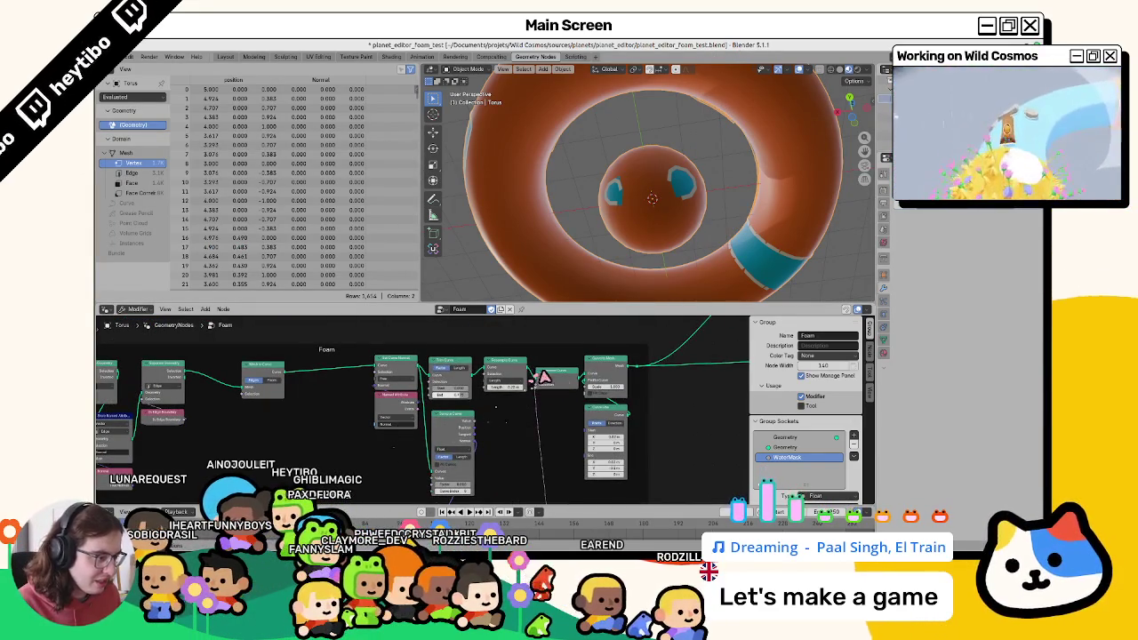
Cut the links by Resample Curve and add Curve Handle Positions and Cross Product nodes.
ctrl+right_drag(537, 381, 513, 364)
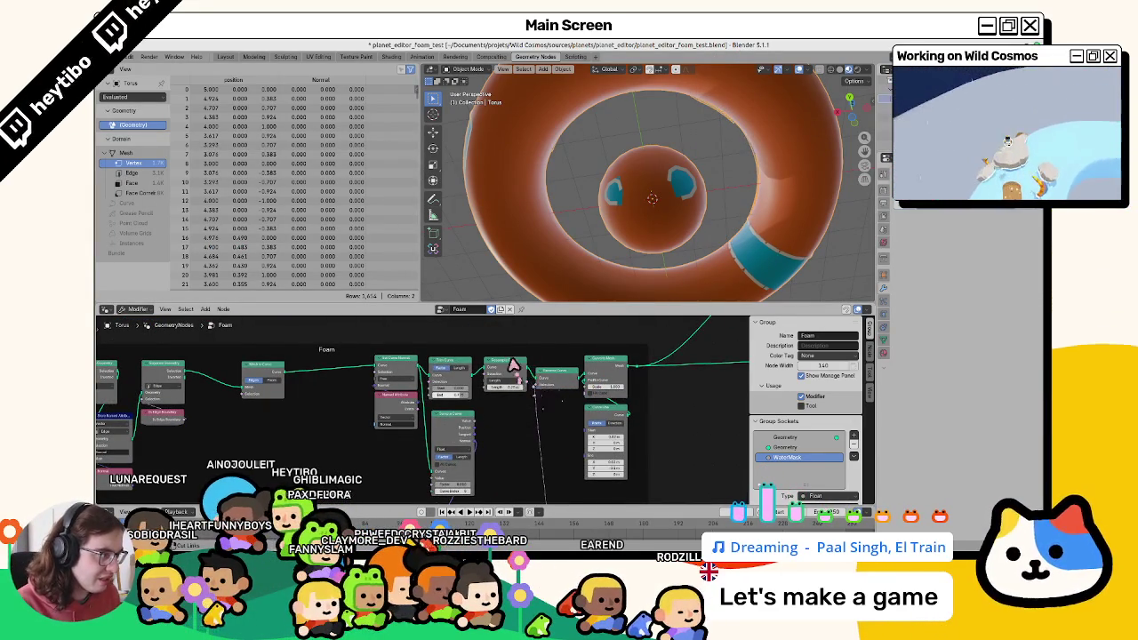
middle_drag(569, 381, 492, 376)
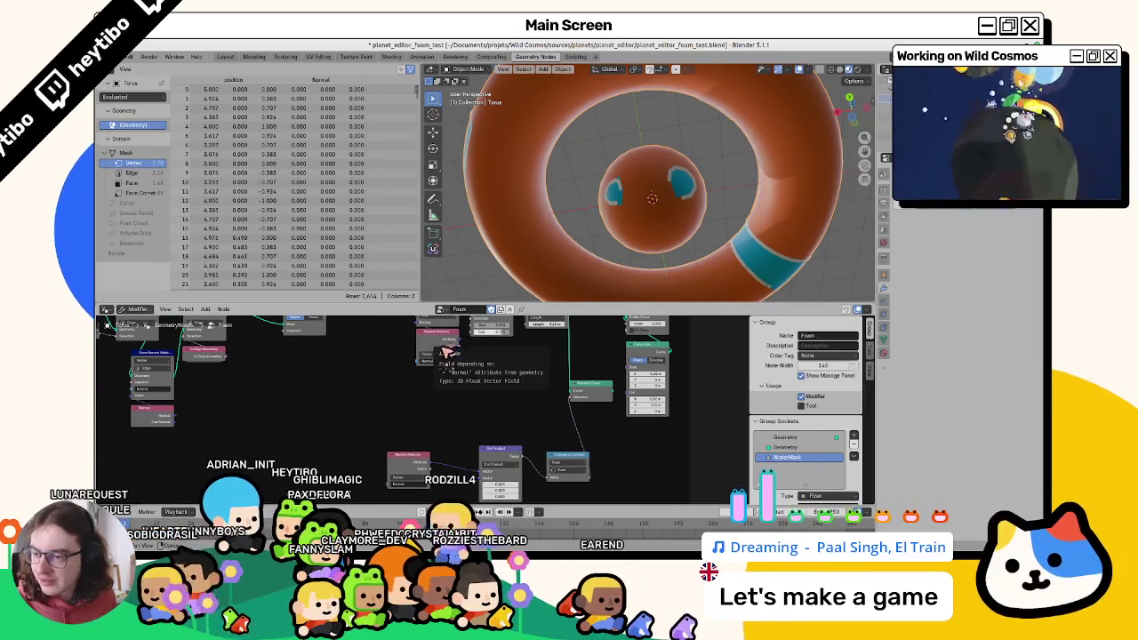
key(F3)
text(curve handle)
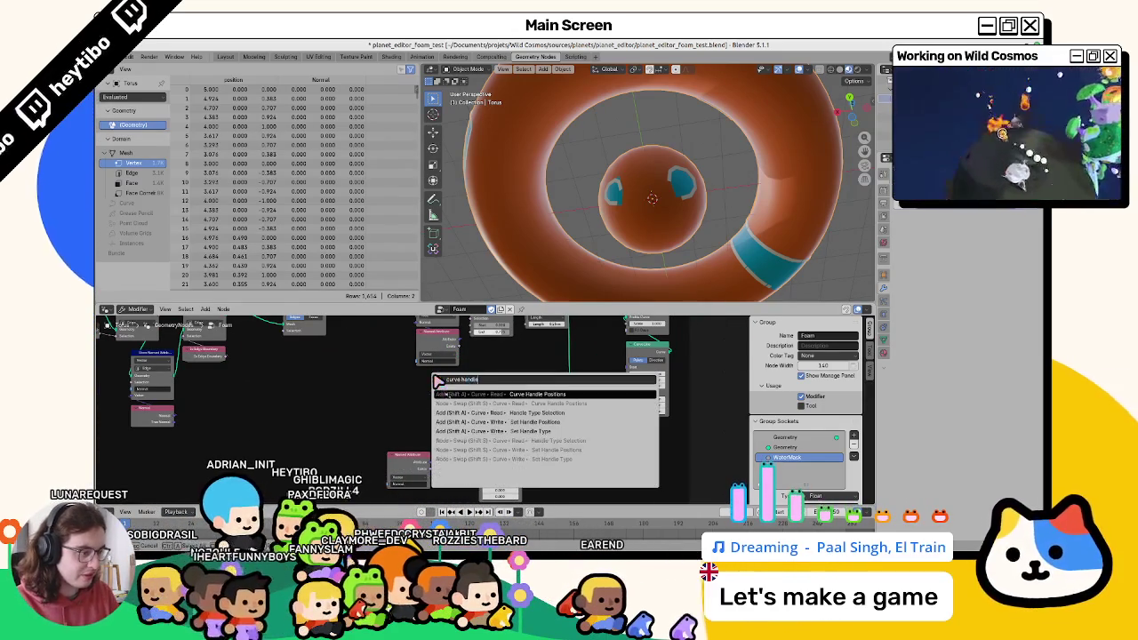
key(Return)
click(305, 408)
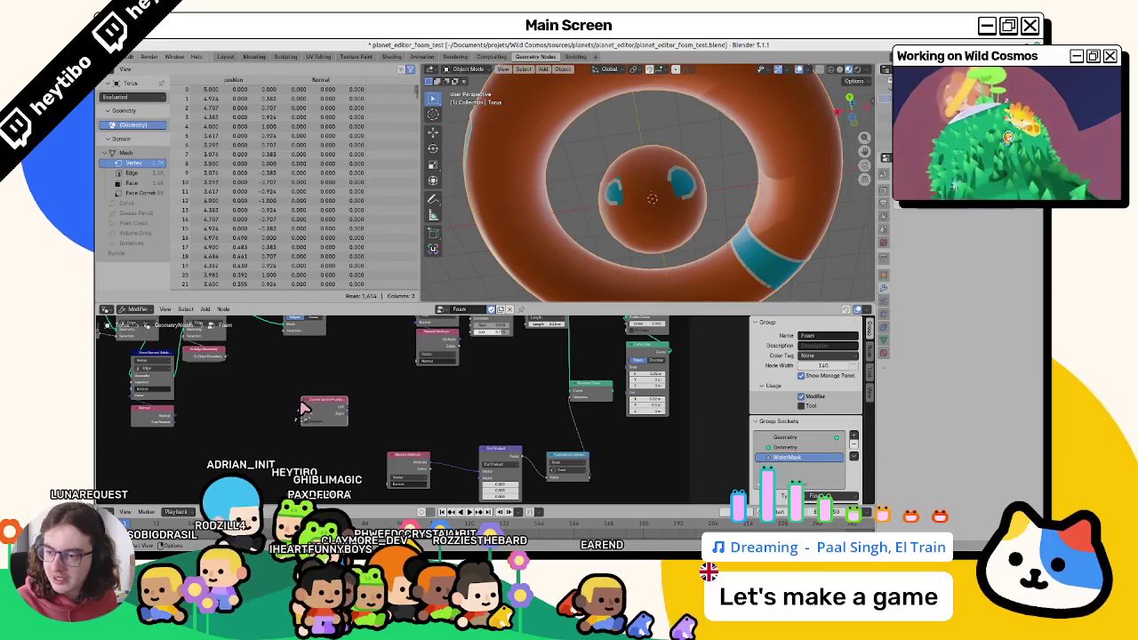
key(shift+d)
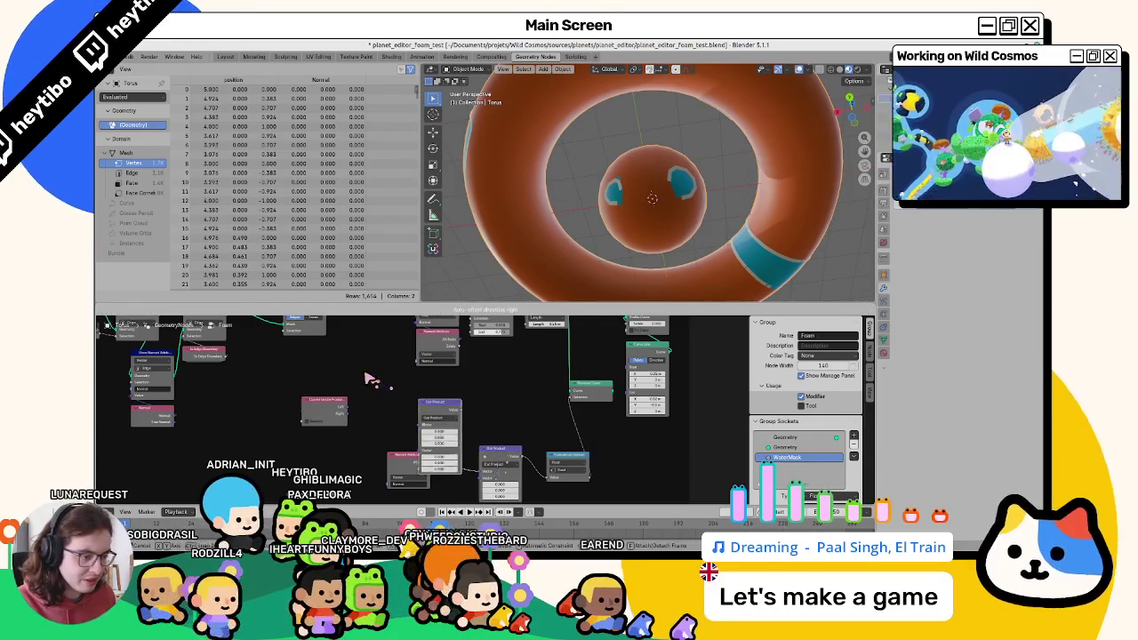
click(464, 425)
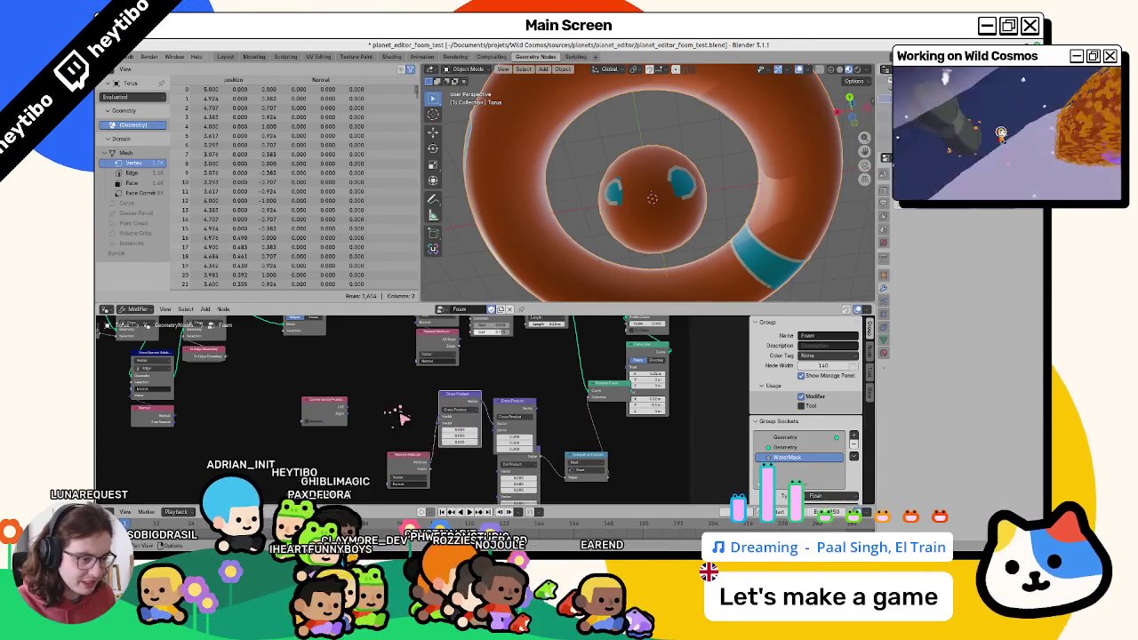
Delete the extra Cross Product copy plus the Evaluate on Domain, Dot Product and Vector Math nodes.
key(shift+d)
click(501, 410)
key(x)
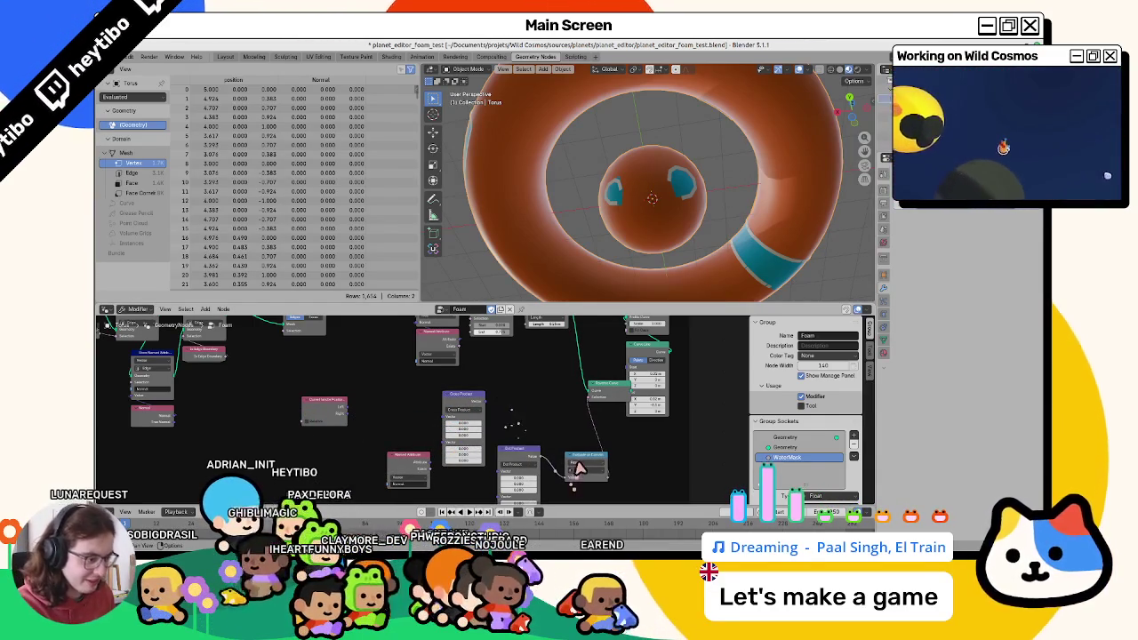
click(586, 462)
key(x)
click(520, 458)
key(x)
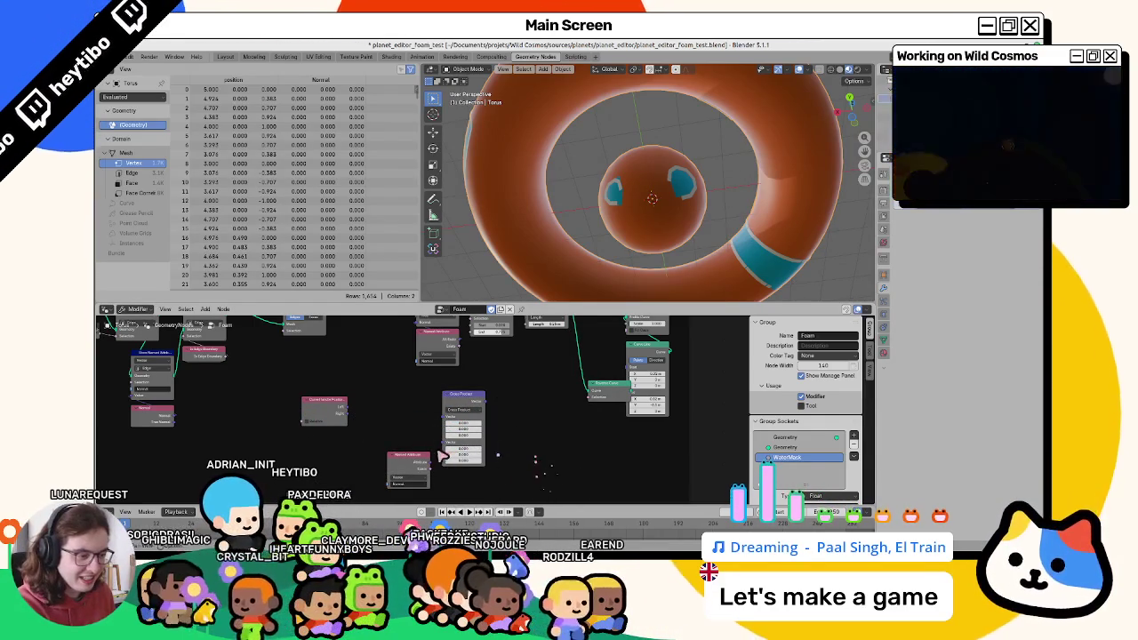
click(409, 463)
key(x)
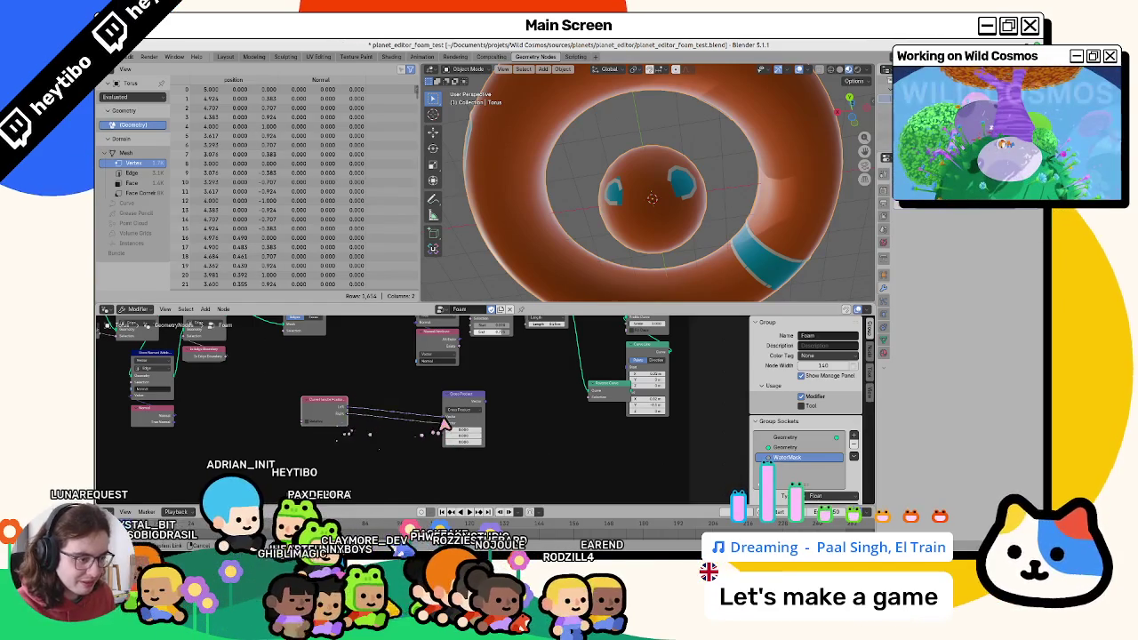
Rearrange the Foam tree, moving Curve Handle Positions and Cross Product further left.
mouse_move(436, 411)
mouse_down()
mouse_move(372, 409)
mouse_move(443, 411)
mouse_up()
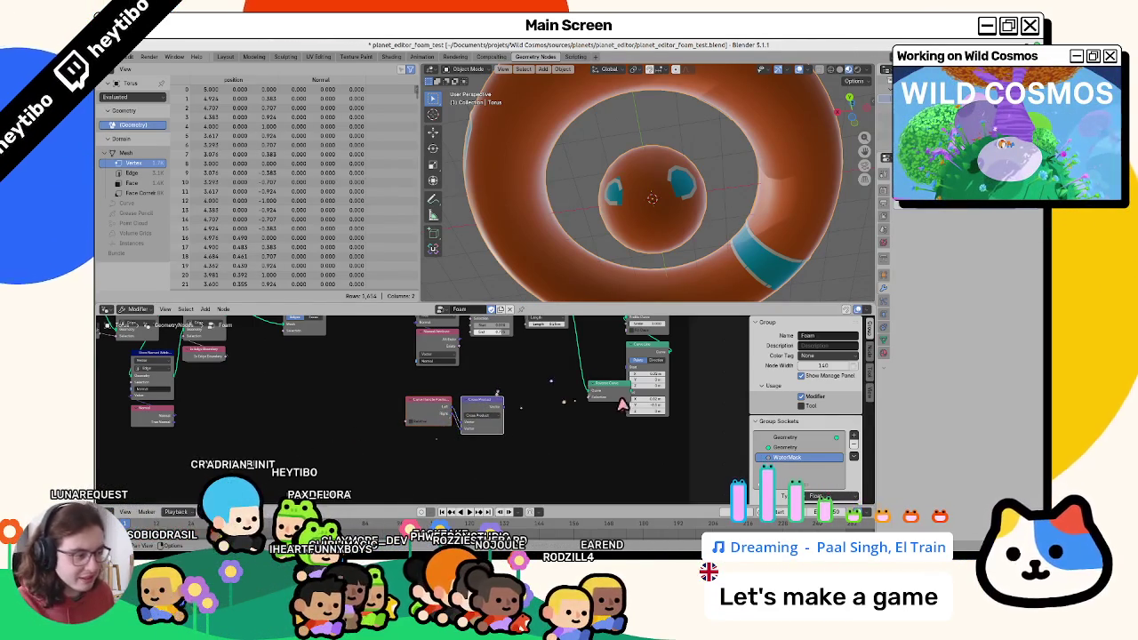
drag(610, 387, 565, 383)
scroll(558, 441, up, 1)
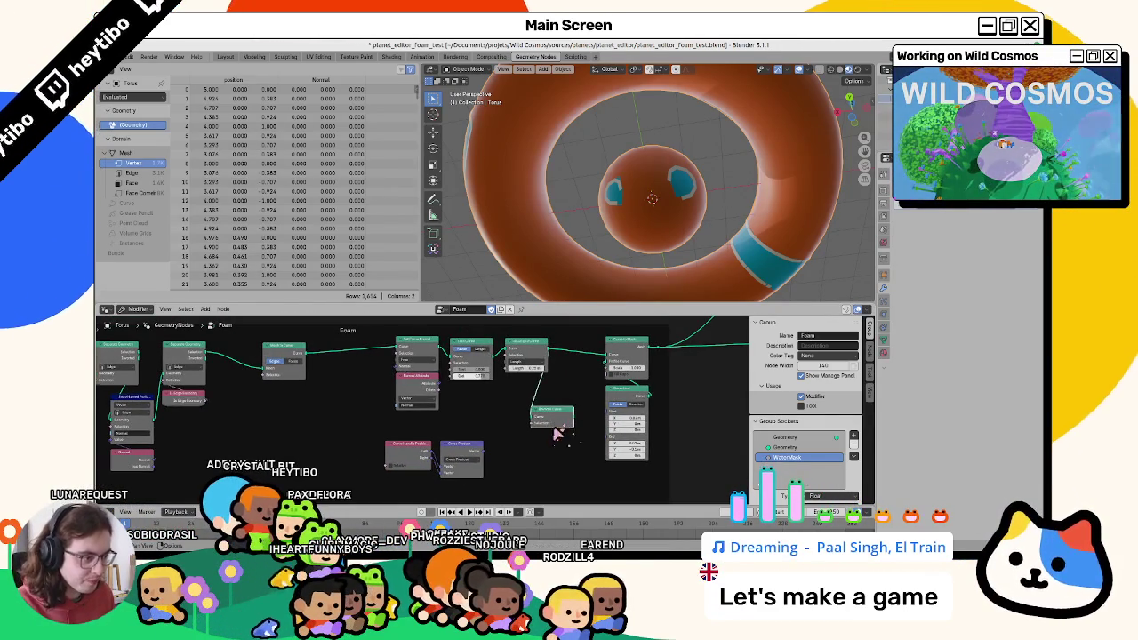
middle_drag(559, 432, 474, 392)
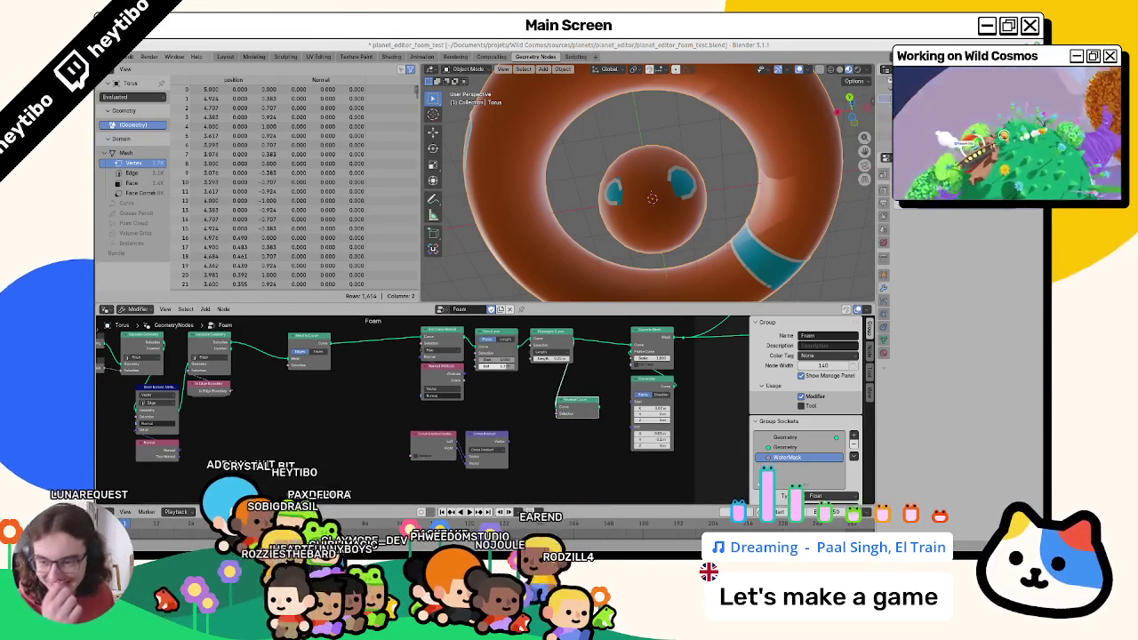
mouse_move(535, 469)
mouse_down()
mouse_move(409, 414)
mouse_move(388, 425)
mouse_up()
Try adding a Less Than math node, then delete it again.
key(shift+a)
text(less)
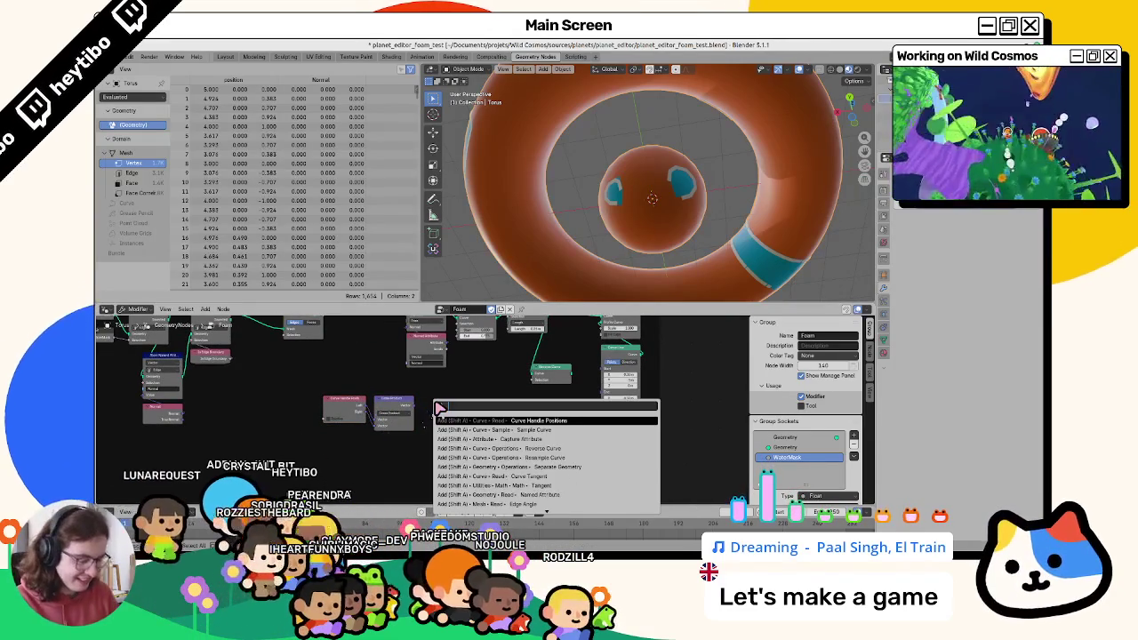
key(Return)
click(438, 409)
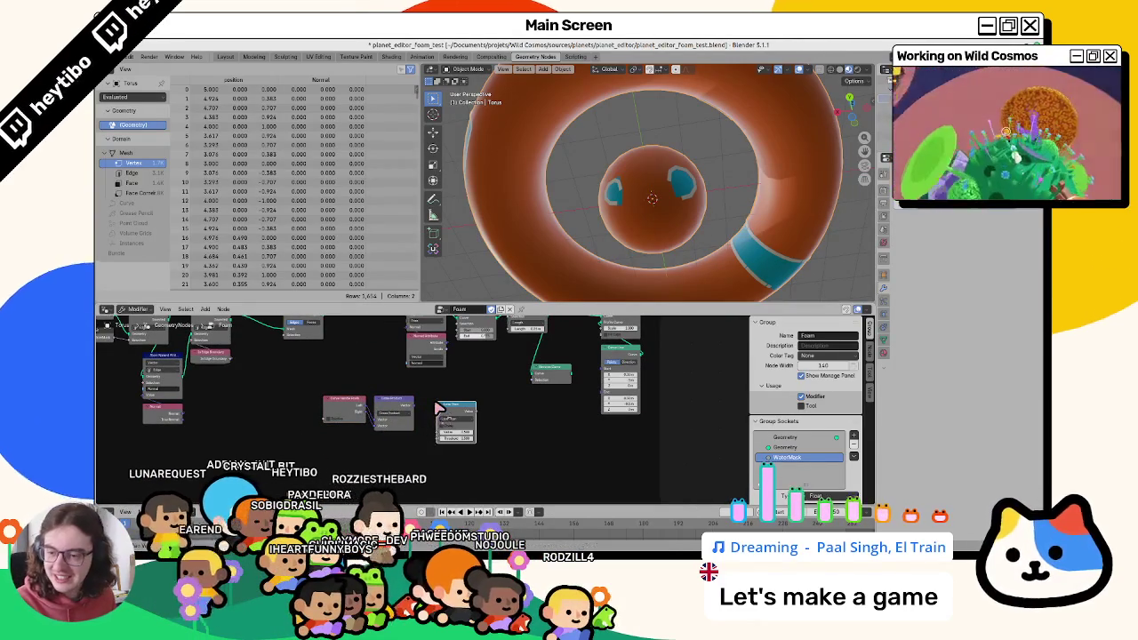
scroll(458, 404, up, 2)
right_click(460, 403)
key(Escape)
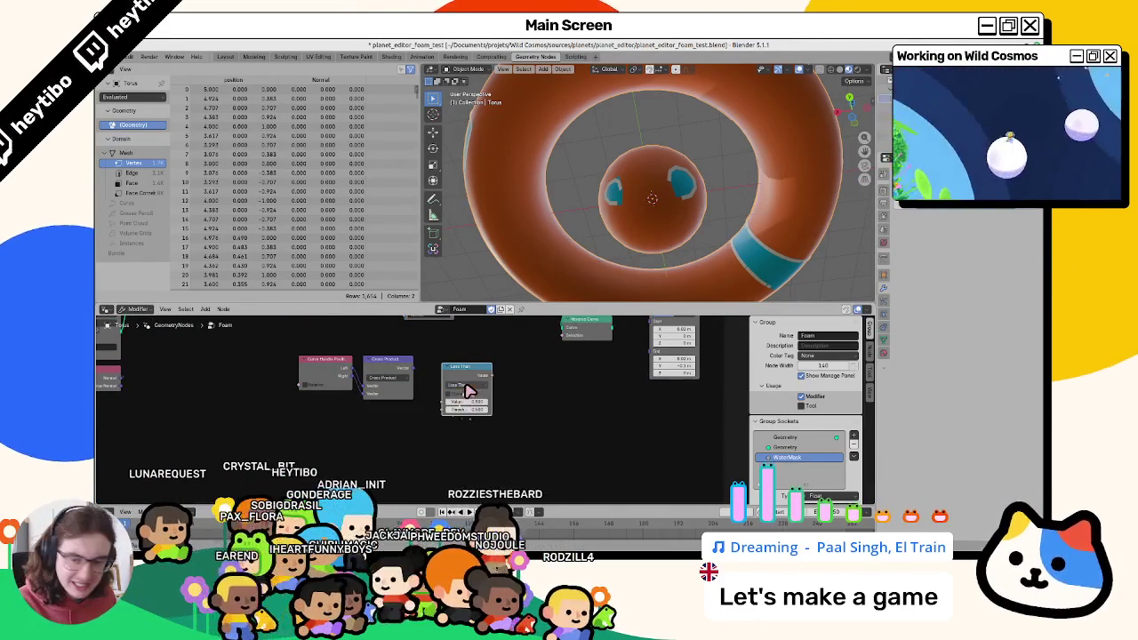
key(x)
Add a Vector Math node and set its operation to Length.
key(shift+a)
text(vector mat)
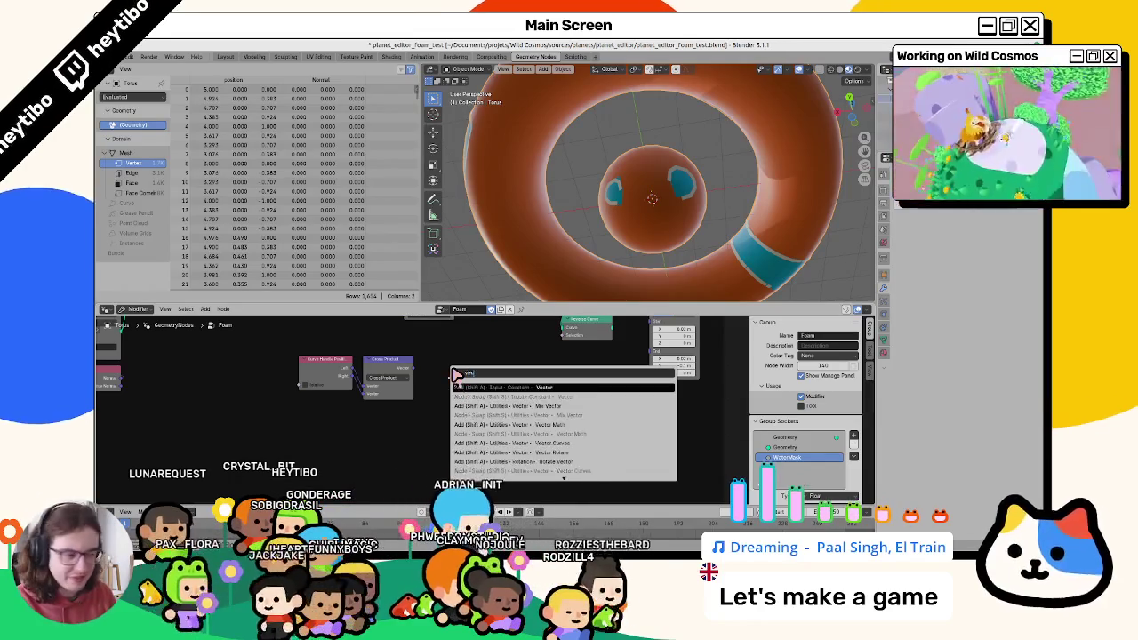
key(Return)
click(467, 378)
click(463, 392)
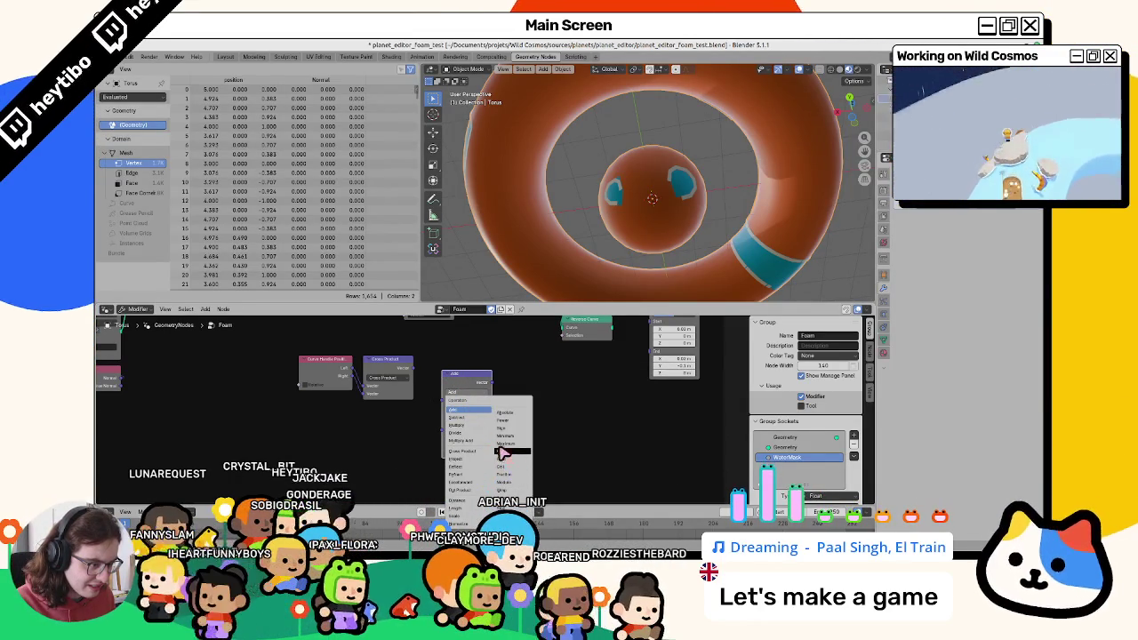
click(501, 445)
click(460, 396)
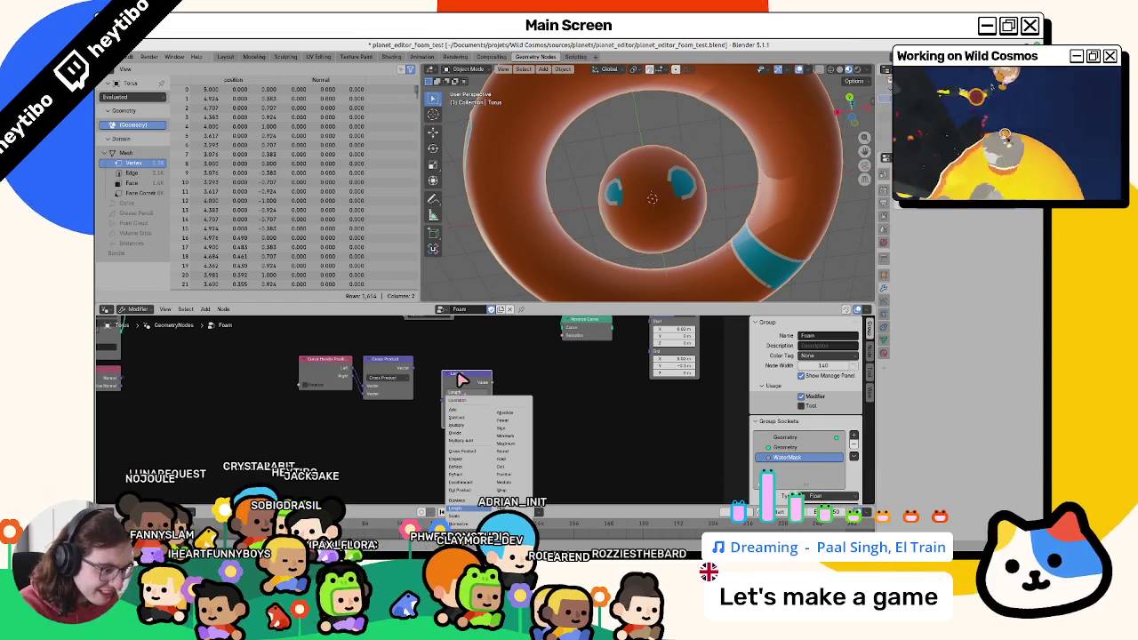
key(Escape)
Add a Compare node set to Vector mode, Dot Product, Less Than.
key(F3)
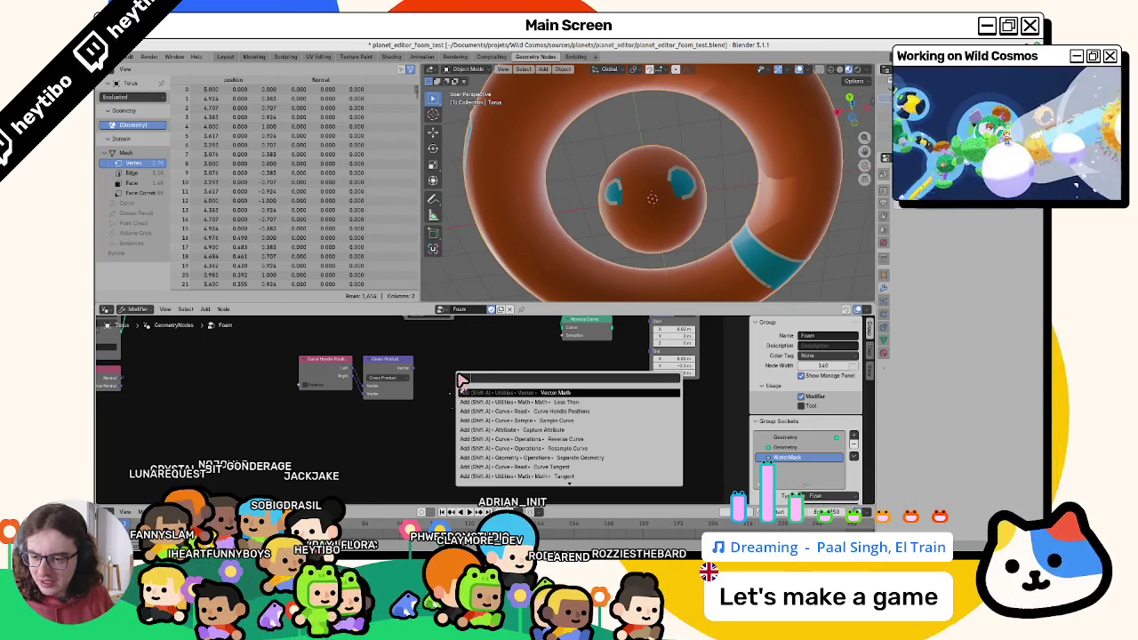
text(vector co)
key(BackSpace)
key(BackSpace)
key(BackSpace)
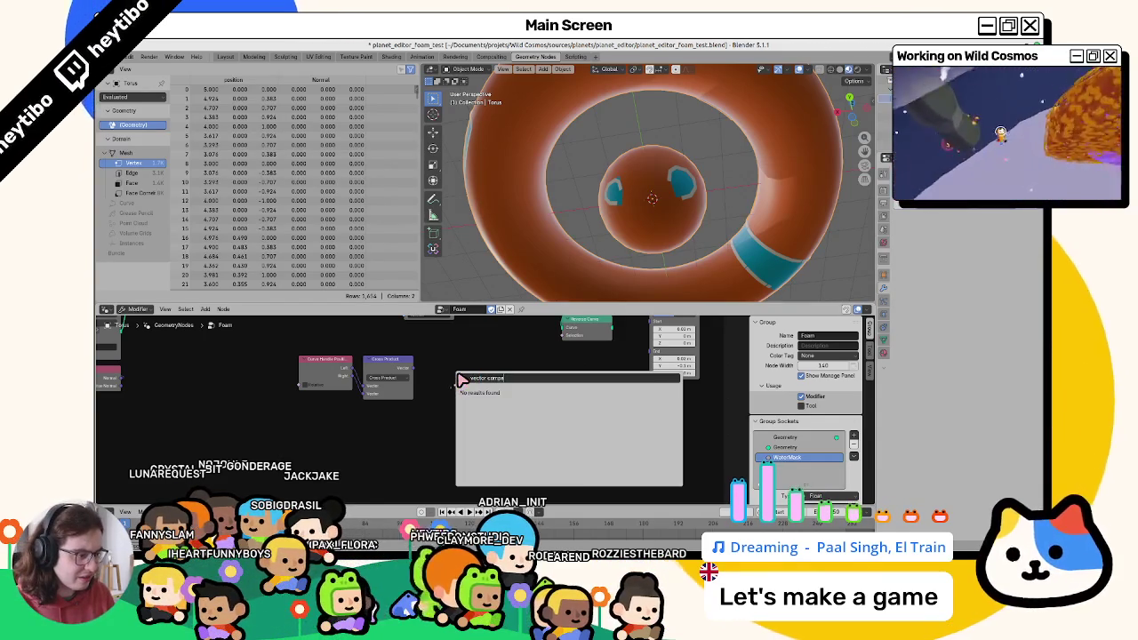
text(compare)
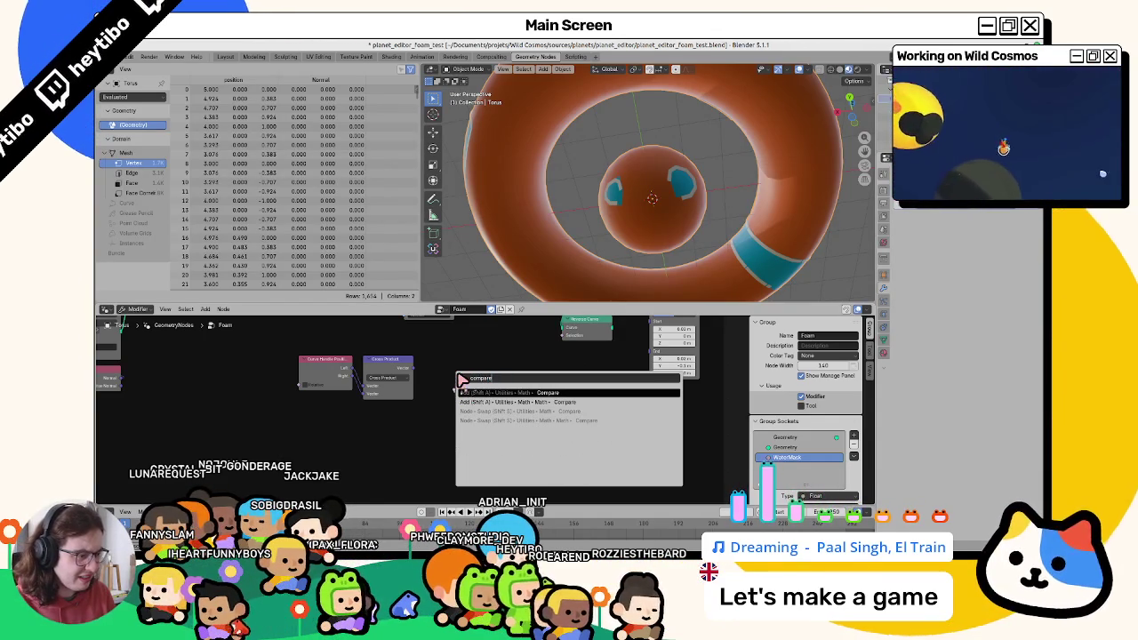
key(Return)
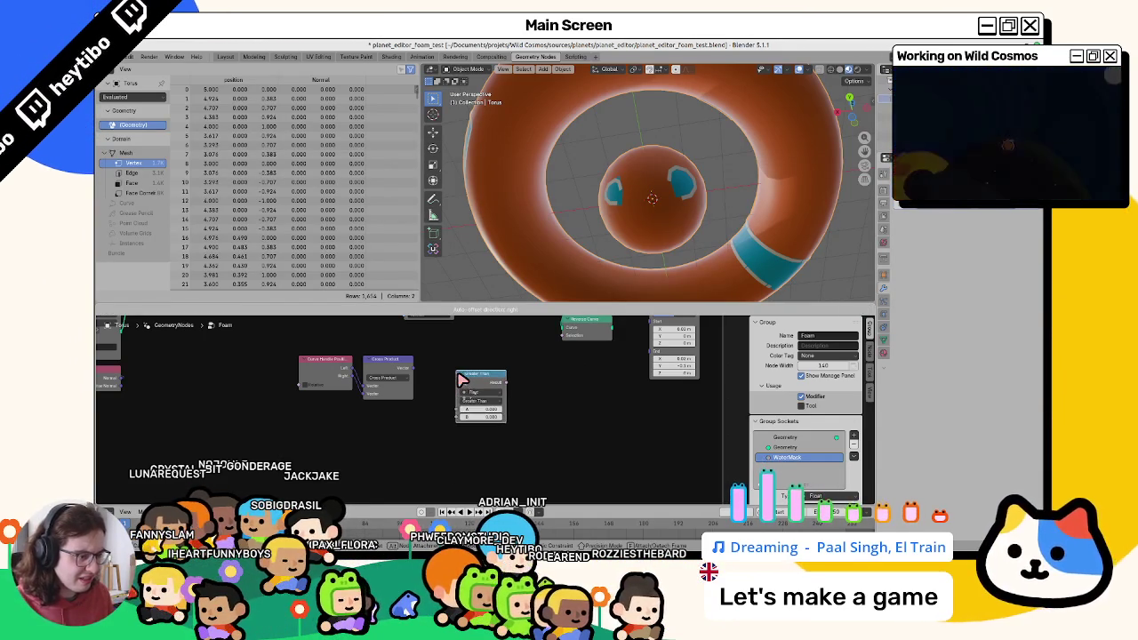
click(475, 411)
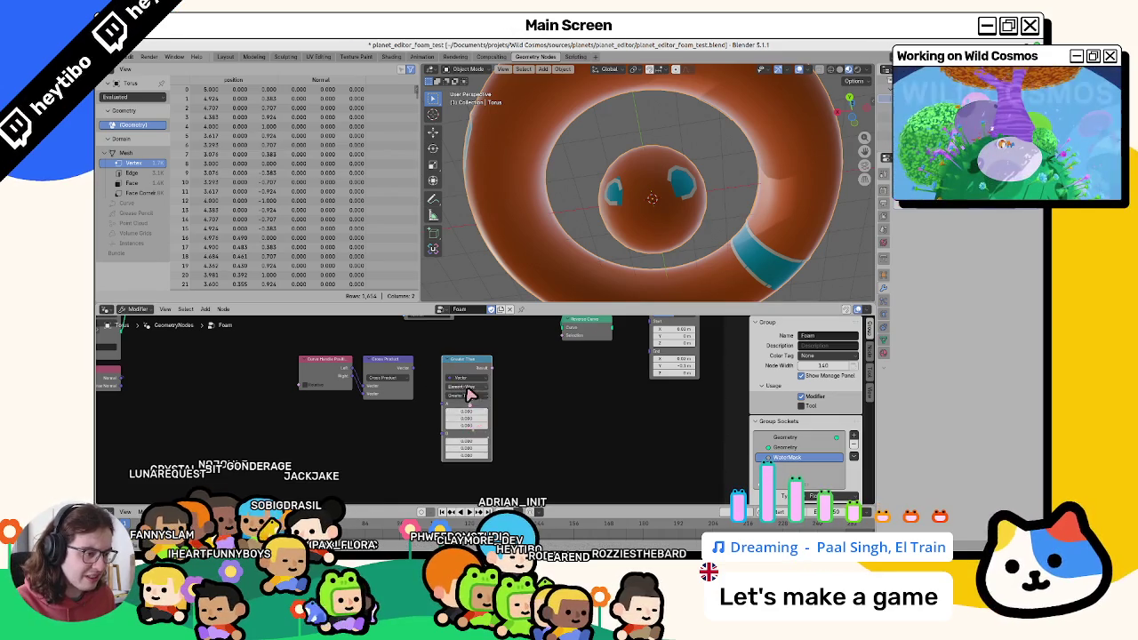
click(478, 389)
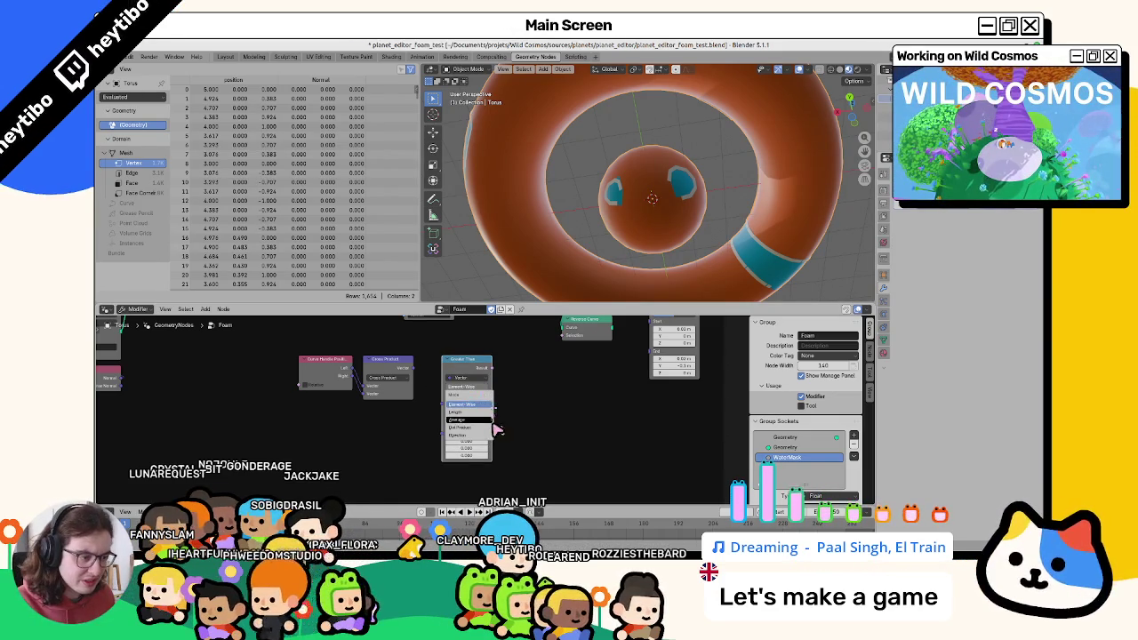
click(485, 428)
click(473, 397)
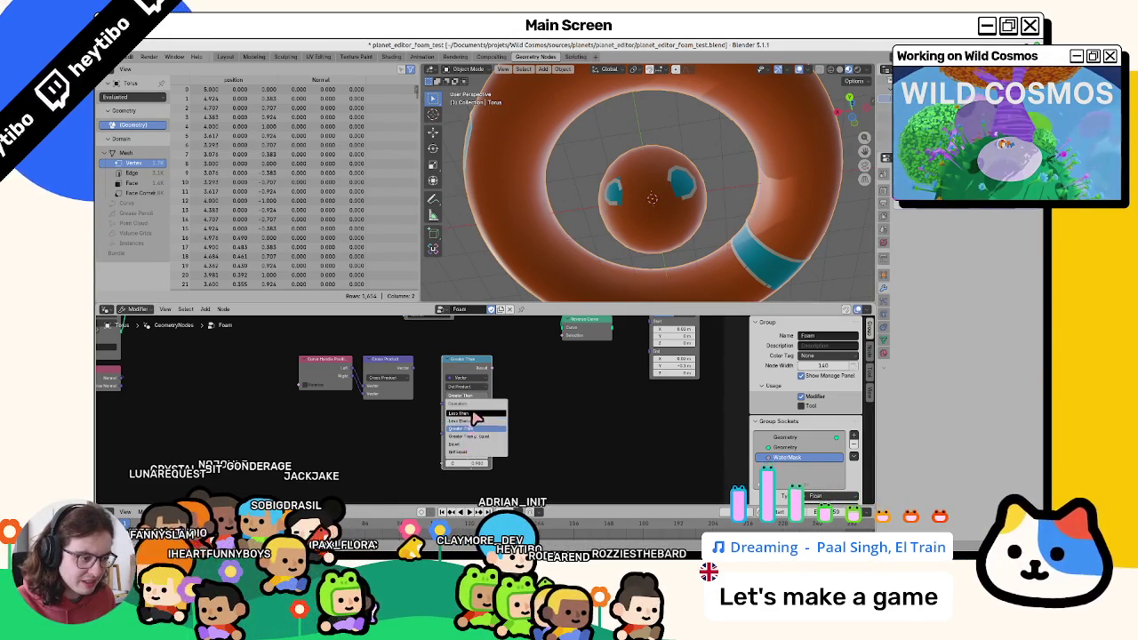
click(475, 414)
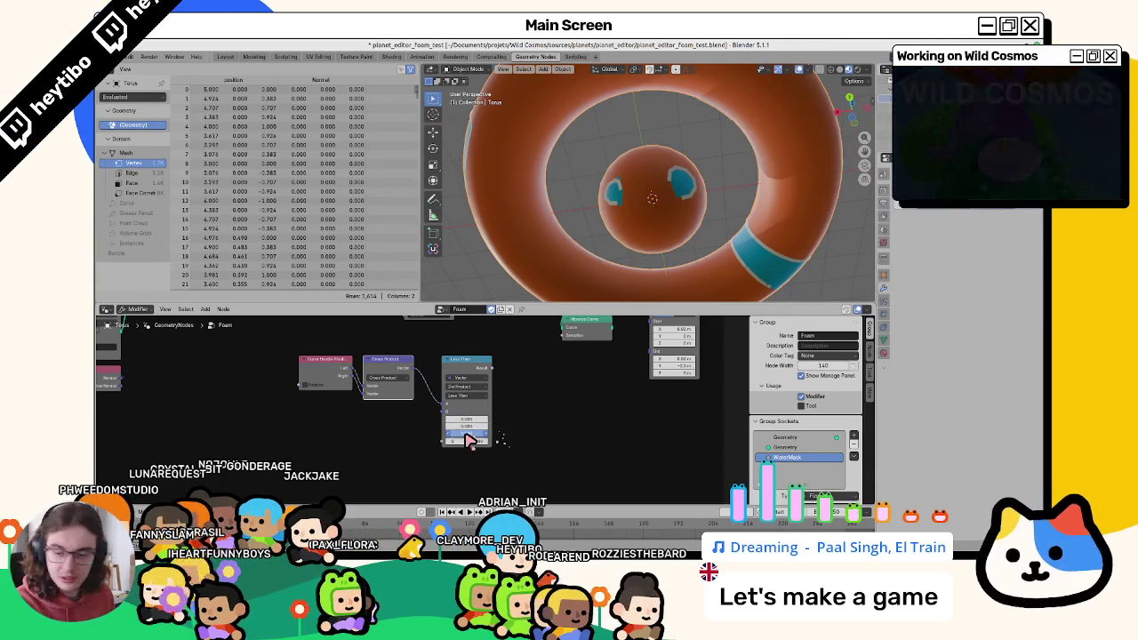
middle_drag(507, 376, 479, 425)
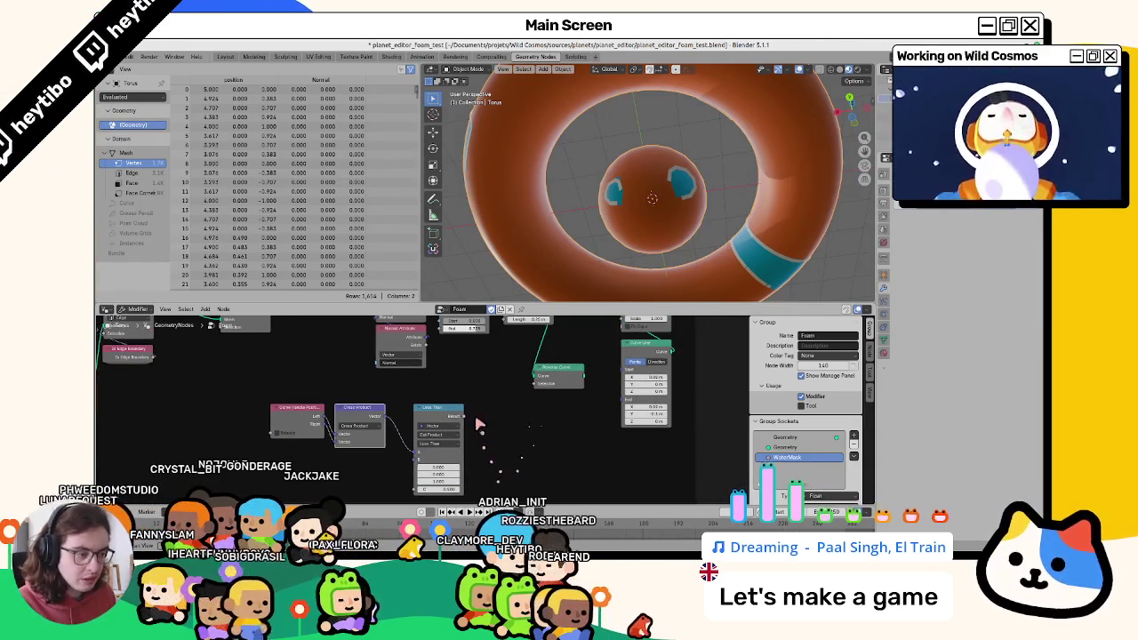
Wire the Compare result into Reverse Curve's Selection and place Reverse Curve in the curve chain.
drag(463, 415, 504, 407)
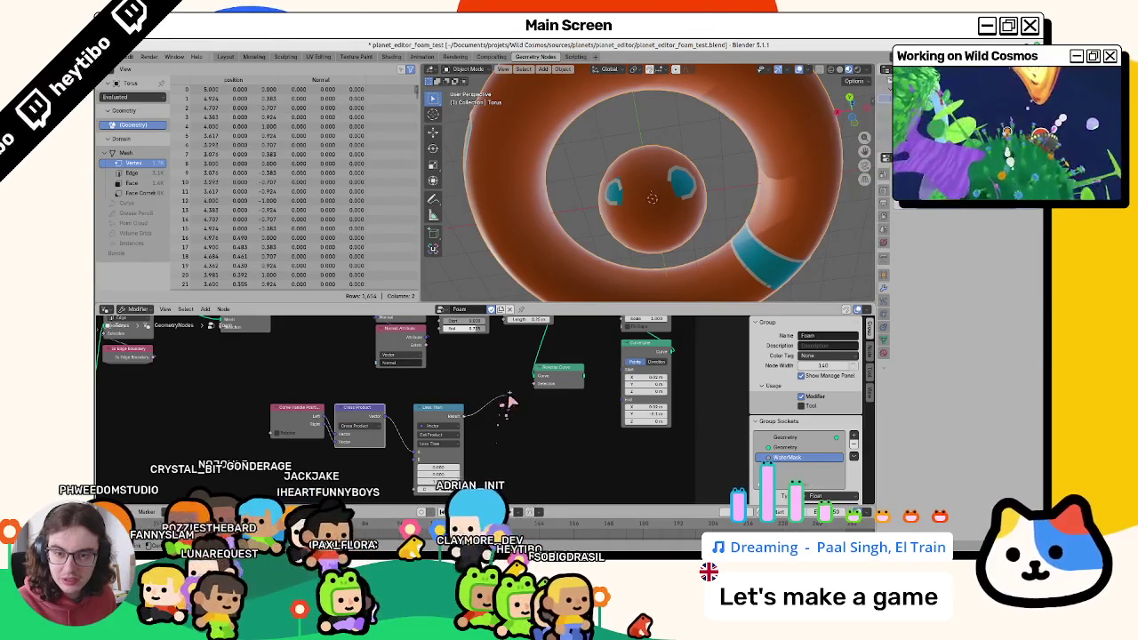
drag(509, 404, 578, 382)
middle_drag(618, 299, 579, 354)
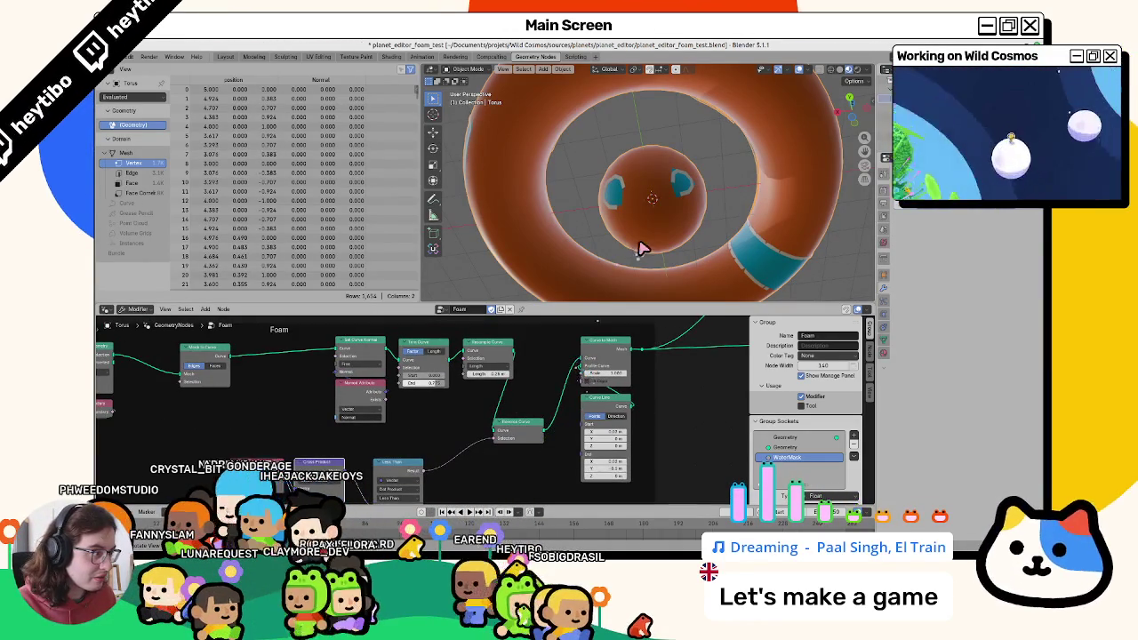
mouse_move(518, 425)
mouse_down()
mouse_move(244, 366)
mouse_move(256, 375)
mouse_up()
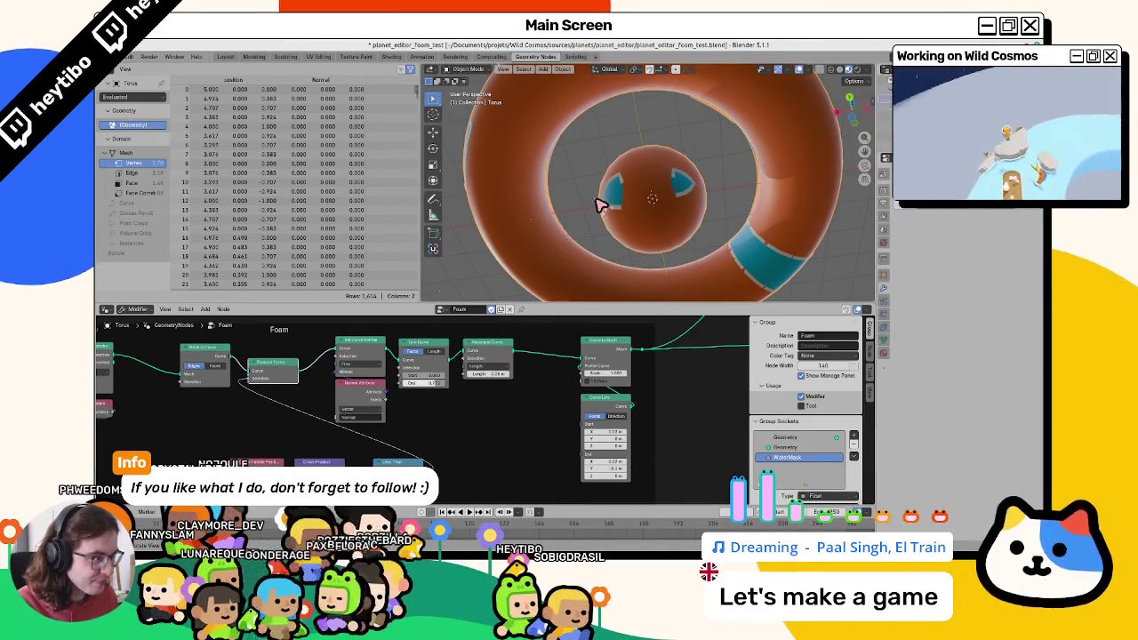
Orbit to a low torus view and connect the profile curve to Curve to Mesh.
mouse_move(602, 202)
middle_down()
mouse_move(646, 119)
mouse_move(566, 175)
mouse_move(605, 116)
middle_up()
middle_drag(406, 449, 443, 394)
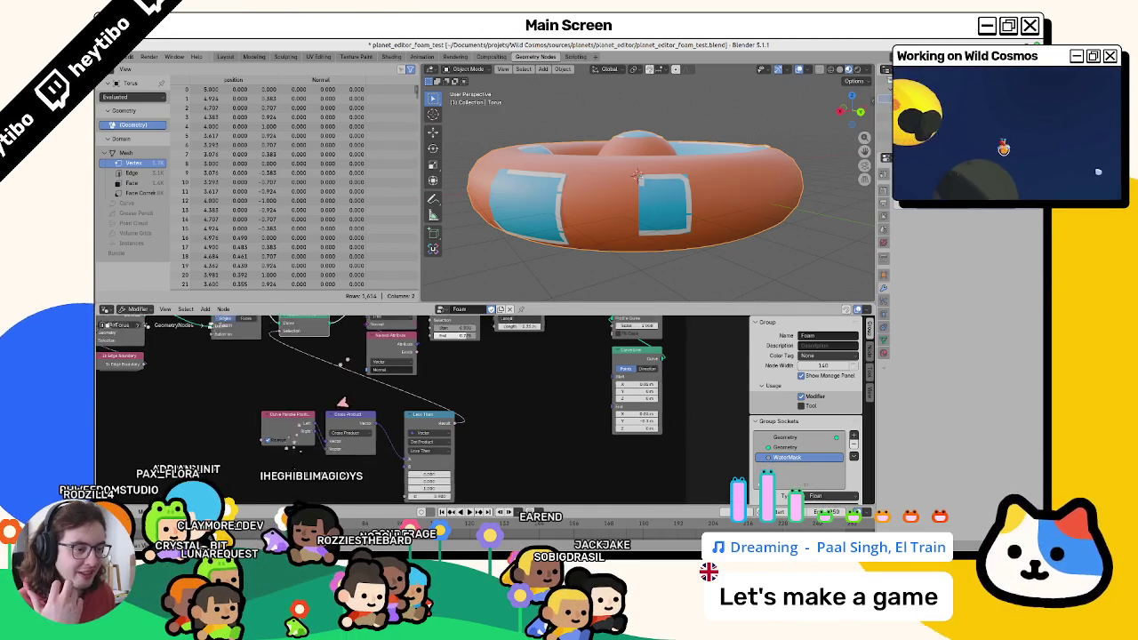
shift+scroll(358, 375, up, 3)
drag(286, 384, 547, 431)
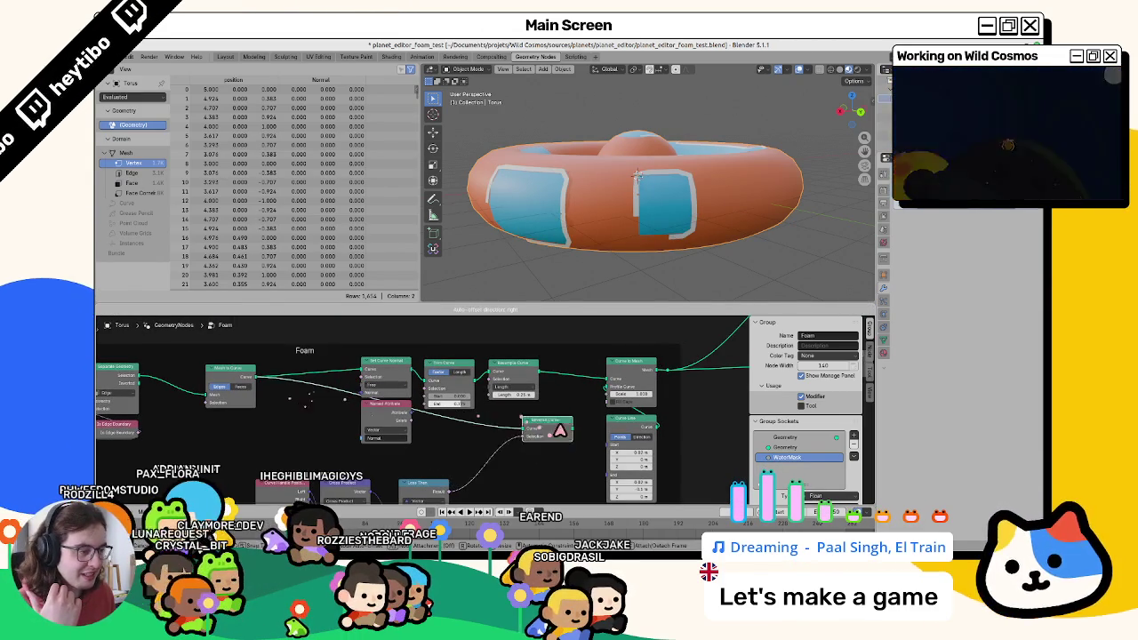
drag(608, 388, 610, 384)
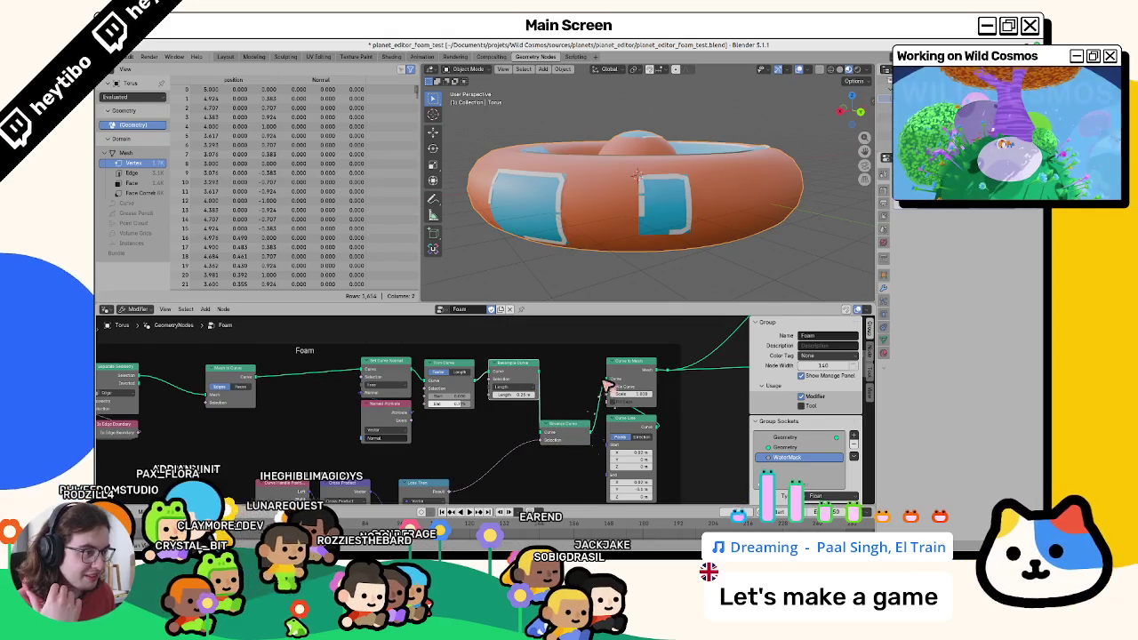
middle_drag(280, 498, 309, 468)
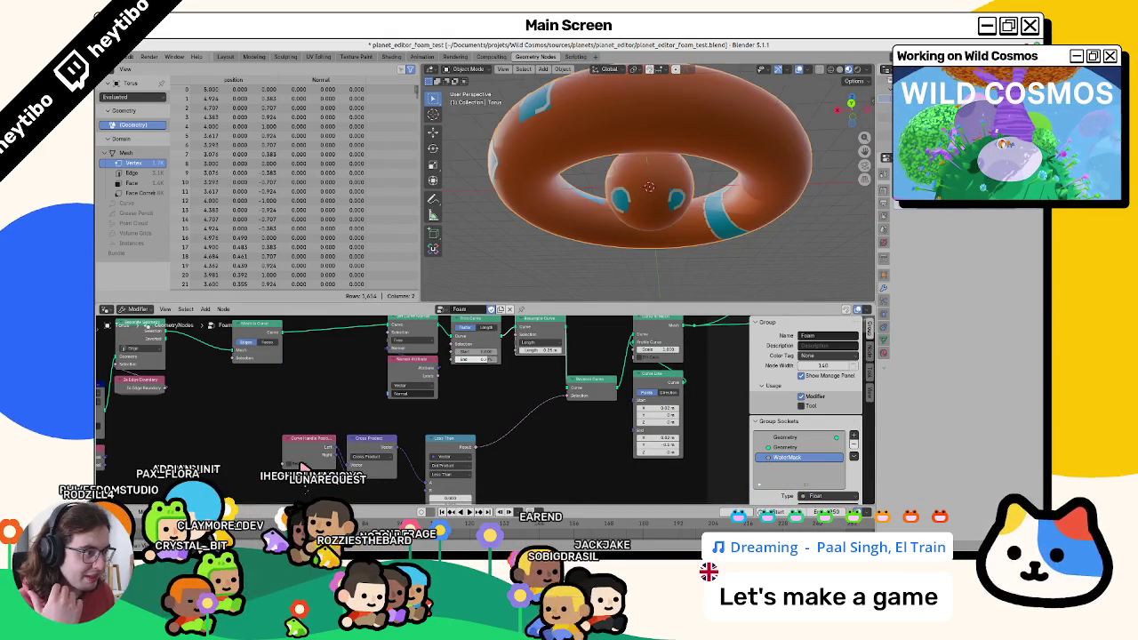
middle_drag(406, 452, 416, 409)
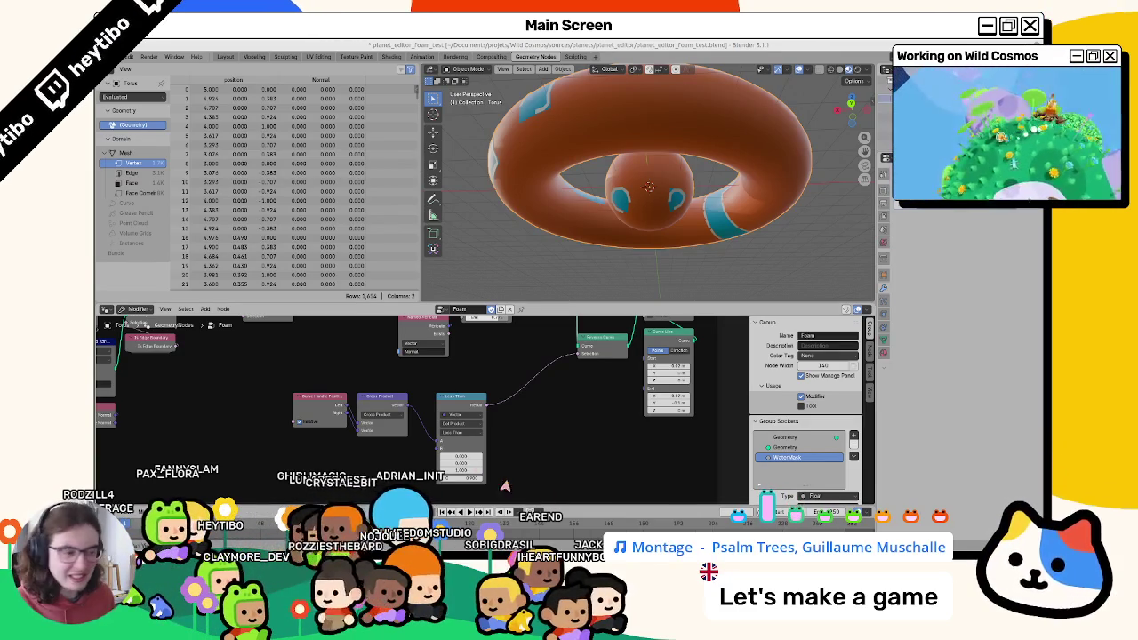
Abandon a 'clock' node search and move Set Curve Normal and Named Attribute nodes left.
key(shift+a)
text(c)
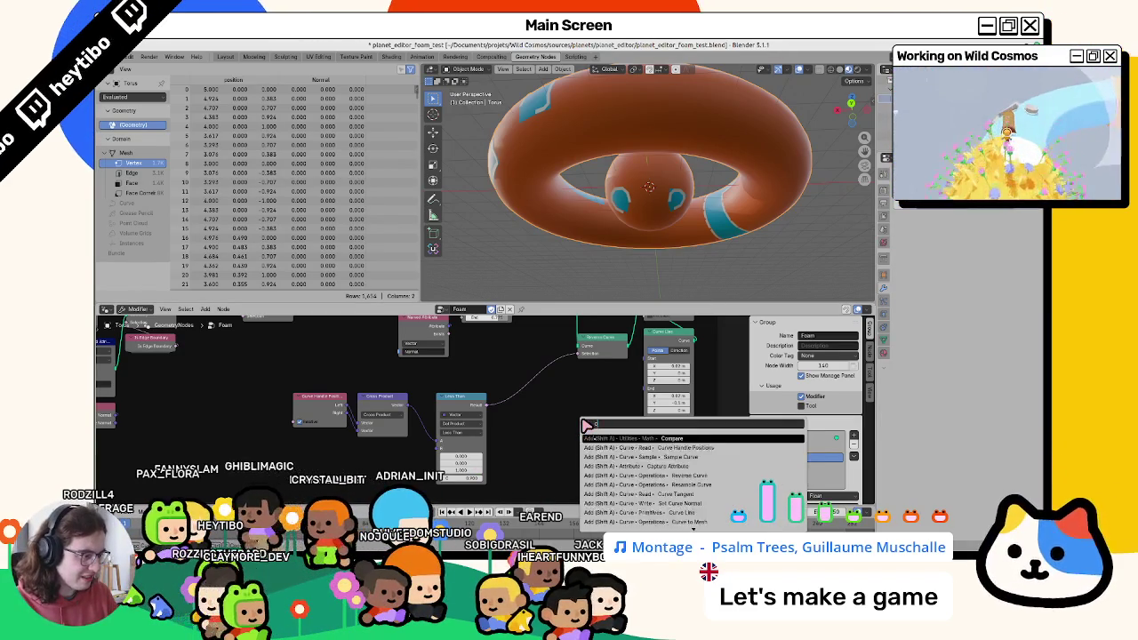
text(lock)
key(Escape)
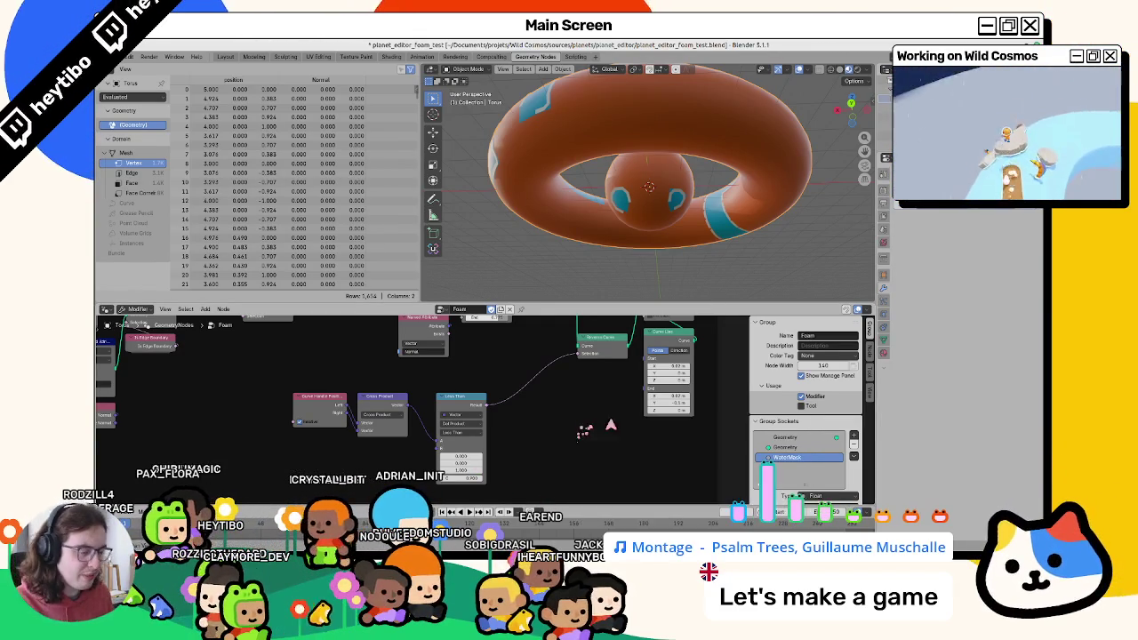
middle_drag(444, 316, 409, 410)
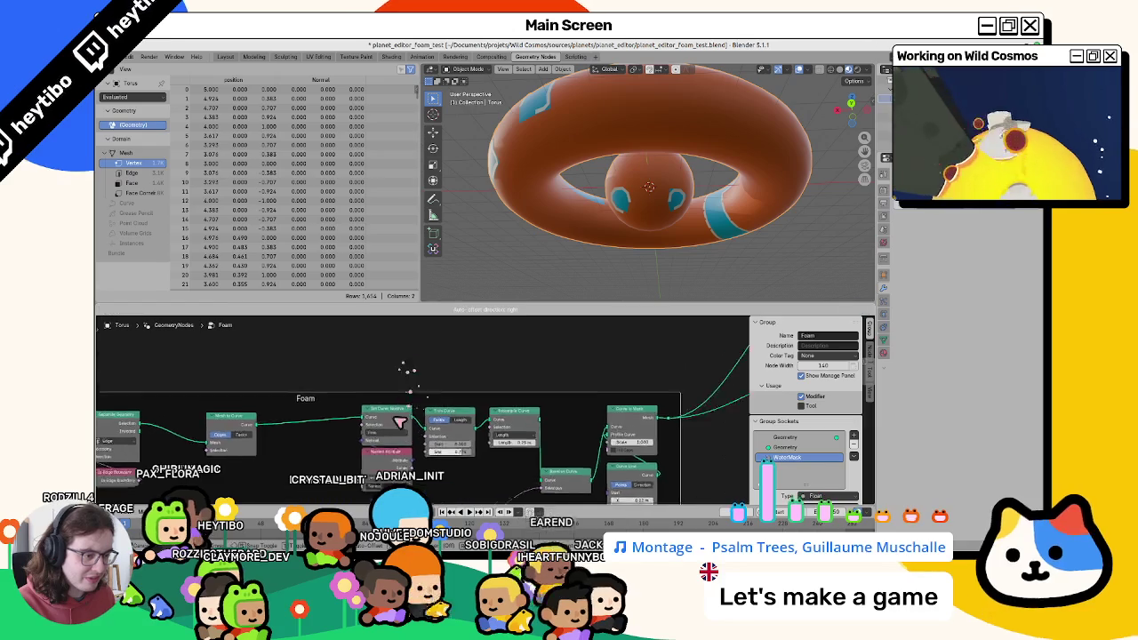
right_click(360, 433)
key(Escape)
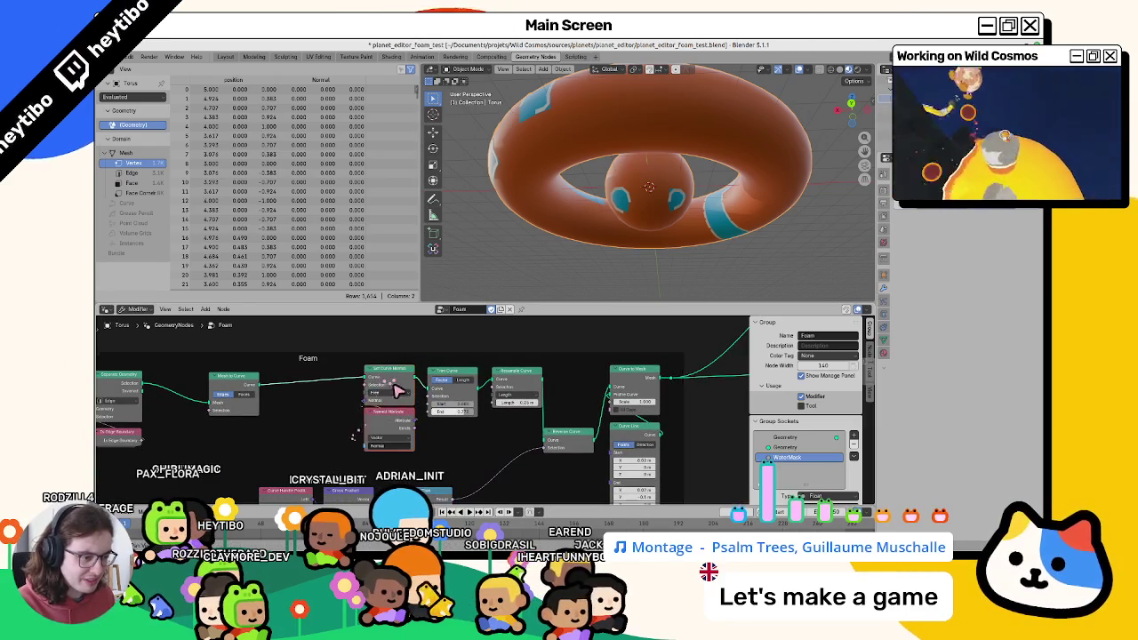
drag(391, 417, 316, 418)
Add a linked Sample Curve node, delete it, and reopen the Add menu for a direction node.
drag(337, 378, 372, 417)
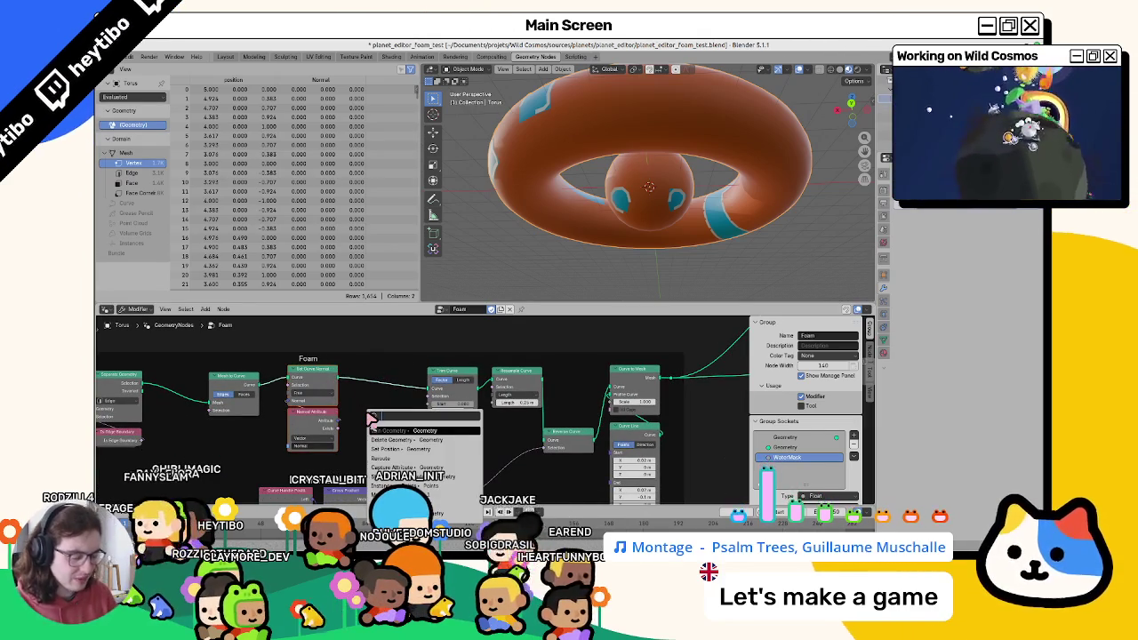
text(sample c)
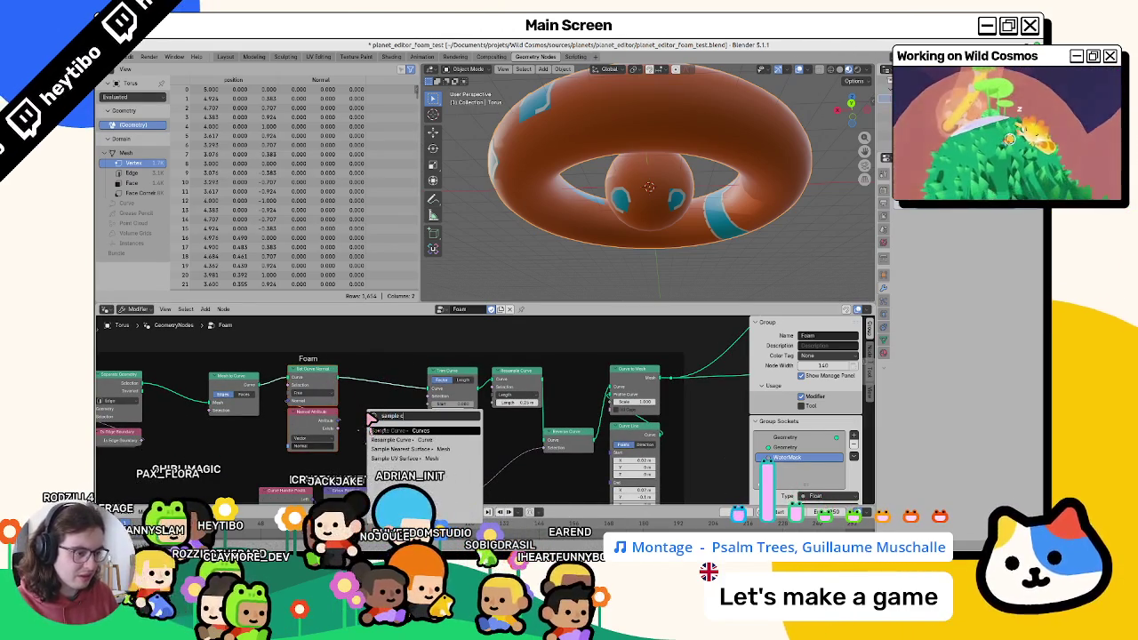
key(Return)
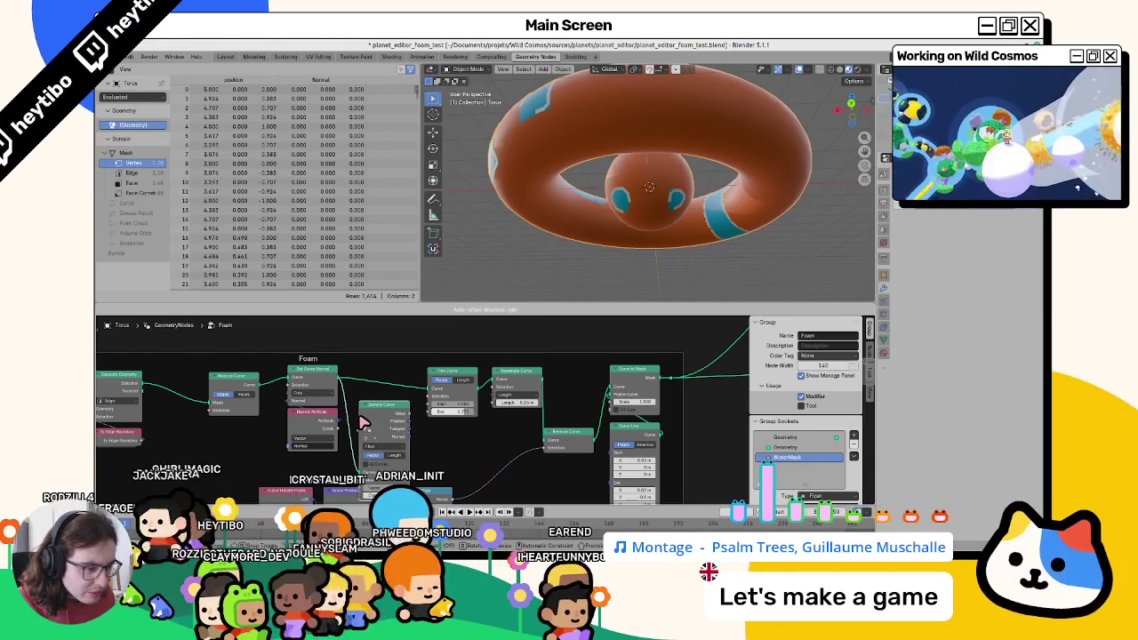
click(362, 421)
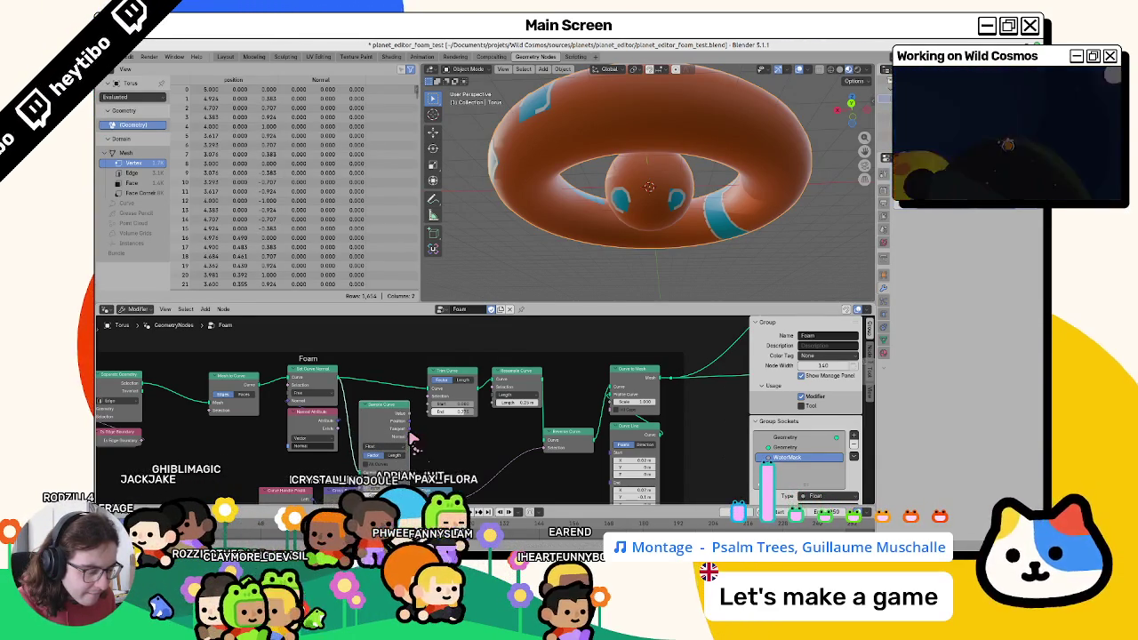
middle_drag(414, 439, 441, 399)
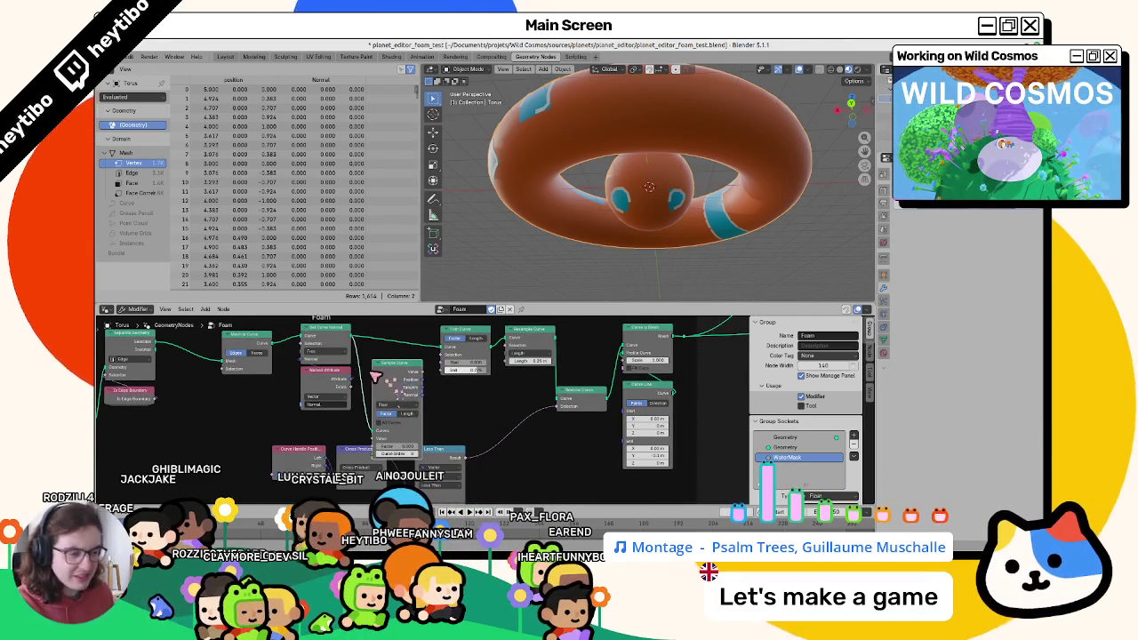
key(x)
key(shift+a)
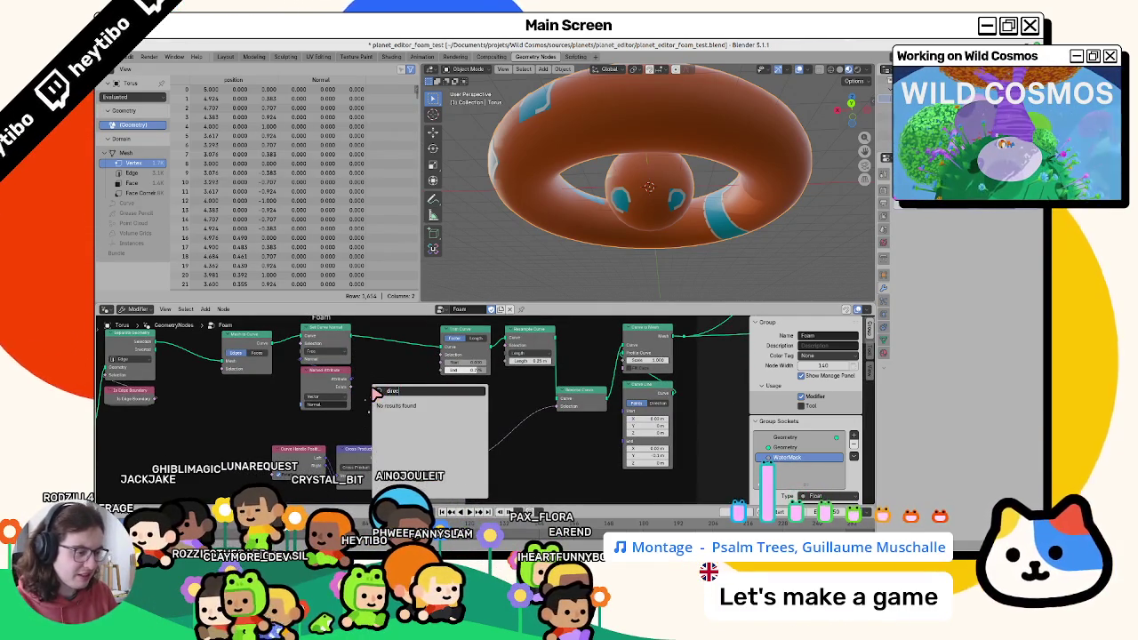
key(Escape)
key(shift+a)
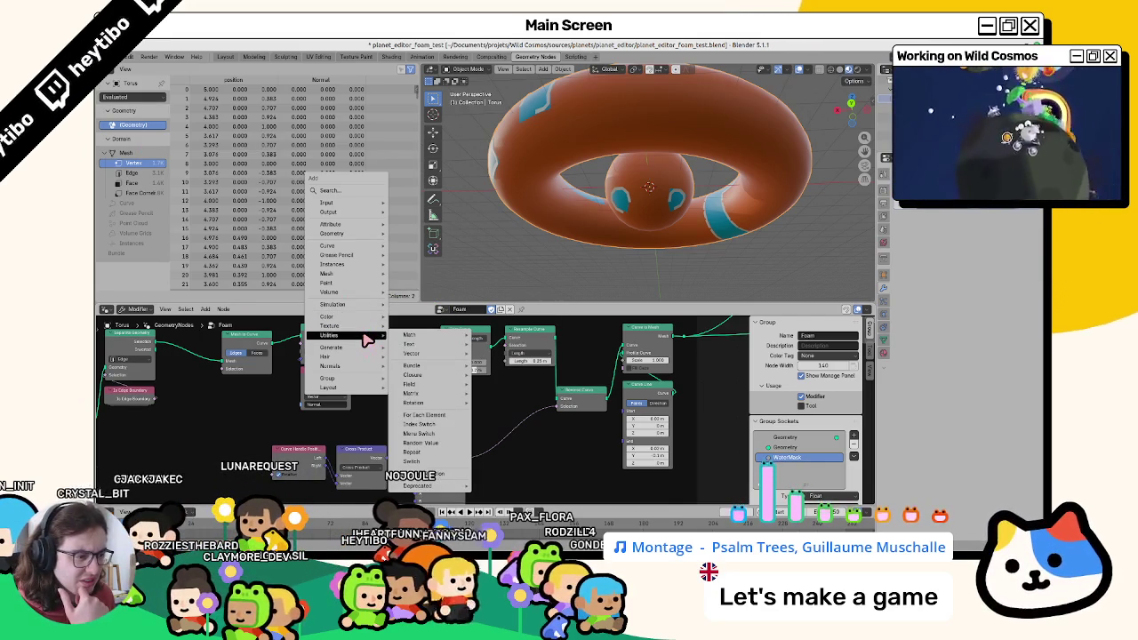
mouse_move(329, 335)
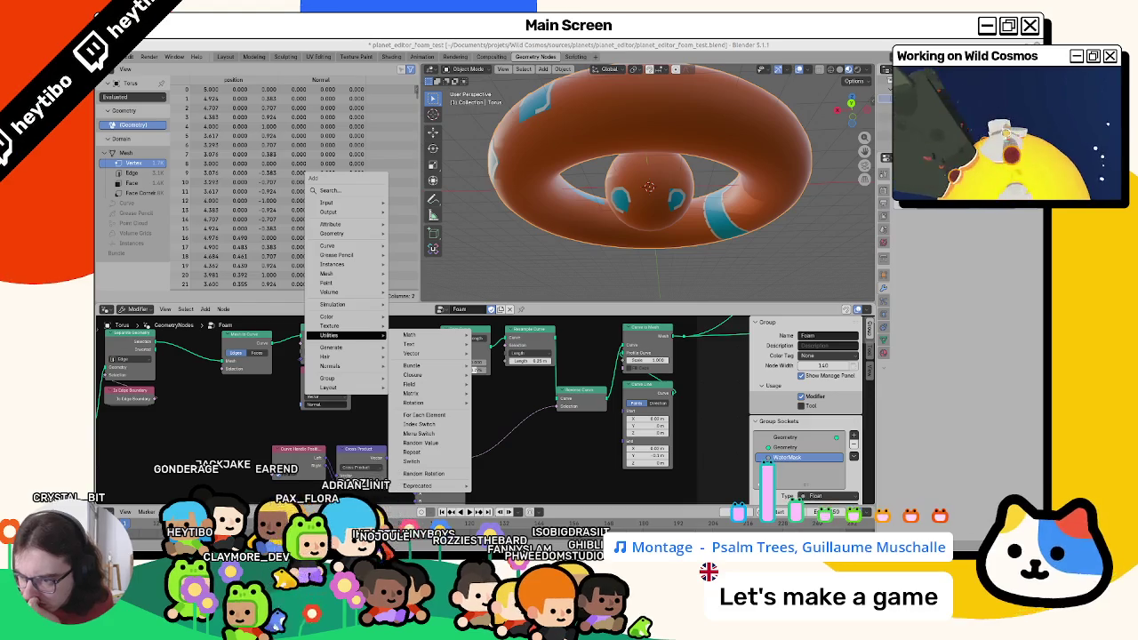
Switch to the Blender Artists thread on unifying curve direction in Geometry nodes.
key(alt+Tab)
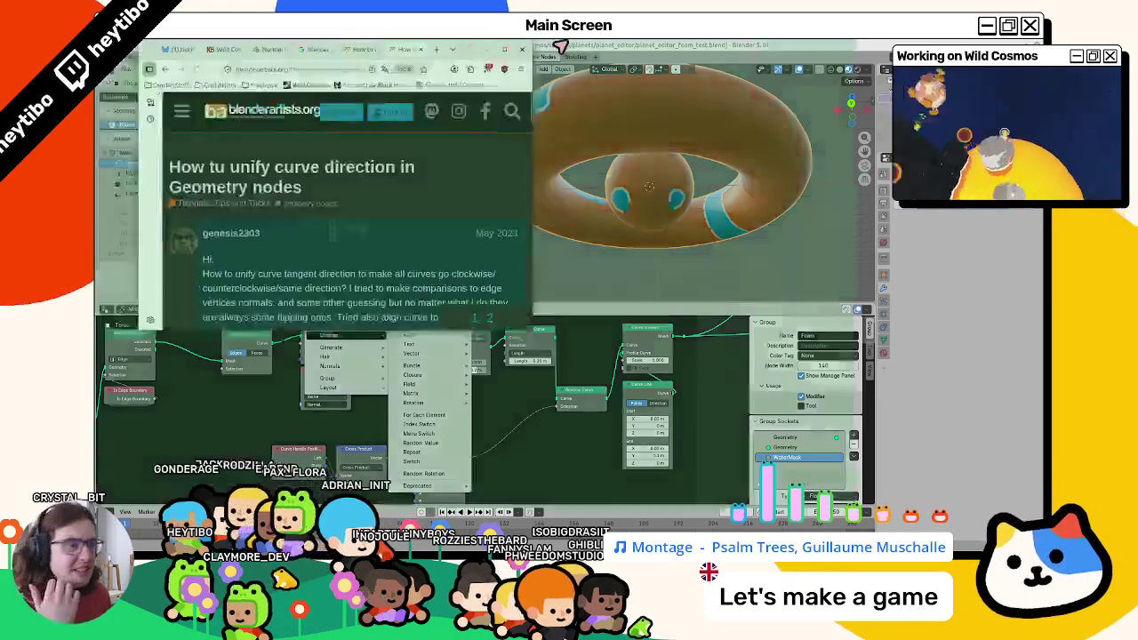
Enlarge the reply's node-setup screenshot, then return to Blender and orbit to a torus side view.
scroll(524, 344, down, 10)
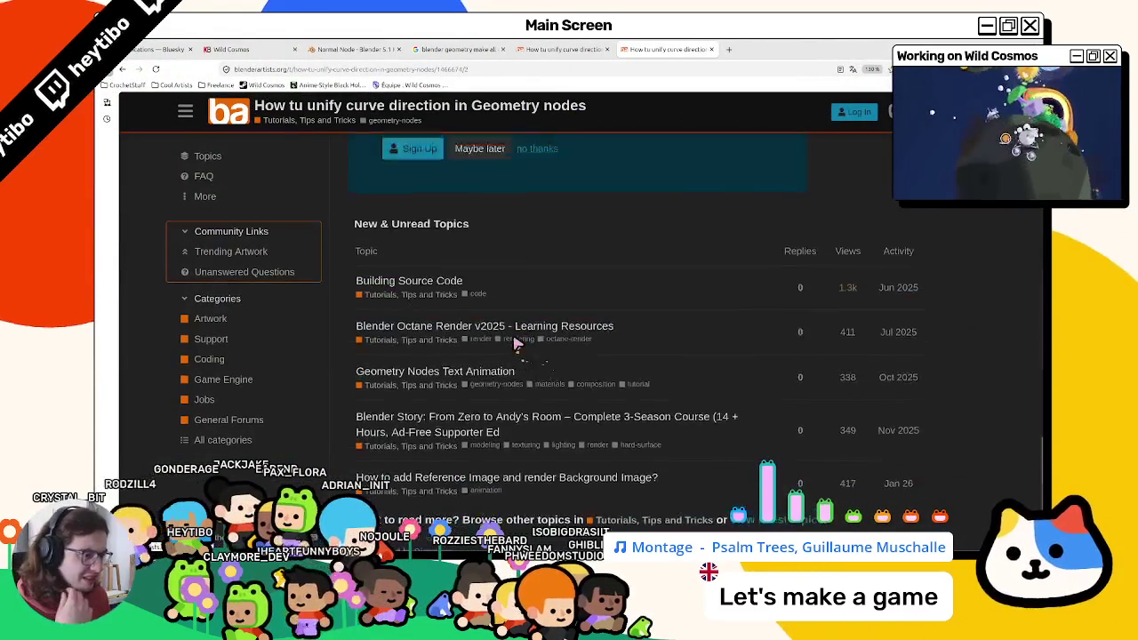
scroll(504, 344, up, 5)
click(480, 457)
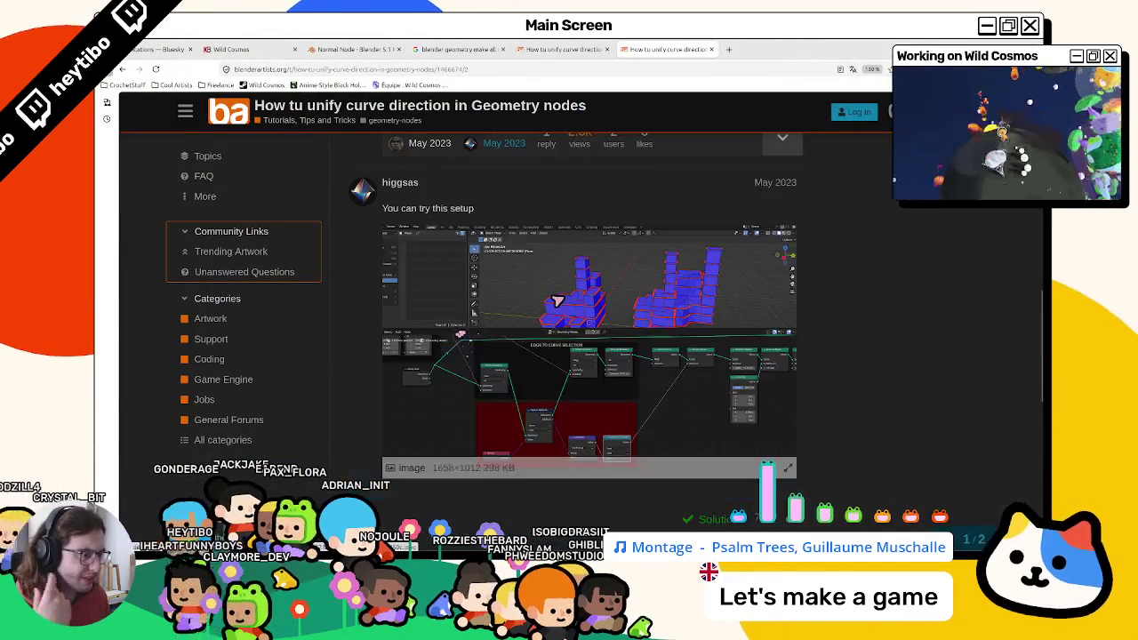
click(481, 381)
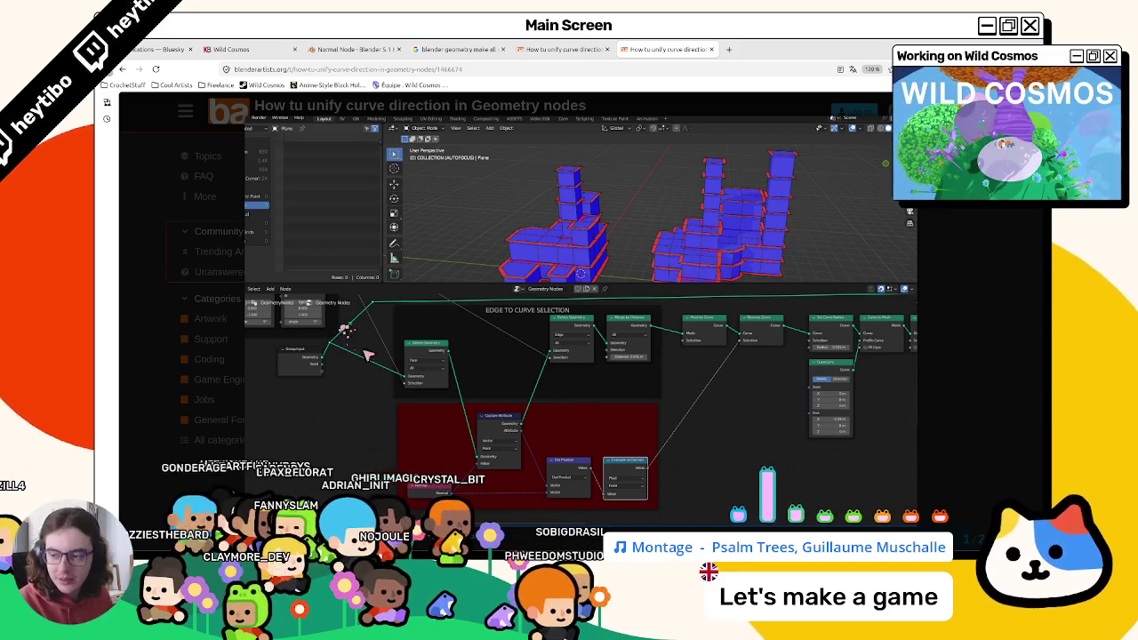
key(alt+Tab)
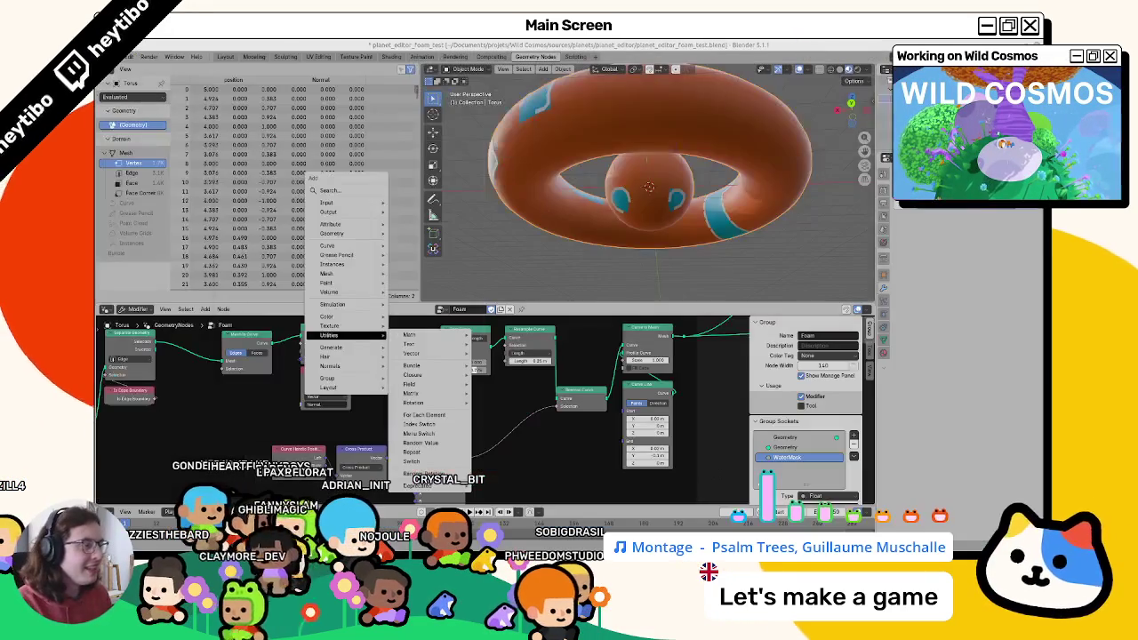
middle_drag(610, 198, 610, 169)
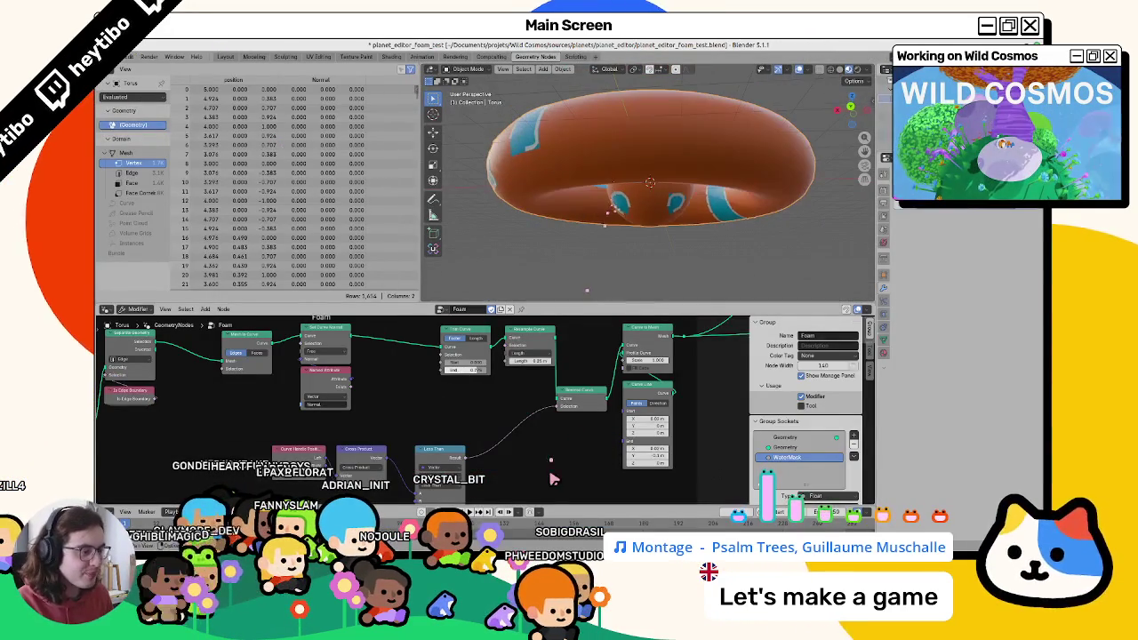